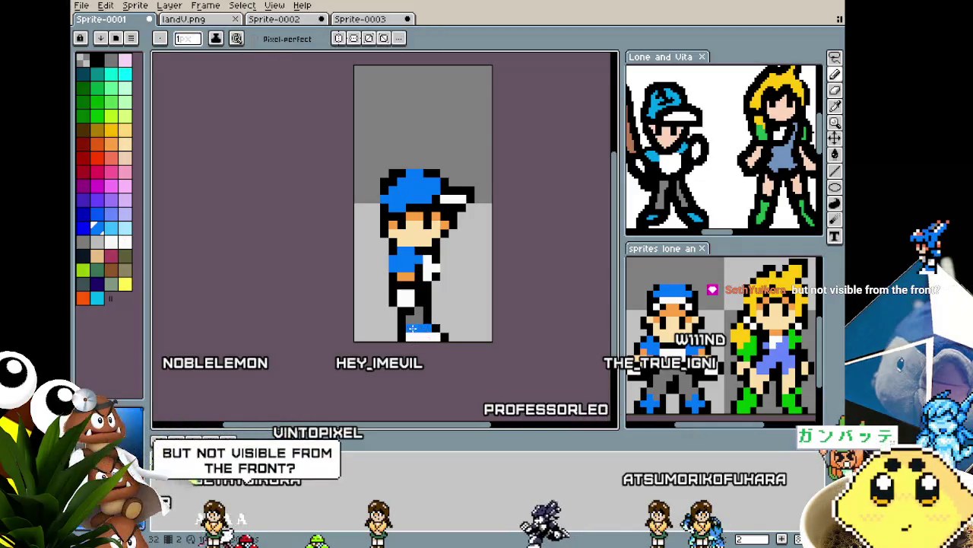
Step: Paint the bottom pixel row of the boy's right shoe white to match the left
scroll(403, 379, down, 2)
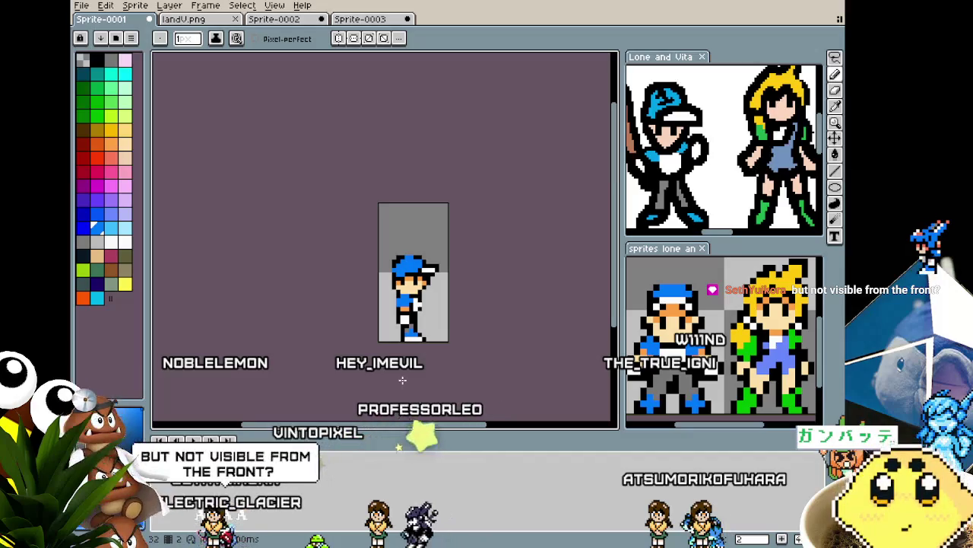
scroll(402, 379, up, 1)
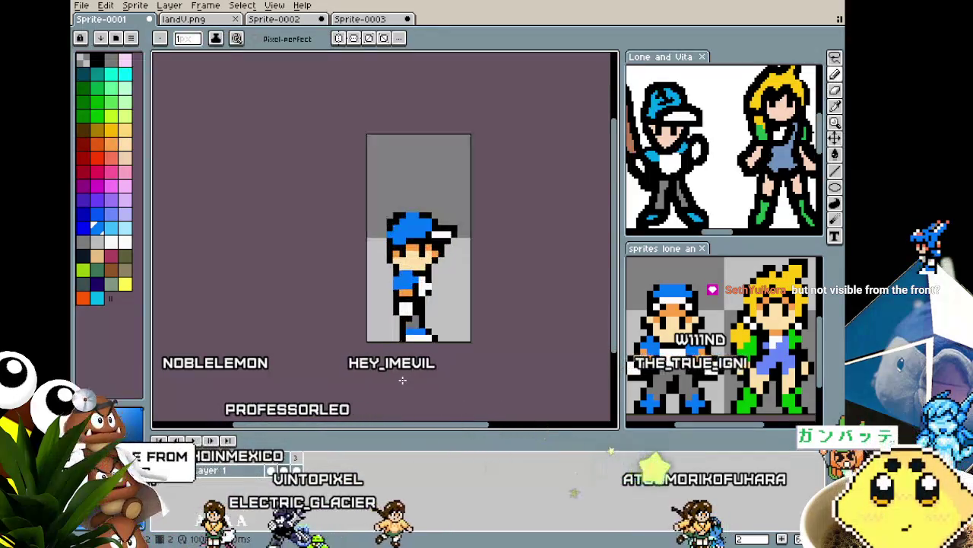
scroll(403, 379, up, 1)
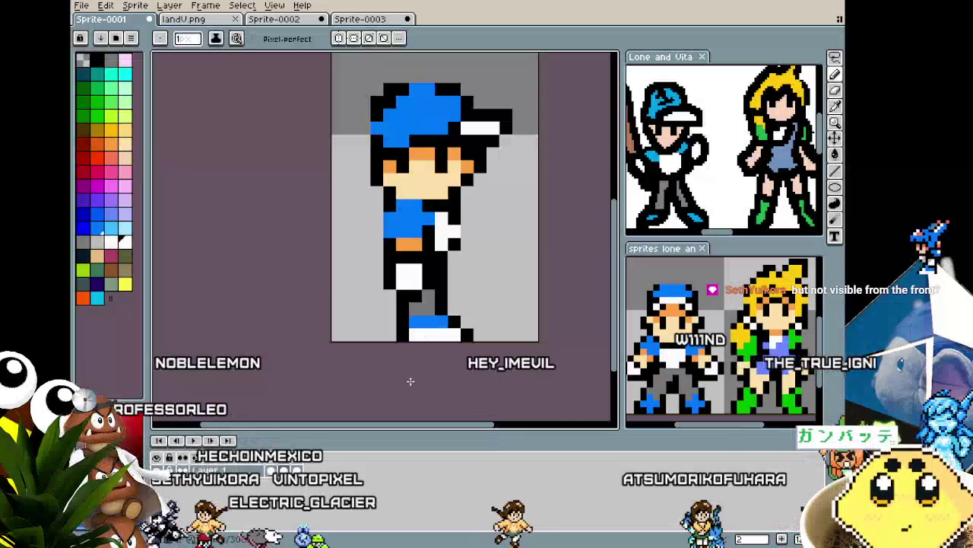
key(Right)
key(Right)
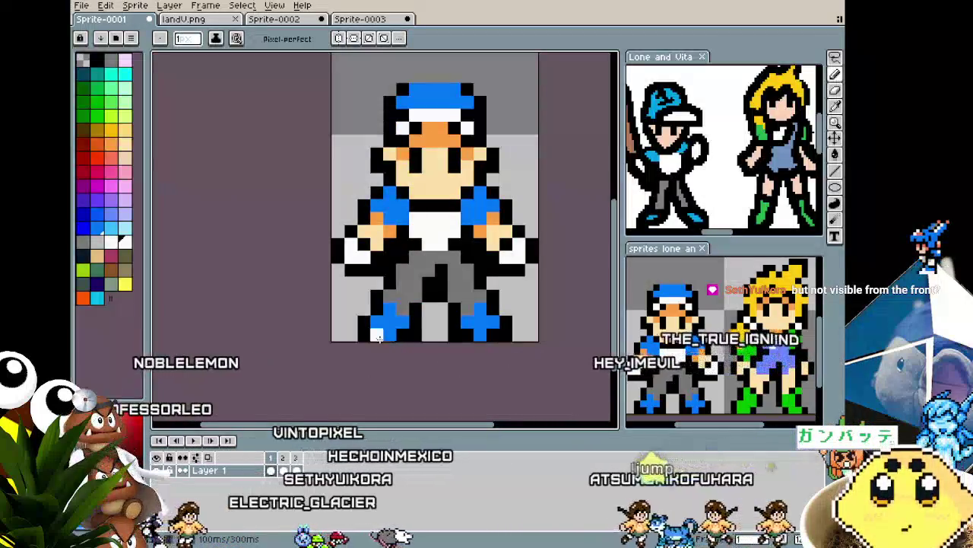
drag(494, 334, 466, 334)
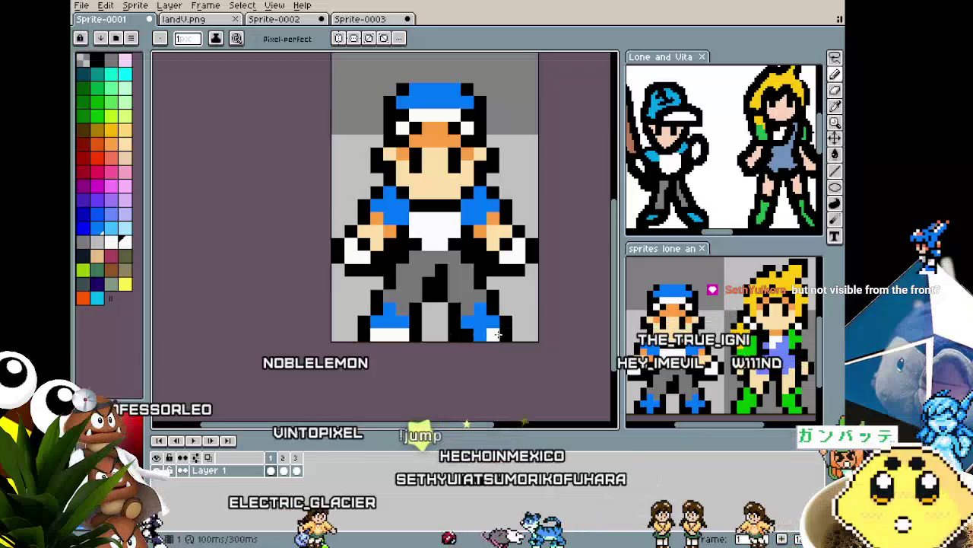
Step: Compare the back-view frame against the front view with the new white shoe row
scroll(446, 411, down, 5)
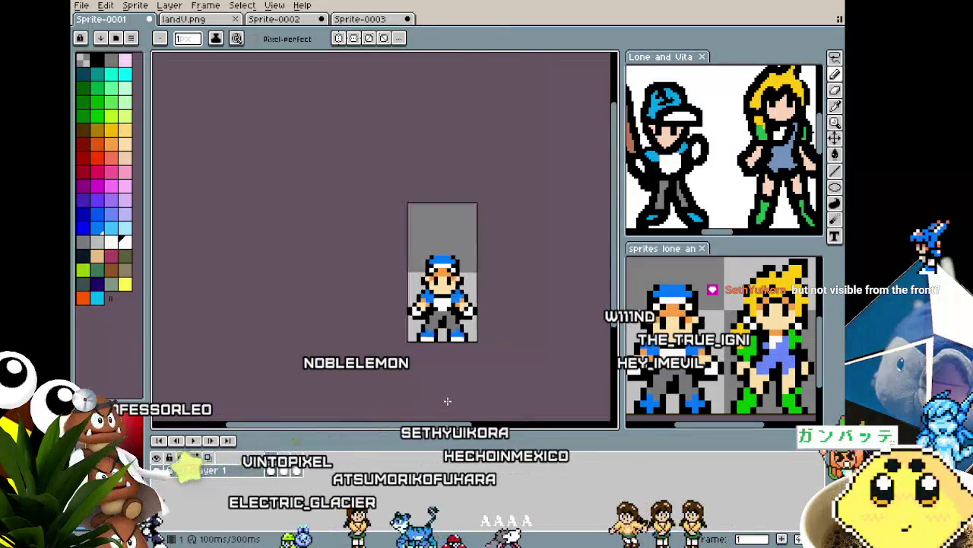
scroll(447, 400, up, 3)
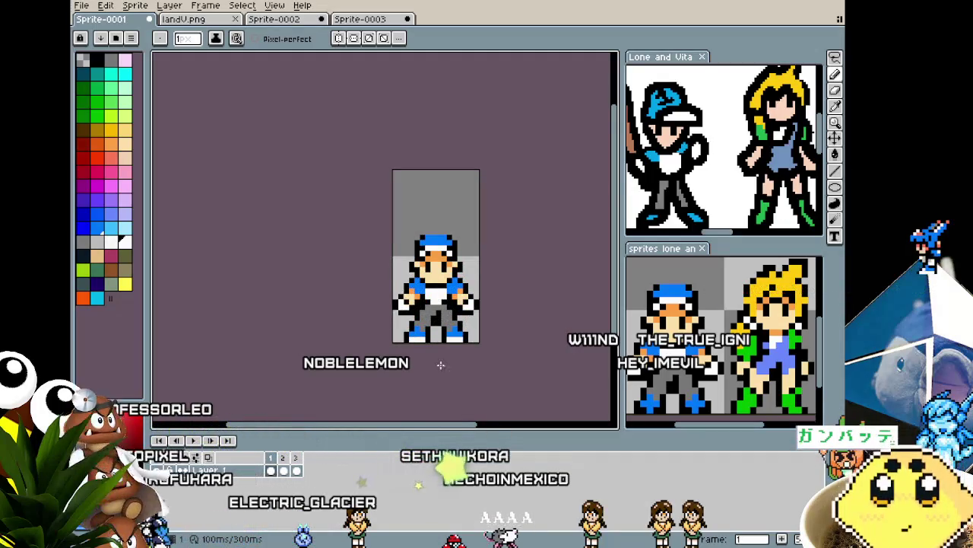
scroll(440, 365, up, 2)
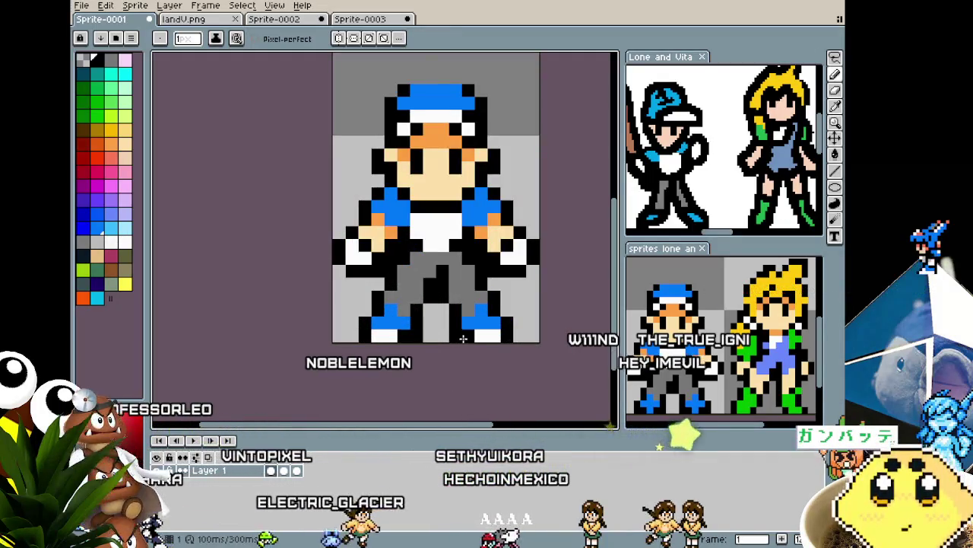
scroll(438, 380, down, 2)
key(Left)
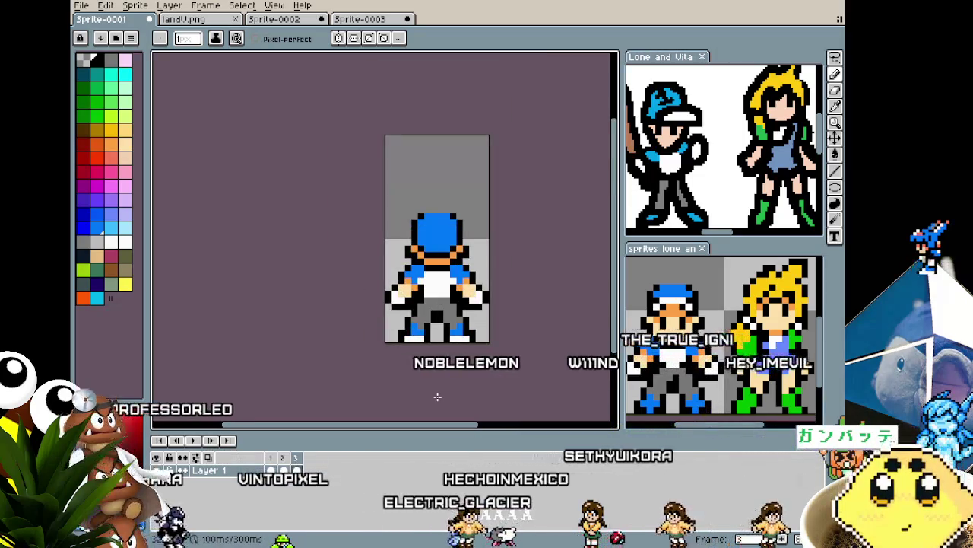
key(Right)
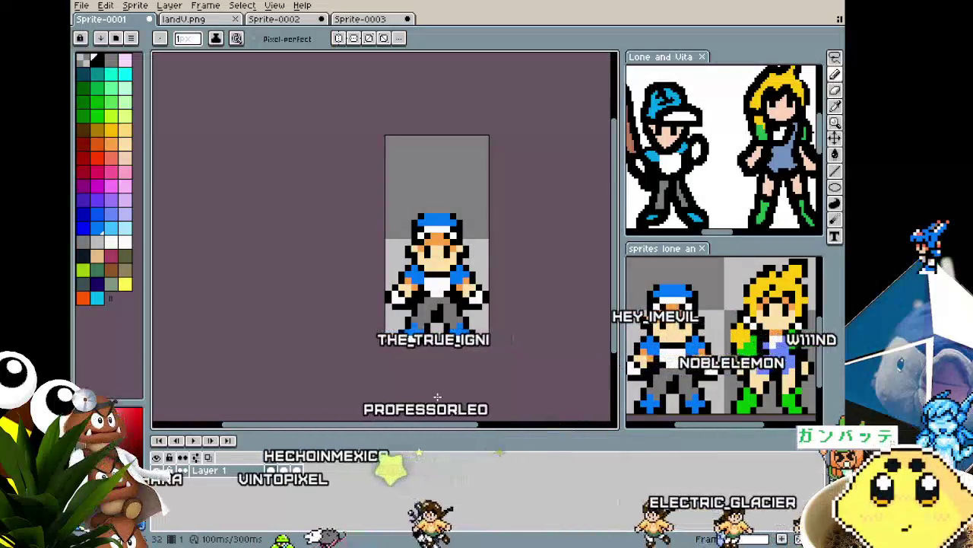
key(Left)
key(Left)
key(Left)
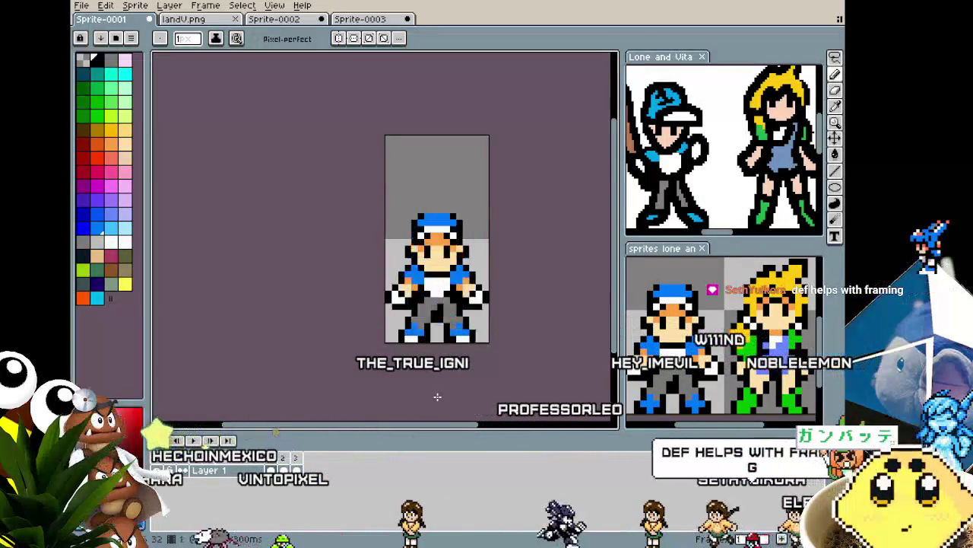
scroll(438, 396, up, 1)
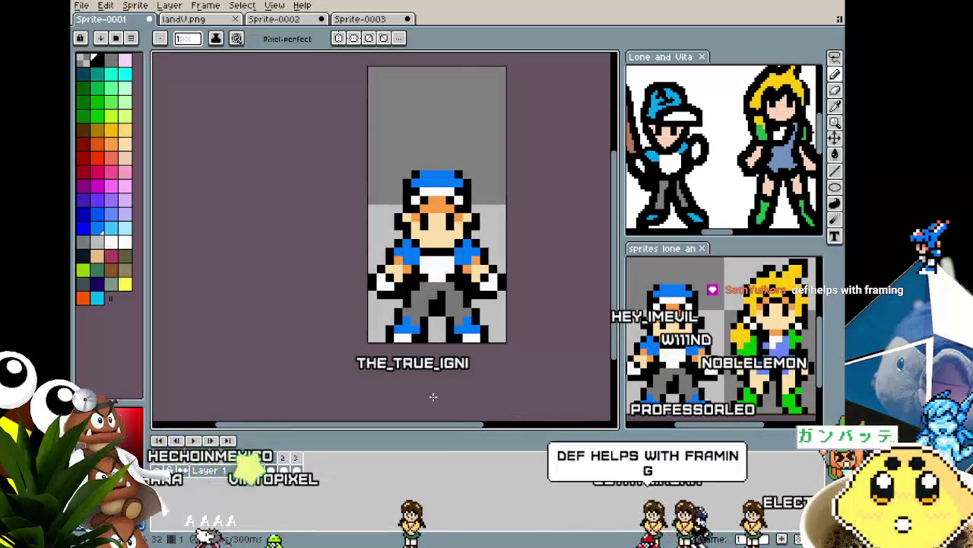
Step: Recentre the sprite and cycle through the side, back and front-view frames
key(Right)
drag(433, 396, 396, 396)
key(Right)
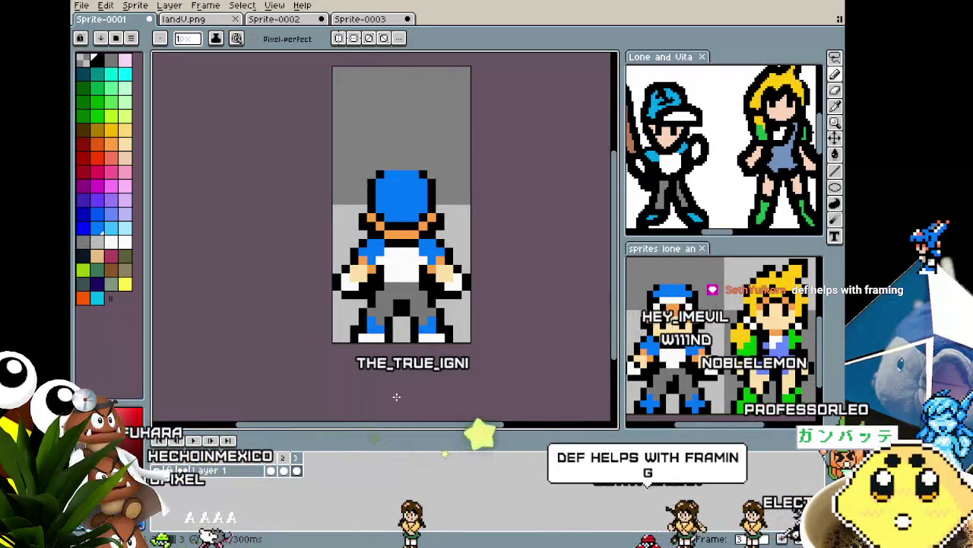
key(Right)
key(Left)
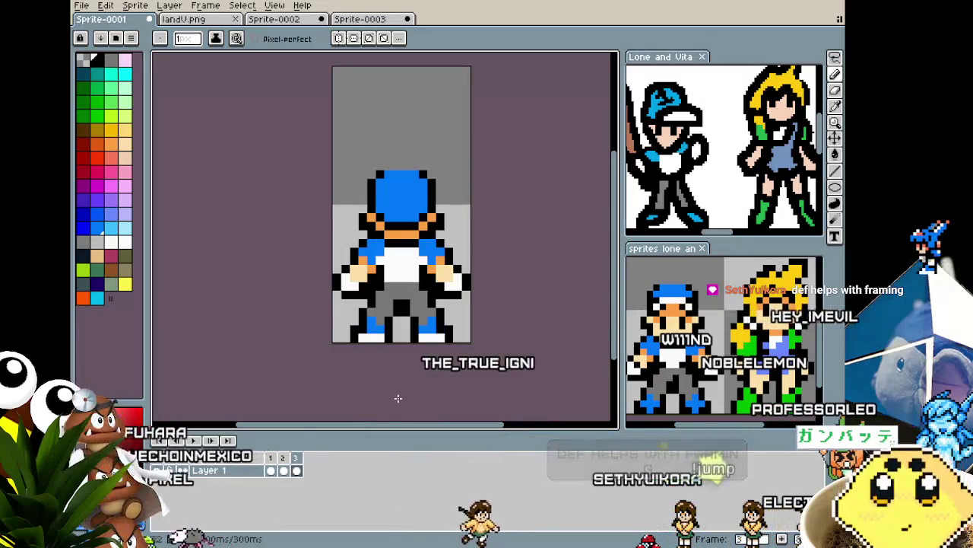
key(Right)
key(Right)
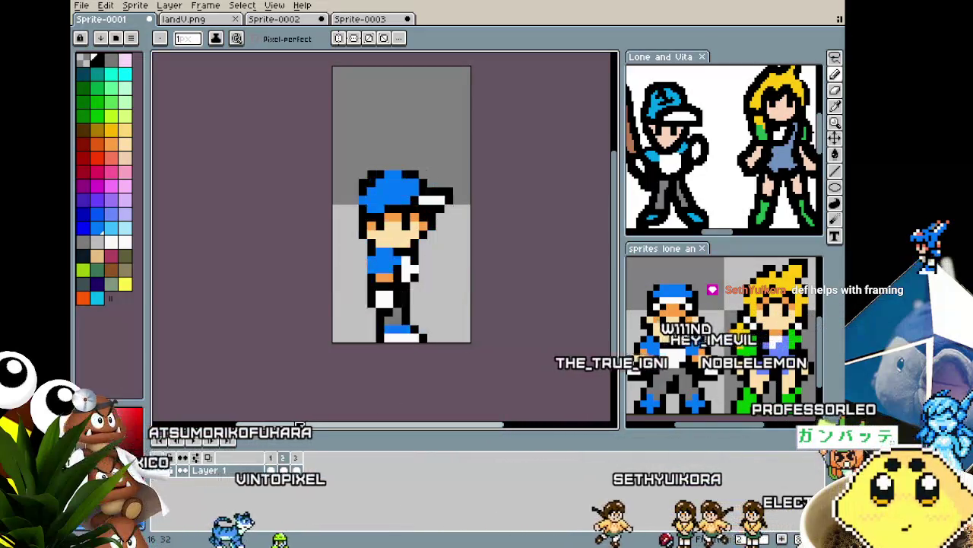
key(Right)
key(Left)
key(Left)
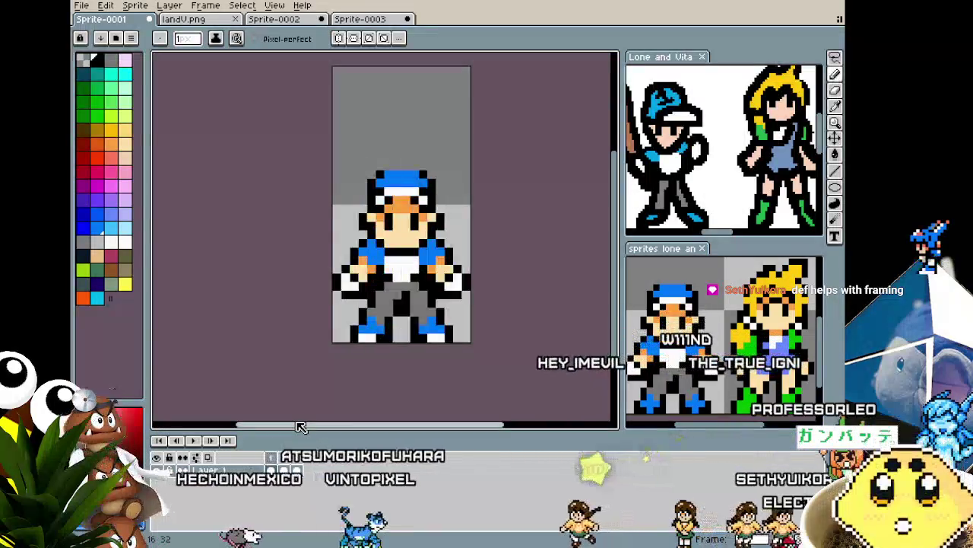
key(Left)
scroll(368, 376, up, 1)
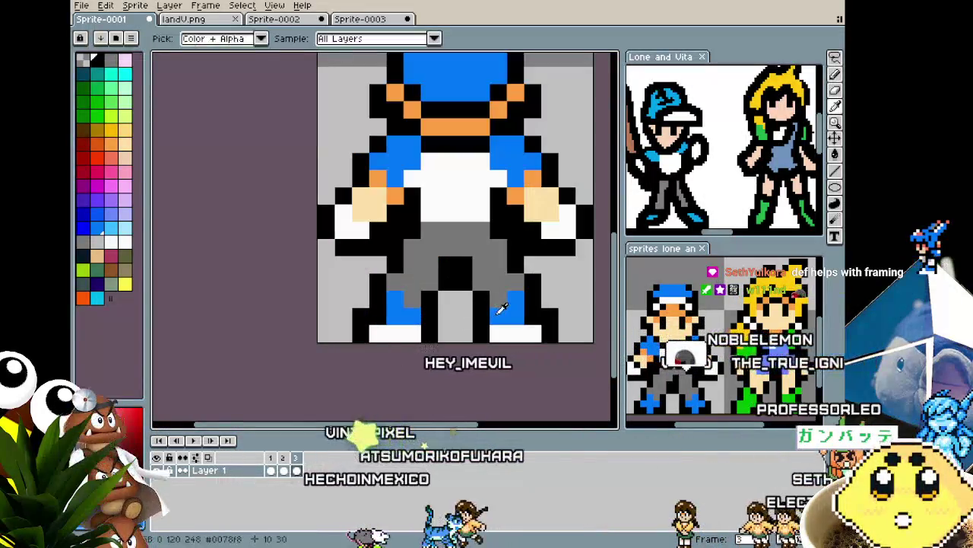
scroll(412, 362, down, 2)
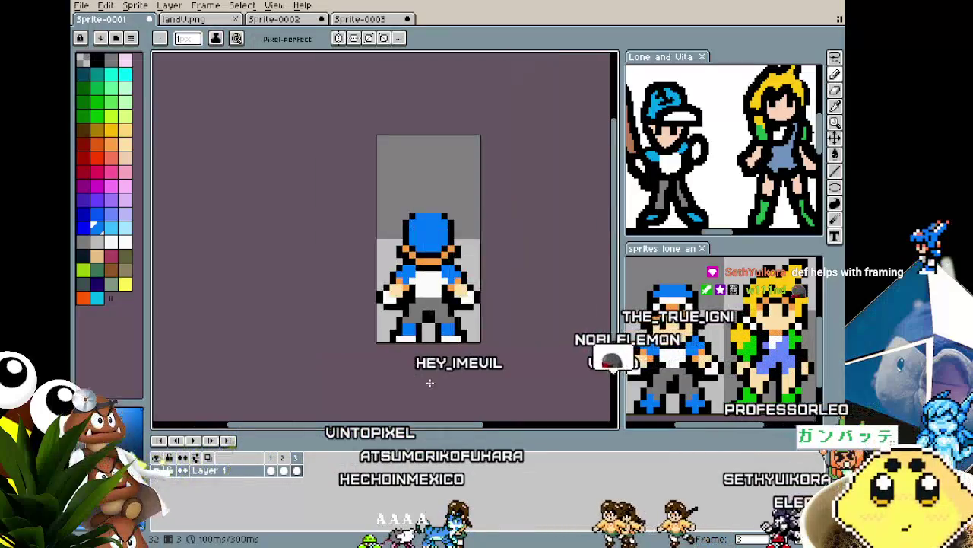
key(Left)
key(Left)
key(Left)
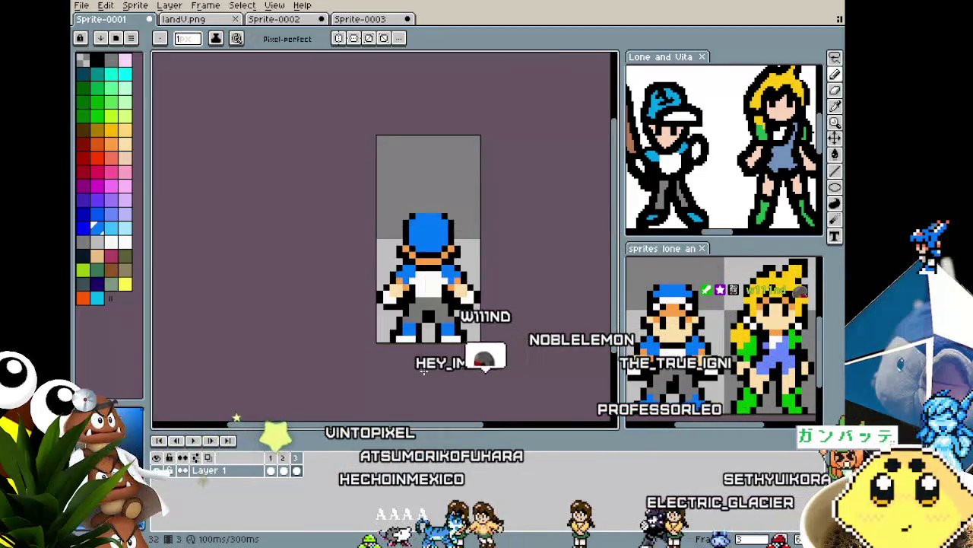
key(Right)
key(Right)
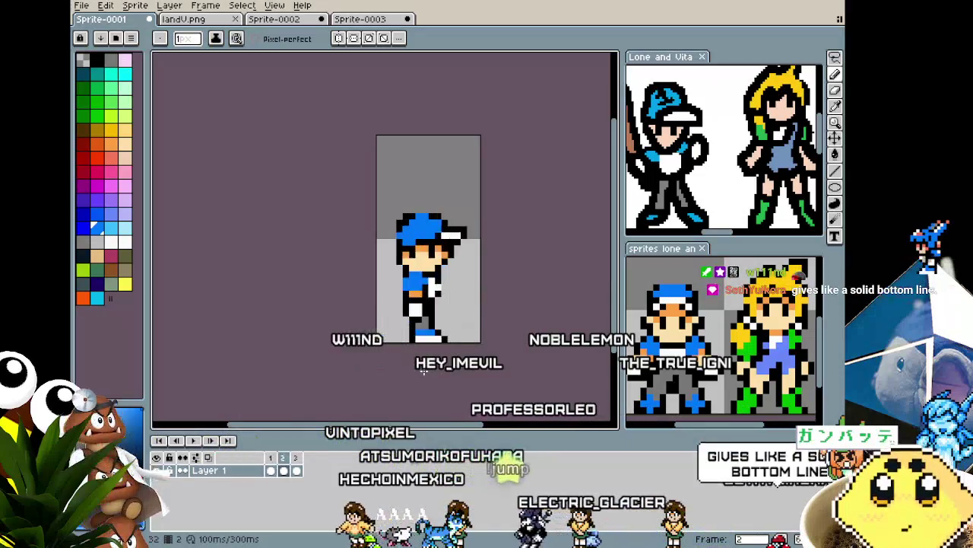
key(Right)
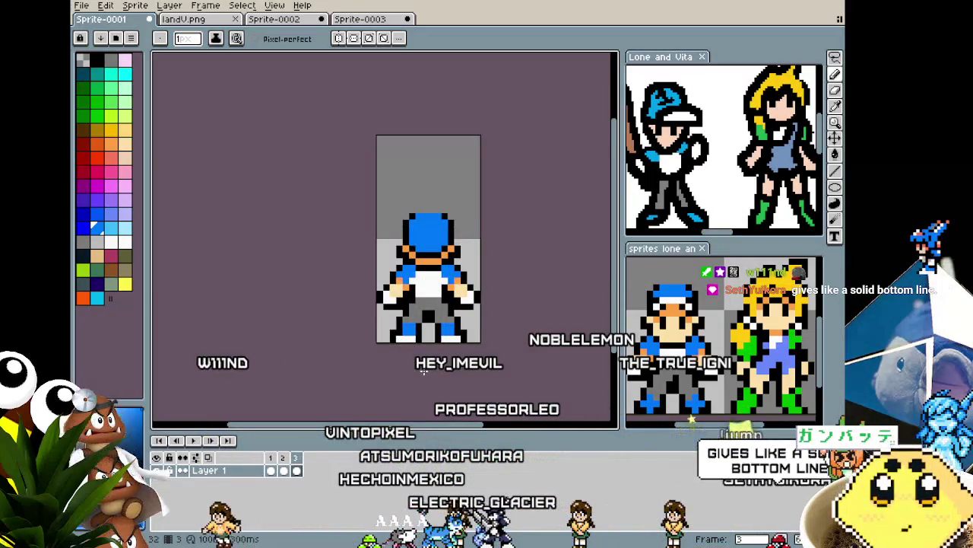
scroll(423, 370, up, 5)
key(i)
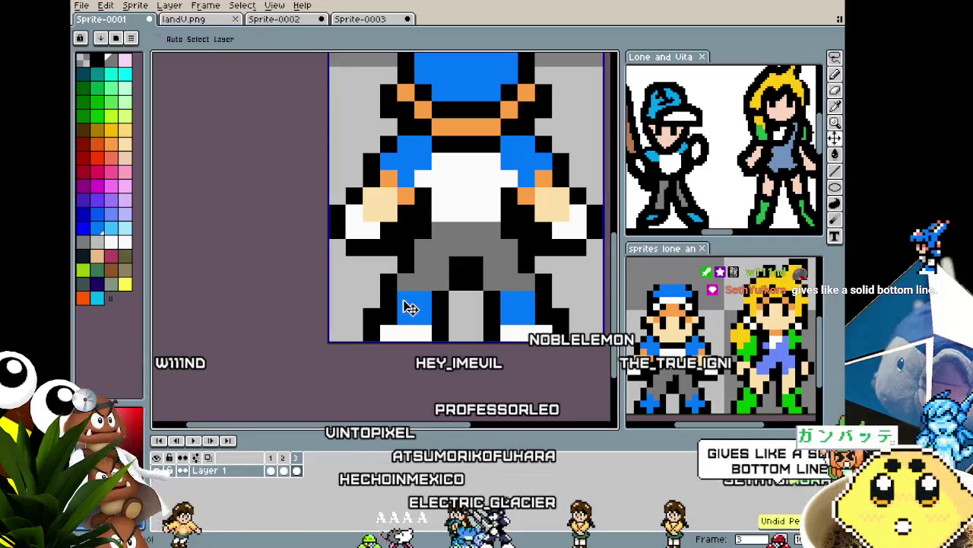
scroll(523, 299, down, 3)
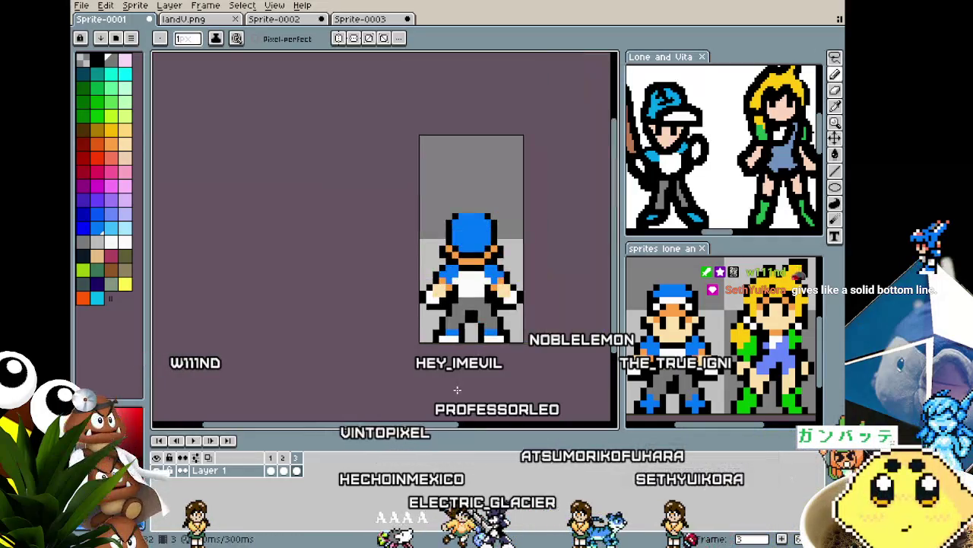
key(Return)
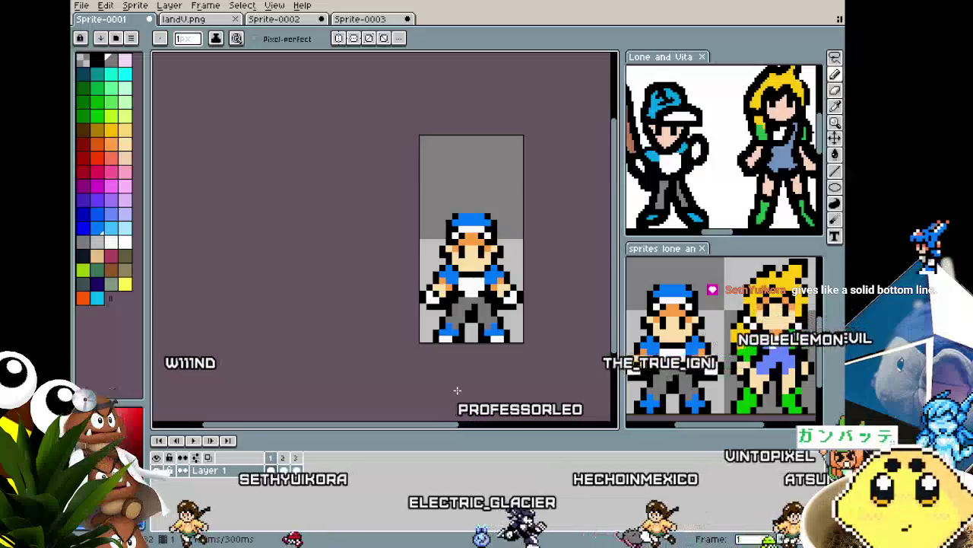
drag(457, 390, 387, 378)
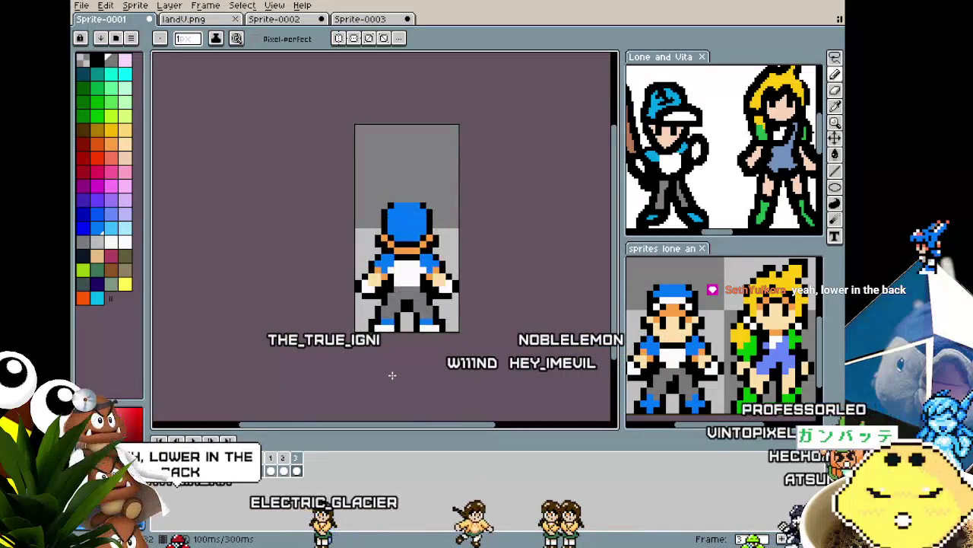
key(Return)
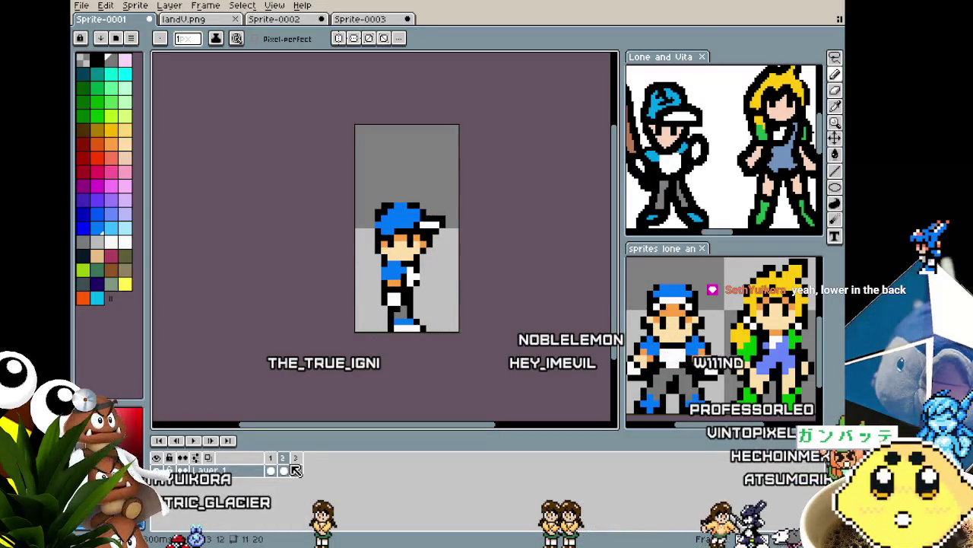
Step: Stop the animation playback on the front-view frame
scroll(273, 159, down, 1)
scroll(273, 159, up, 1)
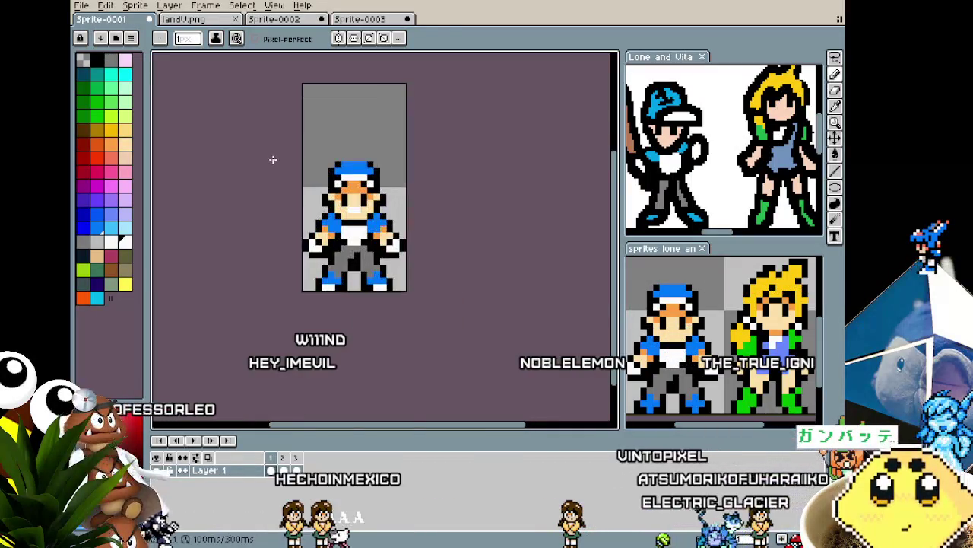
scroll(273, 159, up, 2)
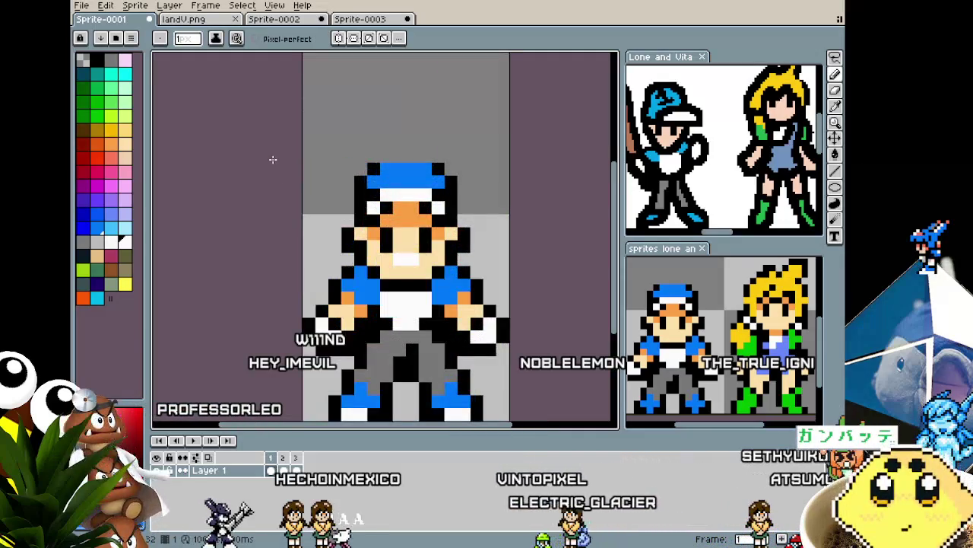
scroll(273, 159, down, 1)
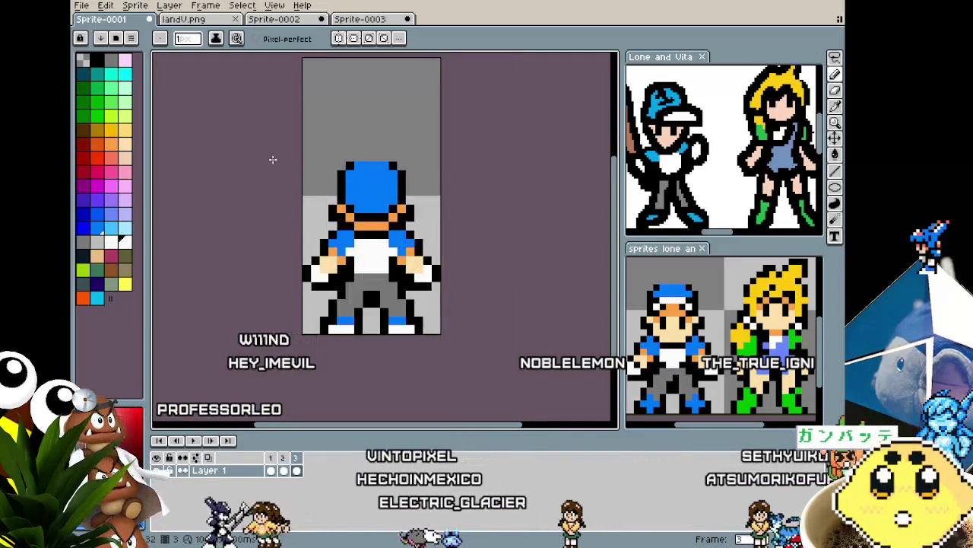
key(Return)
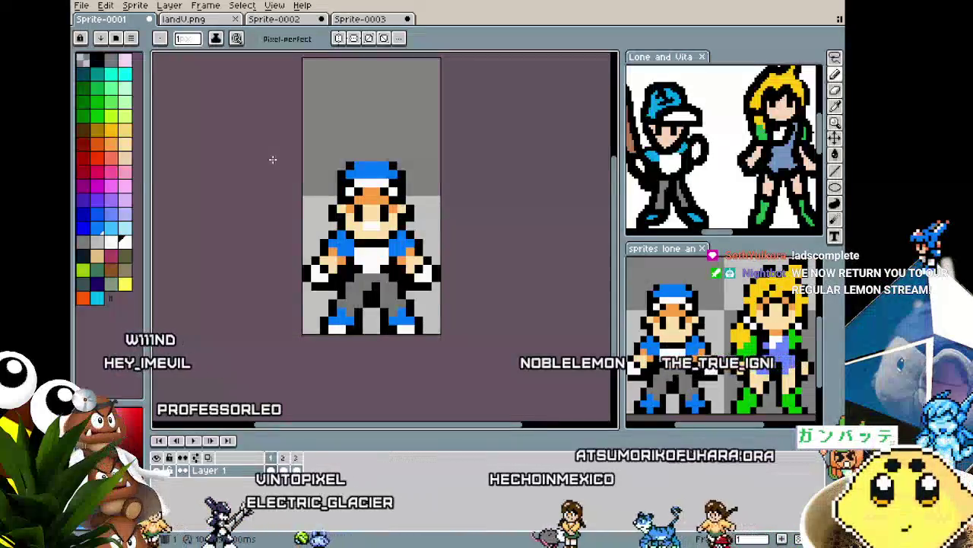
Step: Switch from the Eyedropper to the Pencil tool with B
scroll(367, 220, up, 1)
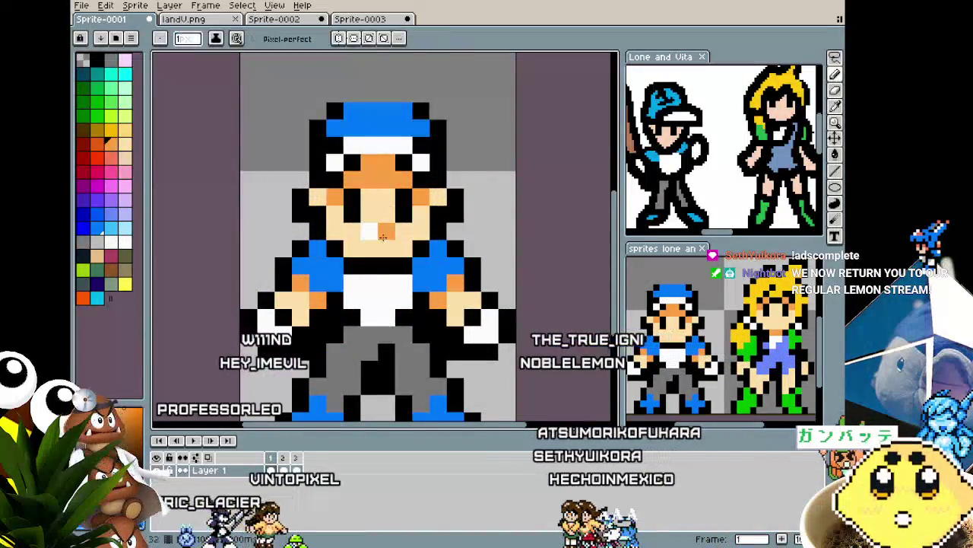
scroll(382, 233, down, 3)
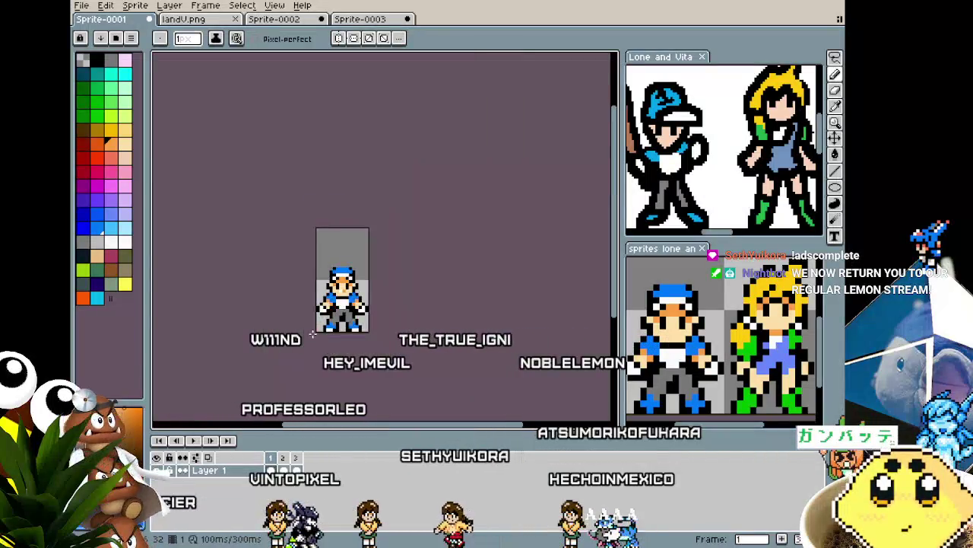
scroll(314, 330, up, 3)
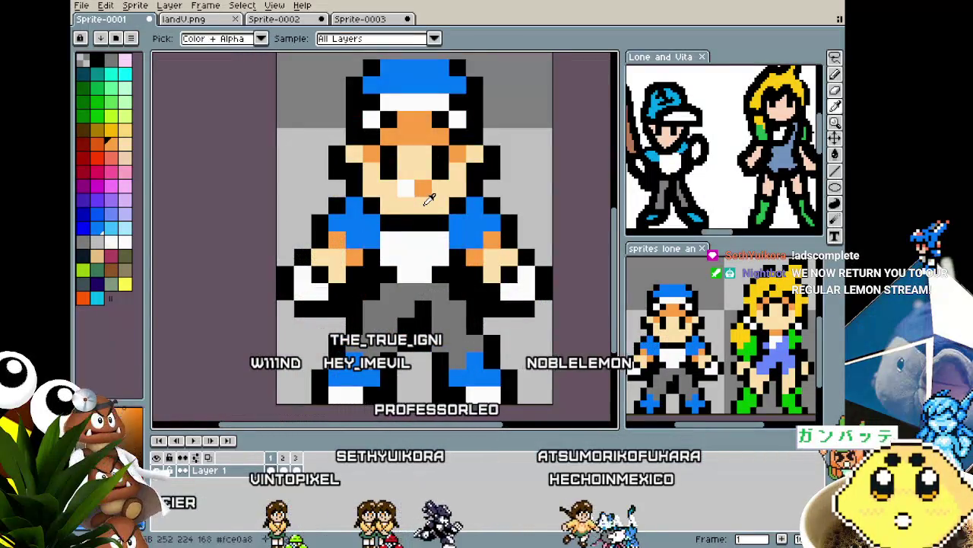
scroll(428, 199, down, 2)
scroll(410, 251, up, 1)
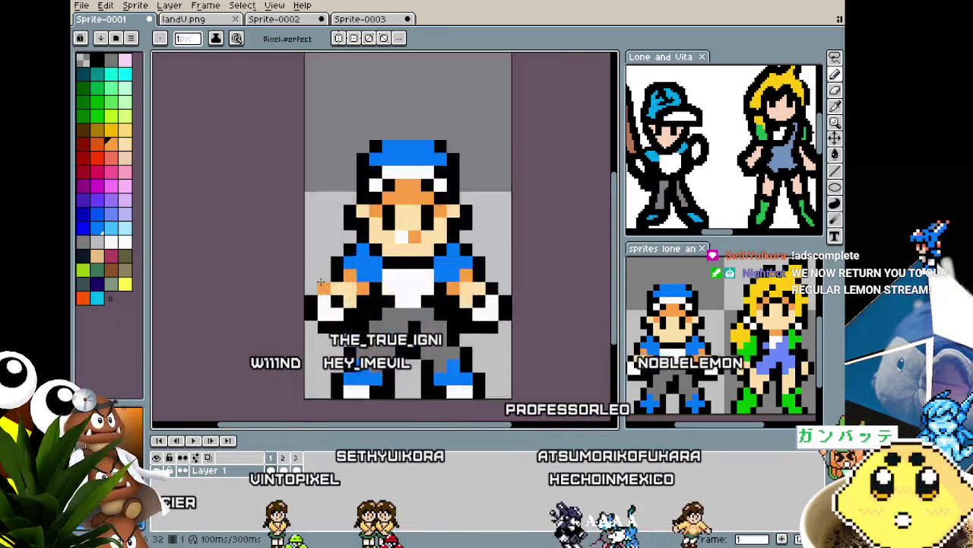
scroll(445, 236, up, 1)
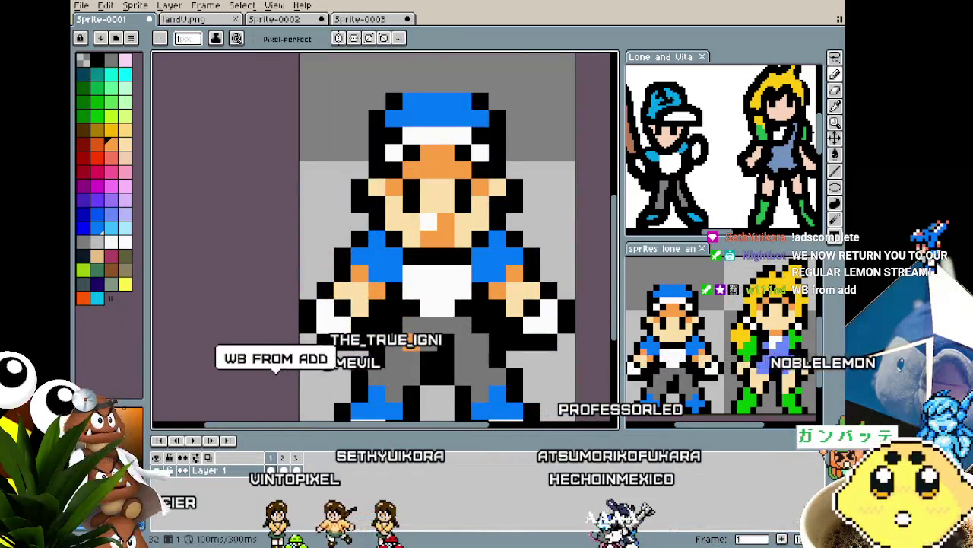
scroll(412, 349, down, 1)
scroll(428, 275, up, 1)
key(b)
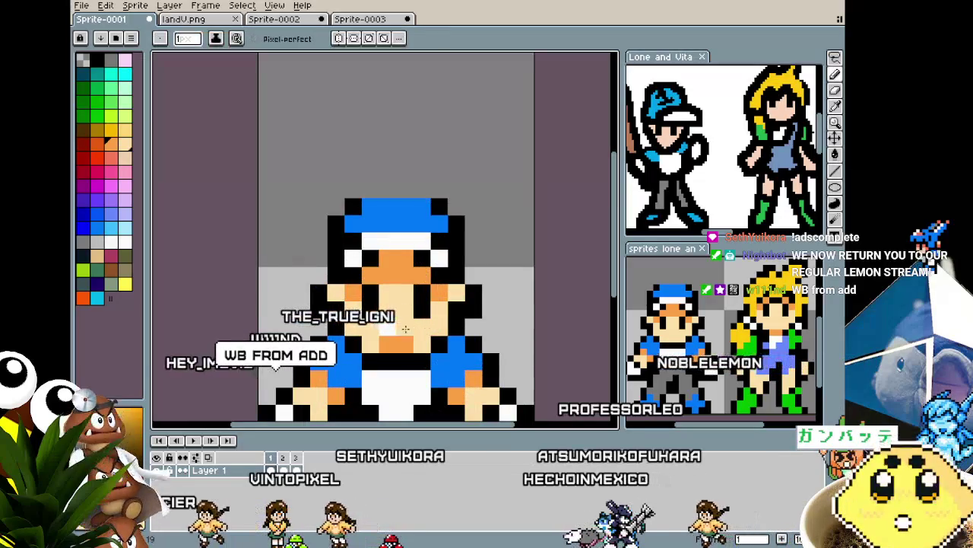
Step: Zoom and pan the canvas to re-centre the boy sprite for drawing
scroll(384, 331, down, 1)
scroll(452, 212, down, 1)
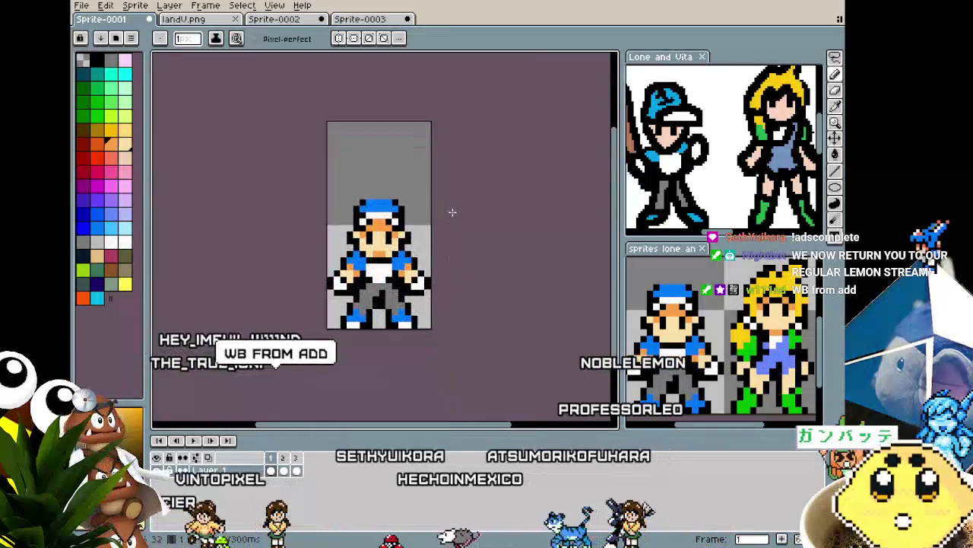
scroll(451, 212, up, 1)
scroll(452, 212, up, 1)
drag(452, 212, 493, 191)
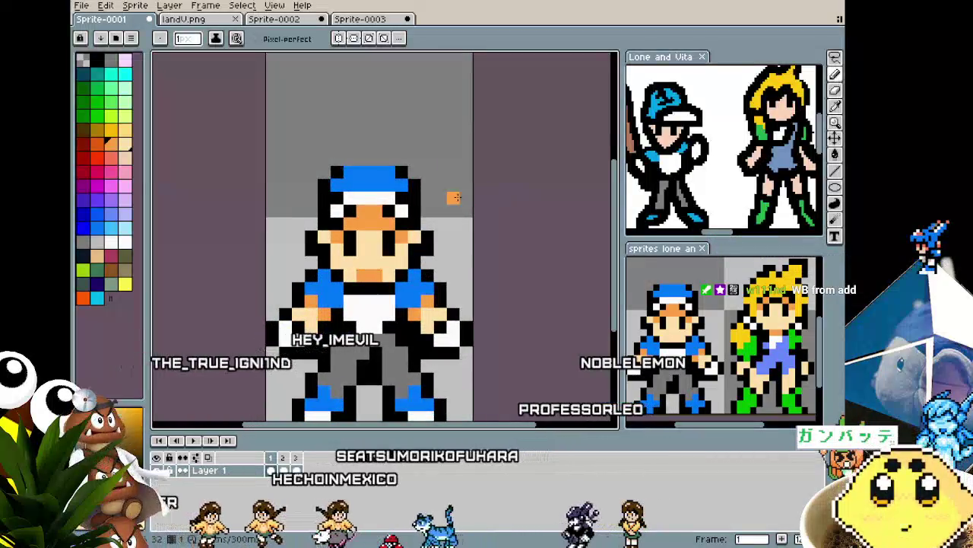
scroll(352, 291, up, 1)
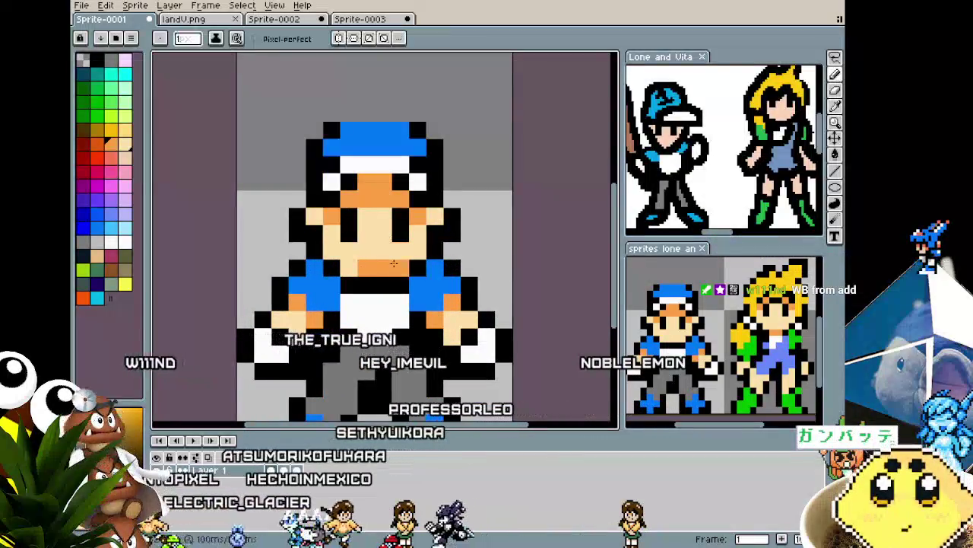
scroll(381, 255, down, 2)
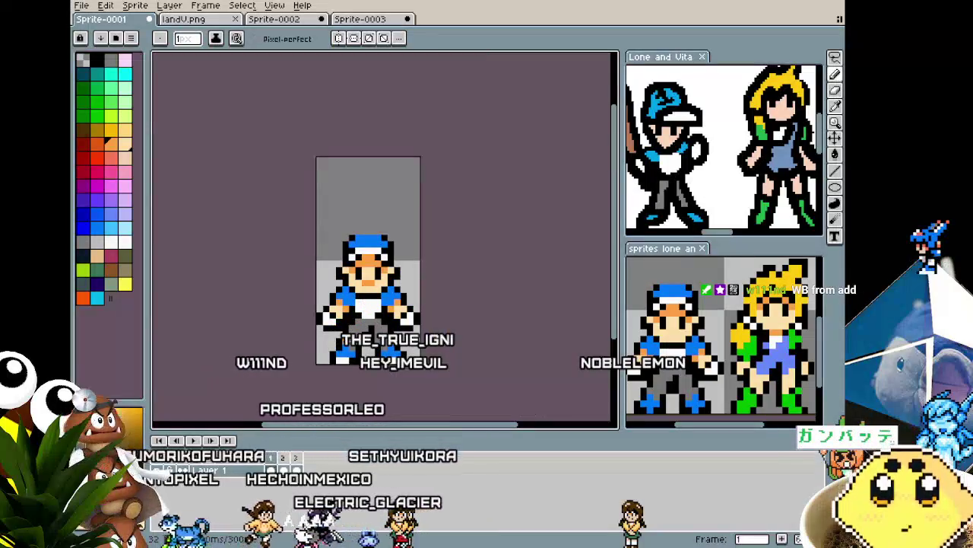
scroll(375, 273, up, 2)
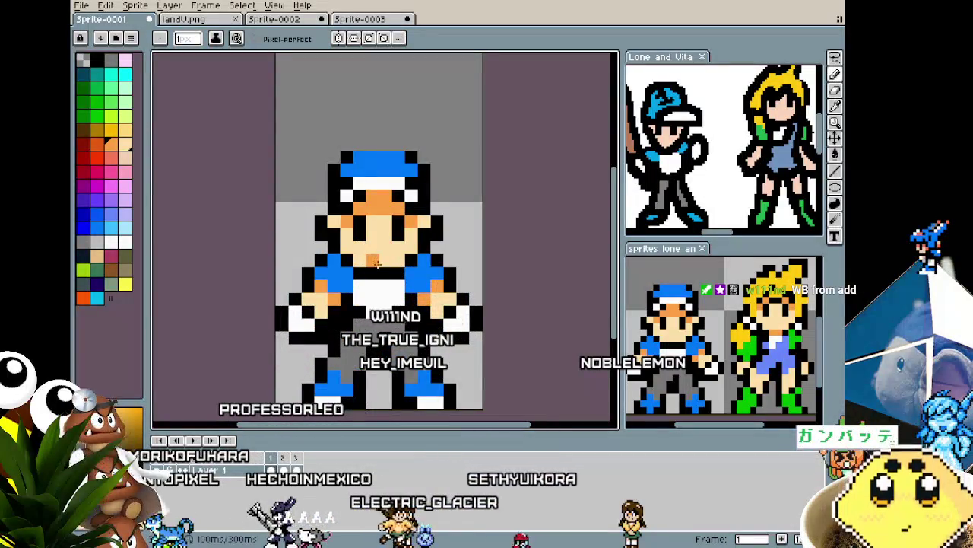
scroll(336, 348, down, 2)
scroll(352, 312, up, 3)
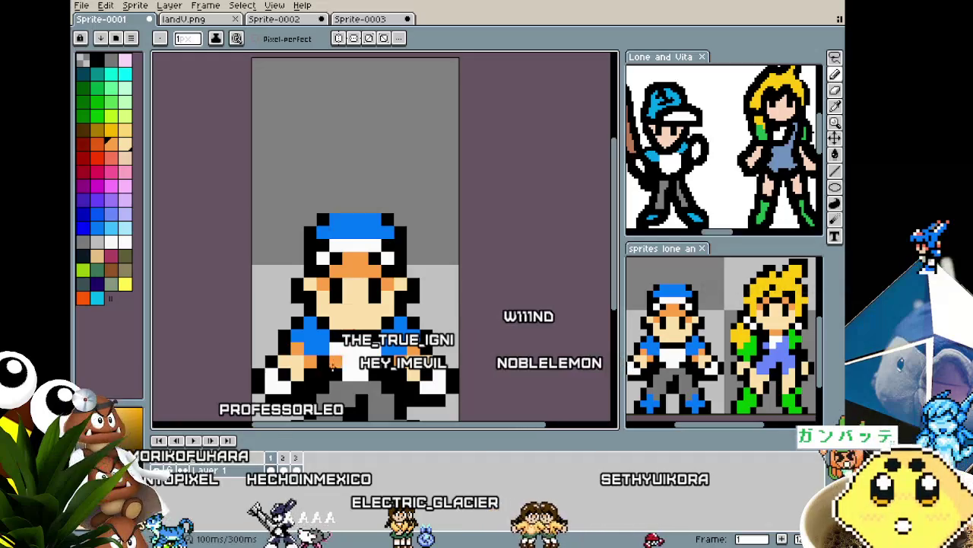
scroll(331, 367, down, 2)
scroll(332, 368, up, 3)
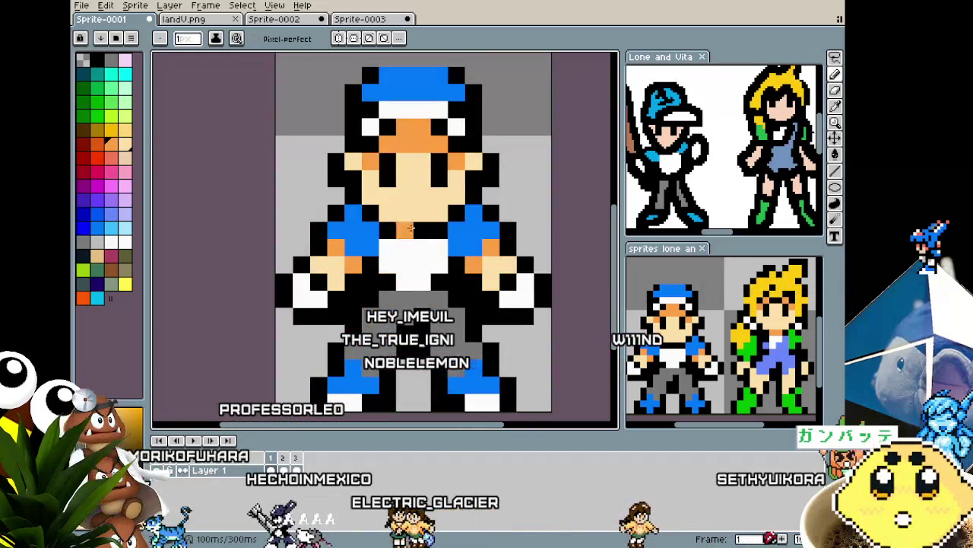
scroll(352, 372, down, 2)
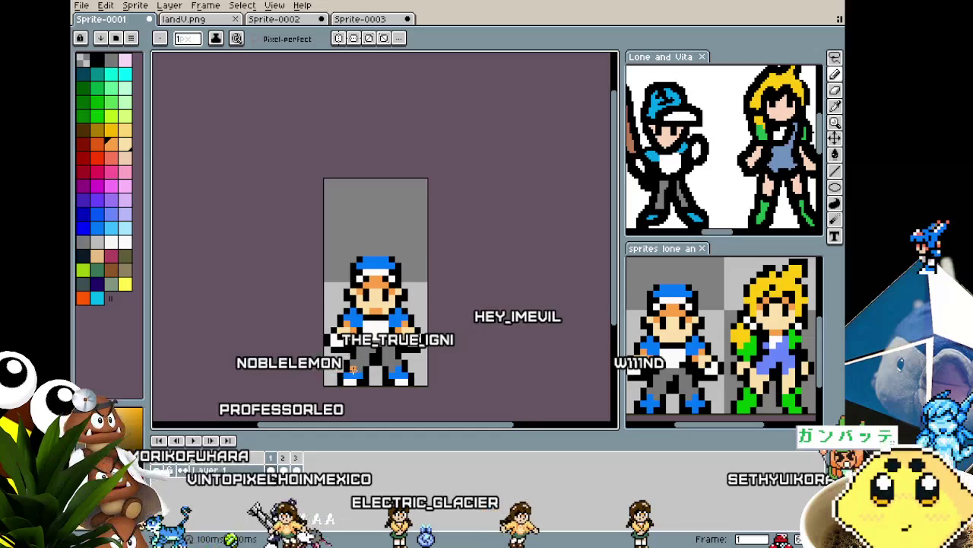
scroll(393, 310, up, 2)
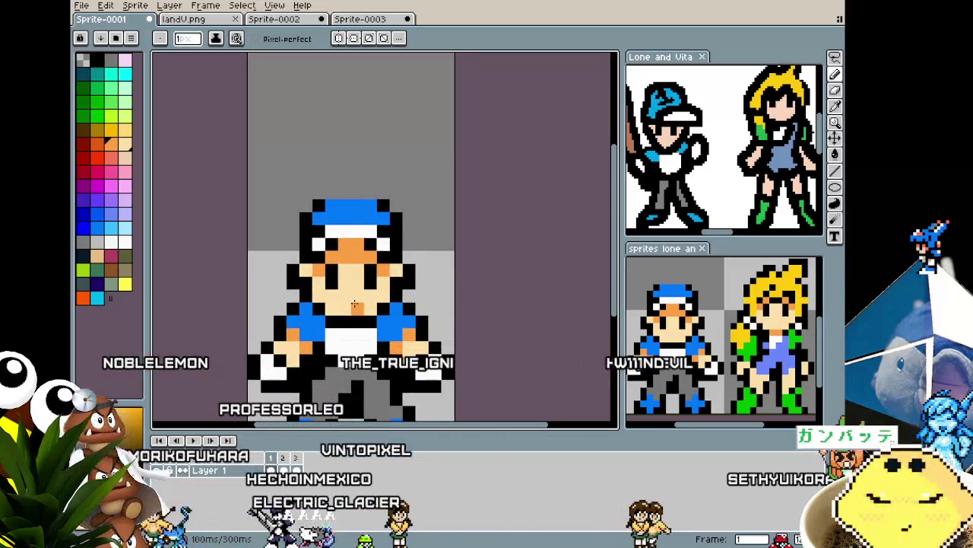
scroll(346, 333, down, 1)
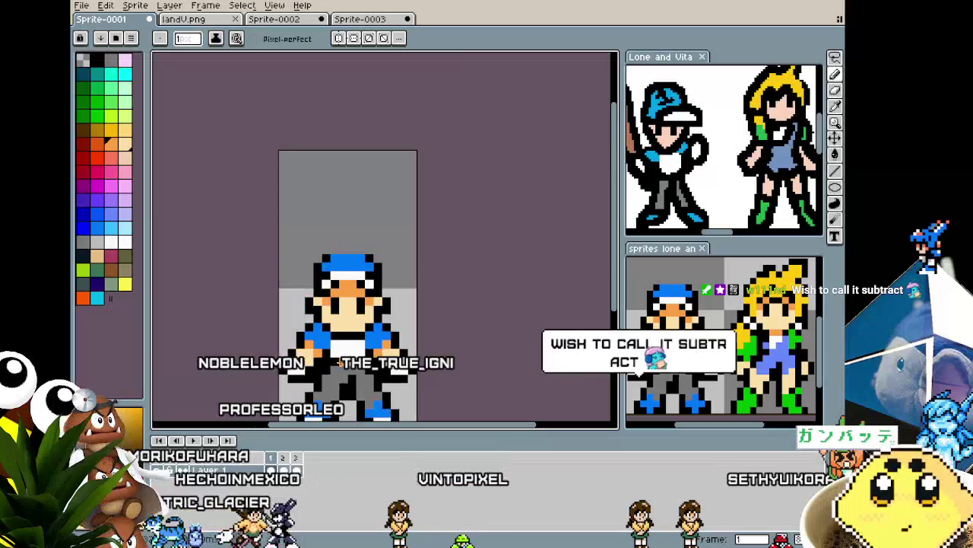
scroll(340, 384, up, 1)
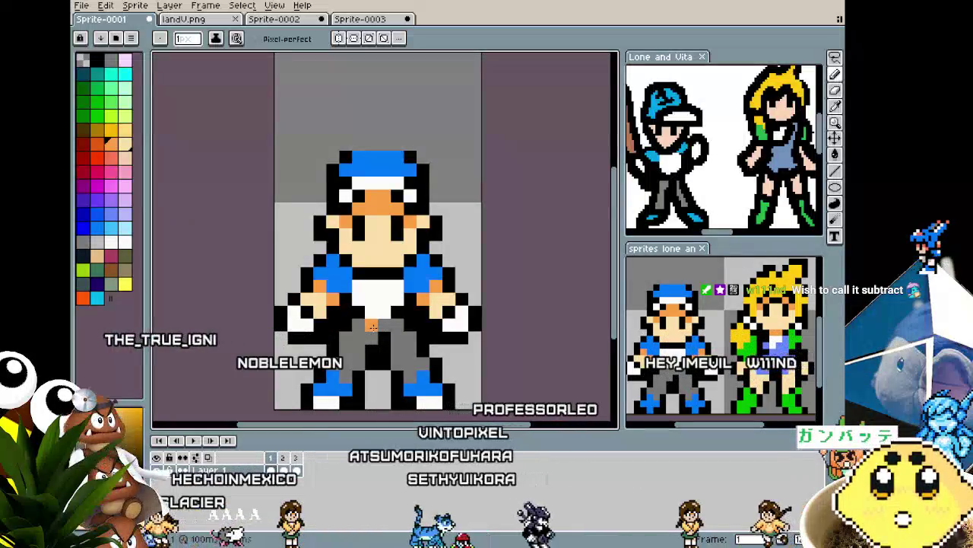
scroll(373, 325, down, 2)
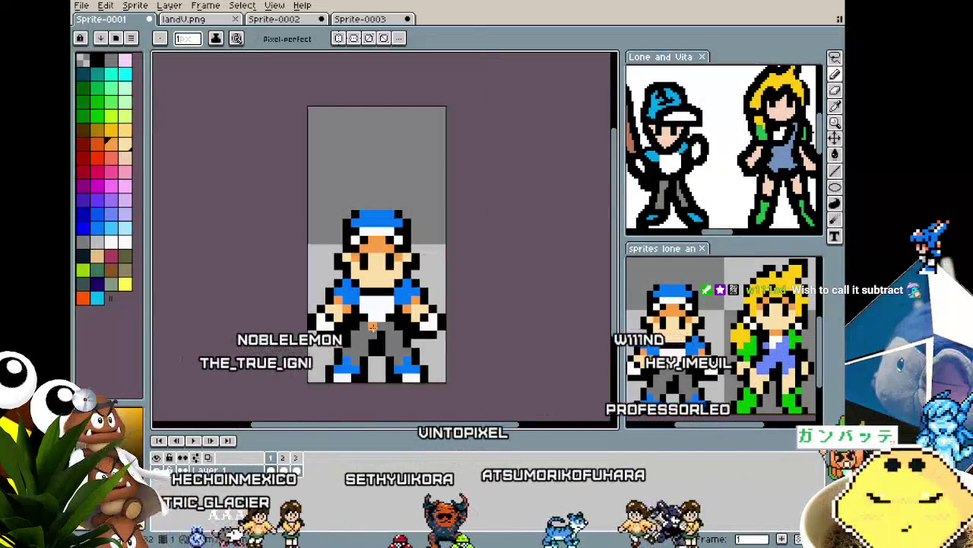
scroll(372, 327, up, 3)
scroll(373, 327, up, 1)
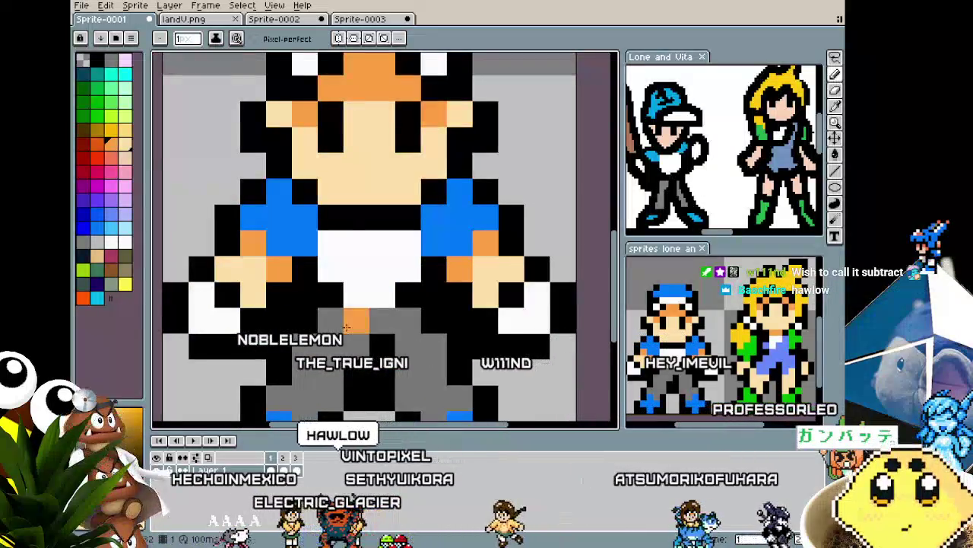
scroll(346, 327, down, 1)
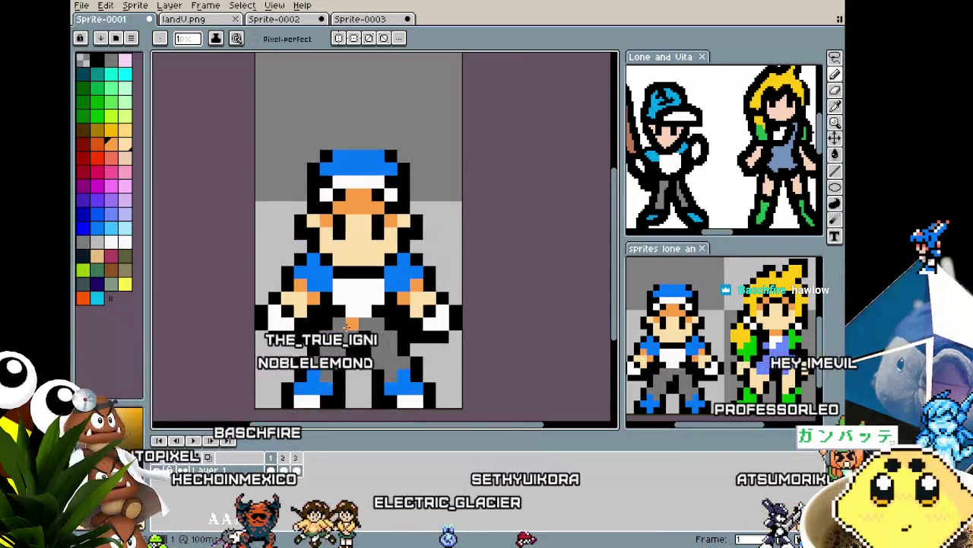
scroll(347, 327, down, 1)
Step: Step to the side-walking frame and then the back-view frame
key(Right)
scroll(419, 404, down, 1)
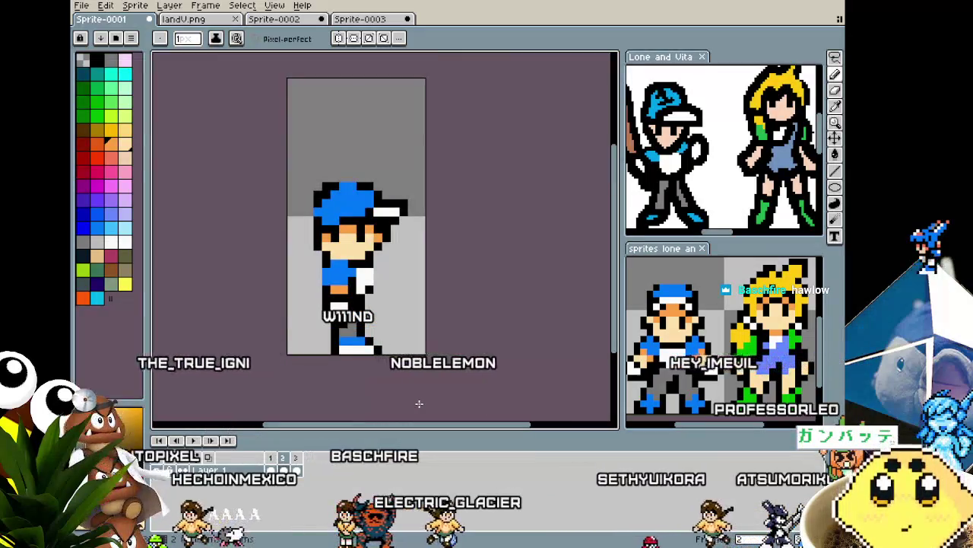
key(Right)
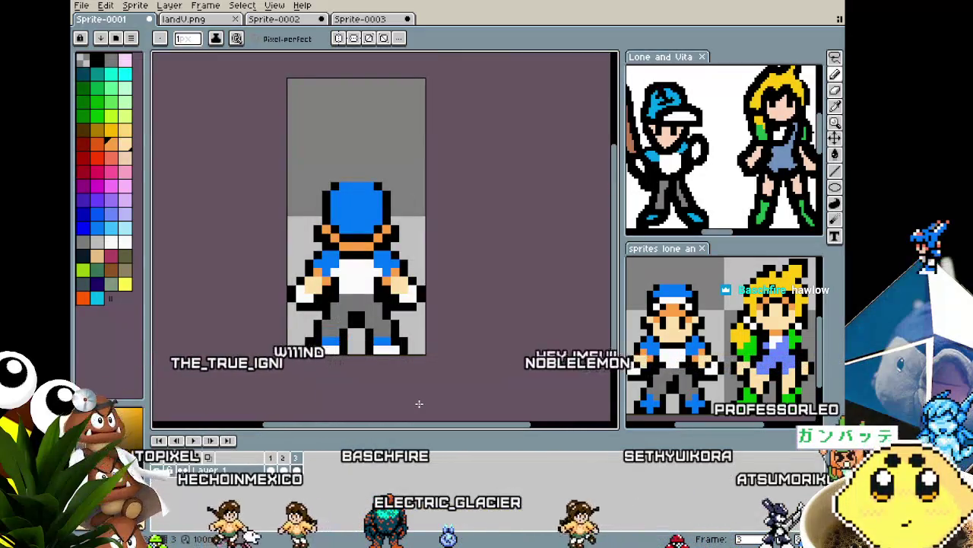
scroll(357, 227, up, 2)
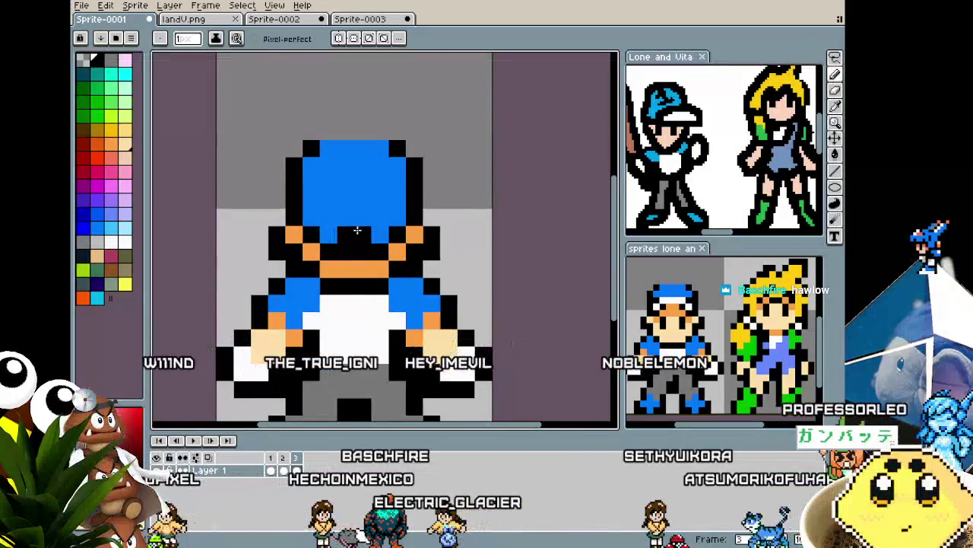
scroll(357, 230, down, 1)
scroll(322, 329, down, 1)
scroll(300, 386, up, 1)
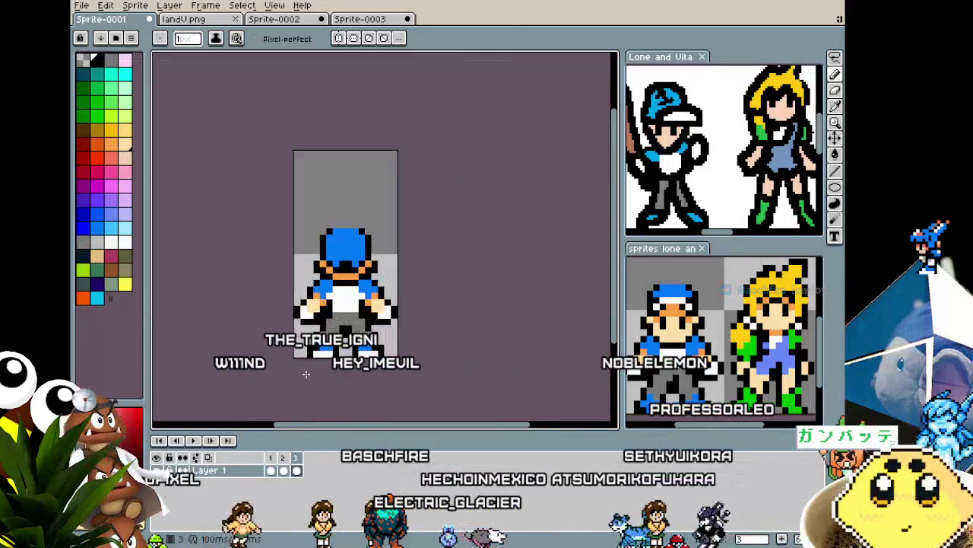
scroll(312, 361, up, 1)
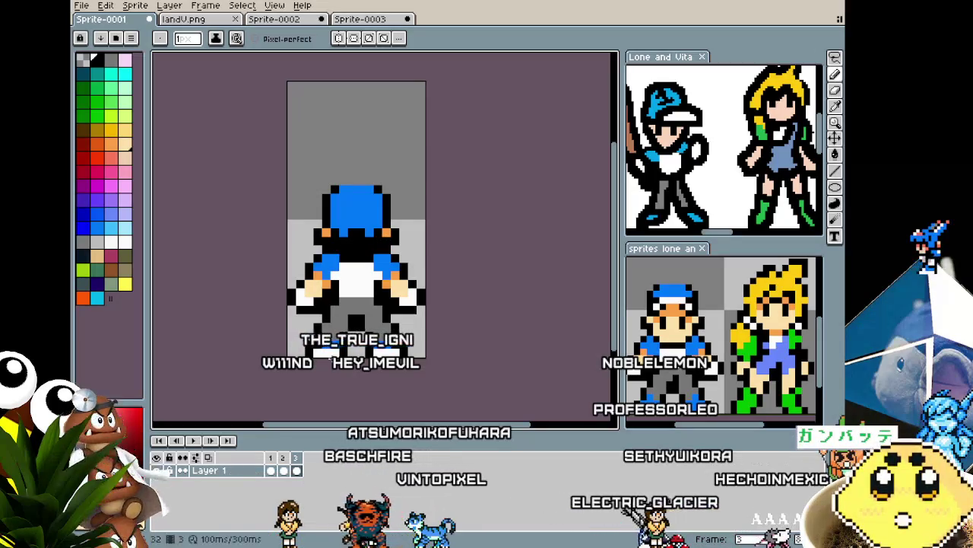
Step: Restart the walk animation playback with Enter
scroll(330, 356, down, 1)
scroll(330, 356, down, 1)
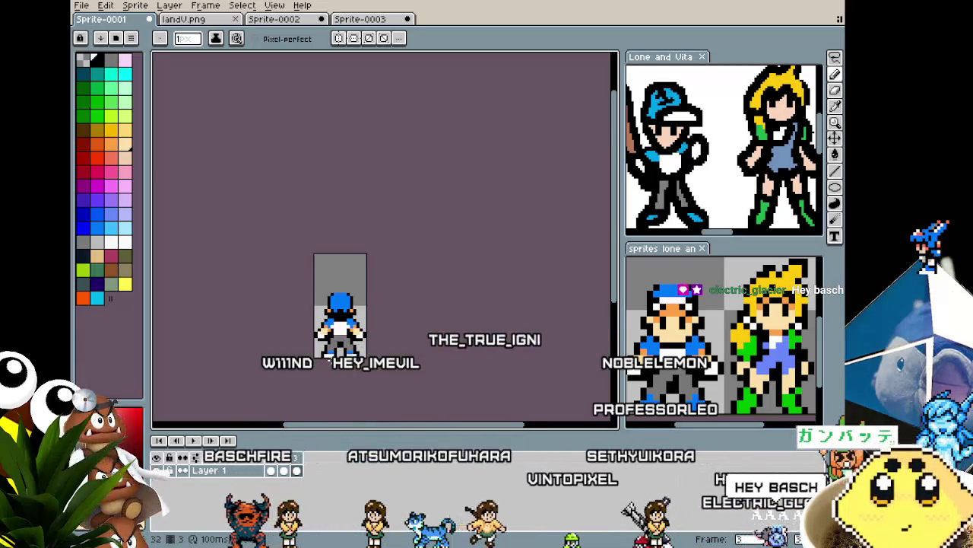
scroll(330, 355, up, 1)
scroll(331, 356, up, 1)
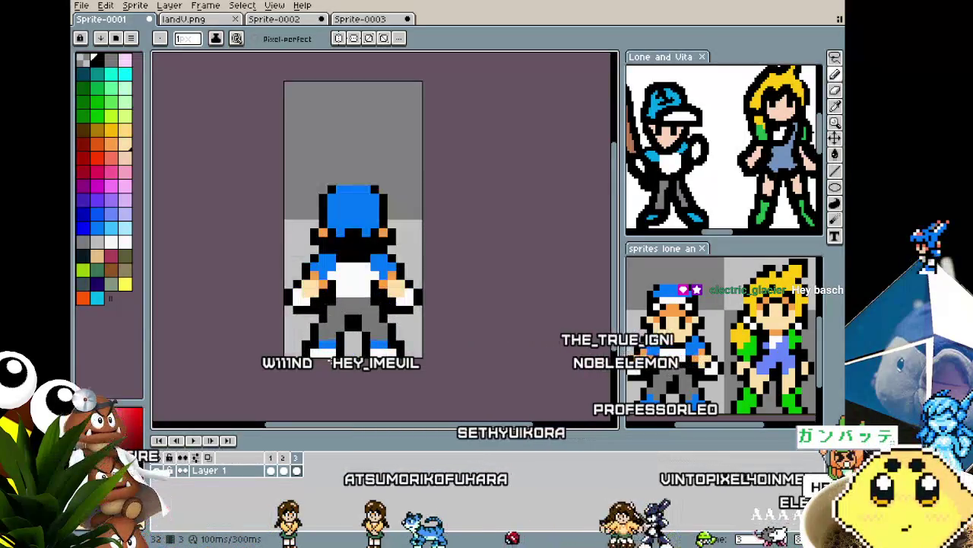
key(Return)
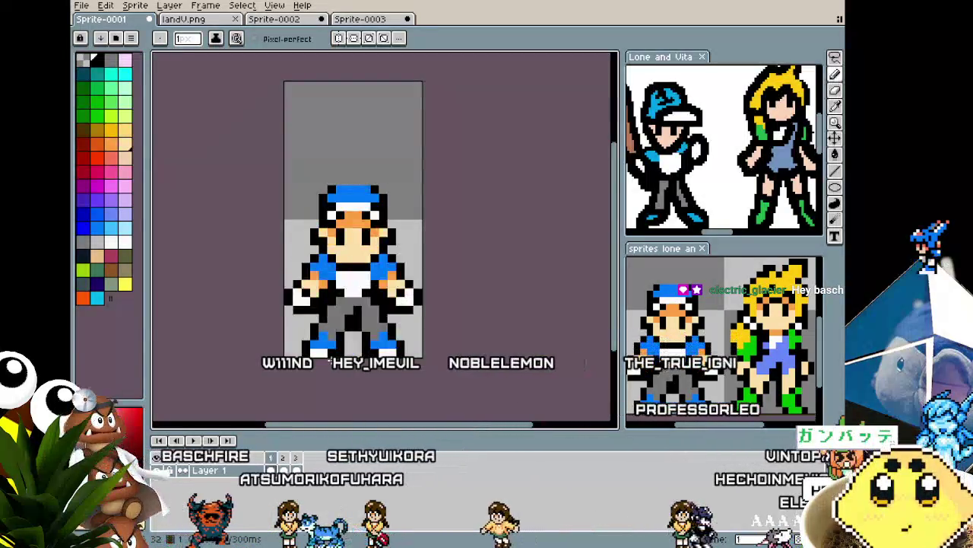
scroll(338, 283, up, 1)
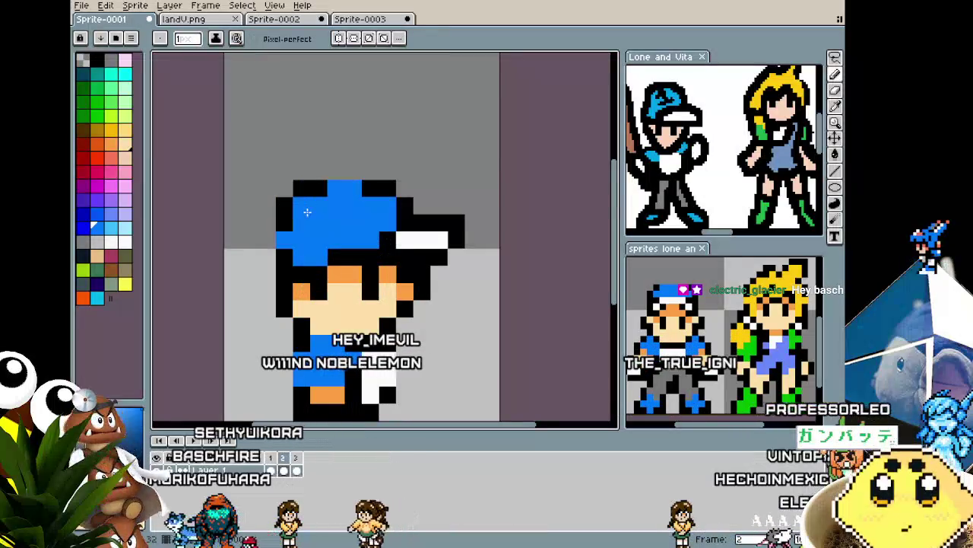
Step: Add one white pixel to the end of the boy's cap brim
scroll(297, 279, down, 3)
scroll(297, 259, up, 1)
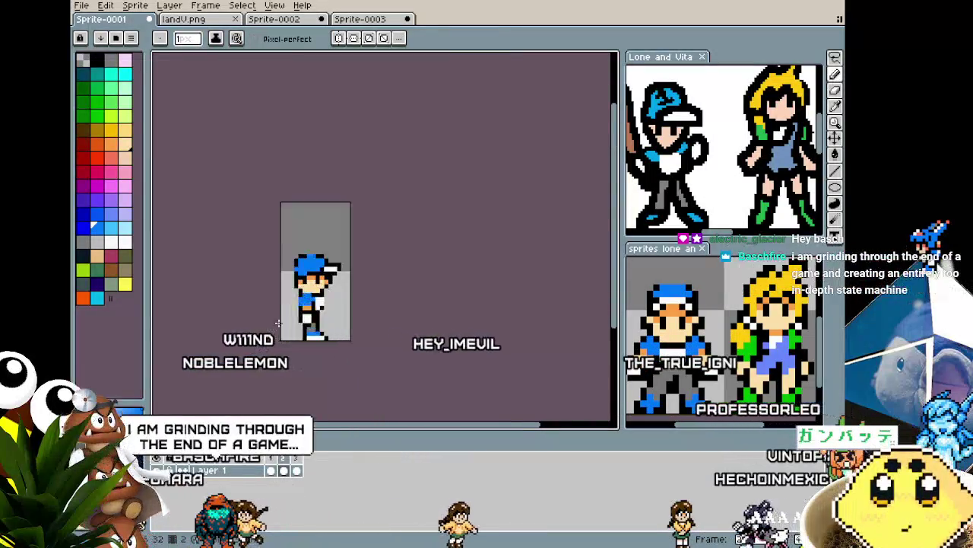
scroll(296, 233, up, 1)
scroll(257, 330, down, 3)
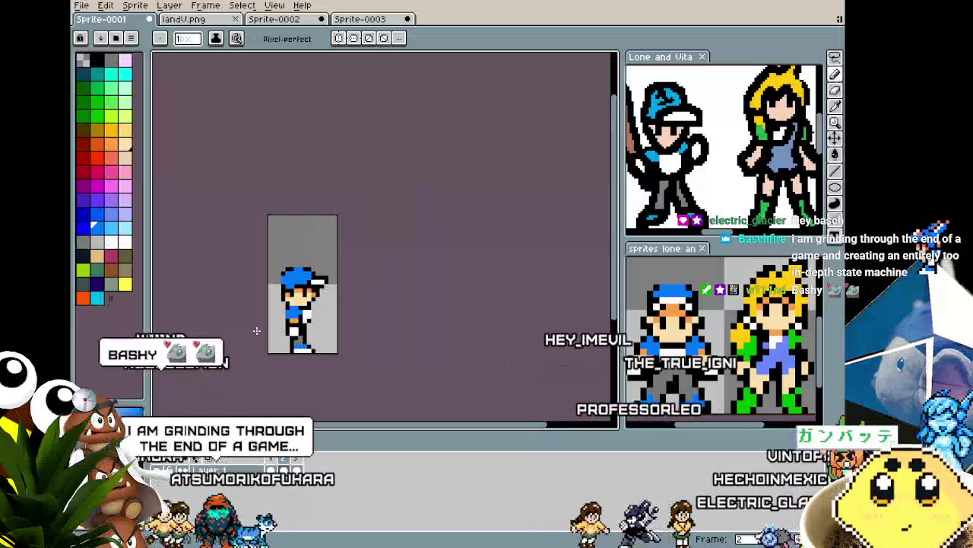
scroll(256, 331, down, 1)
scroll(256, 330, up, 1)
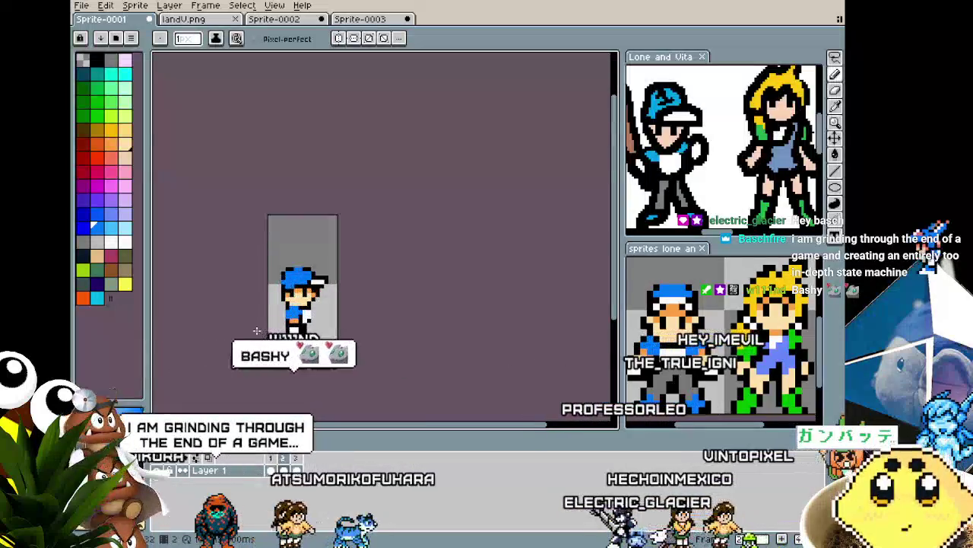
scroll(257, 330, up, 1)
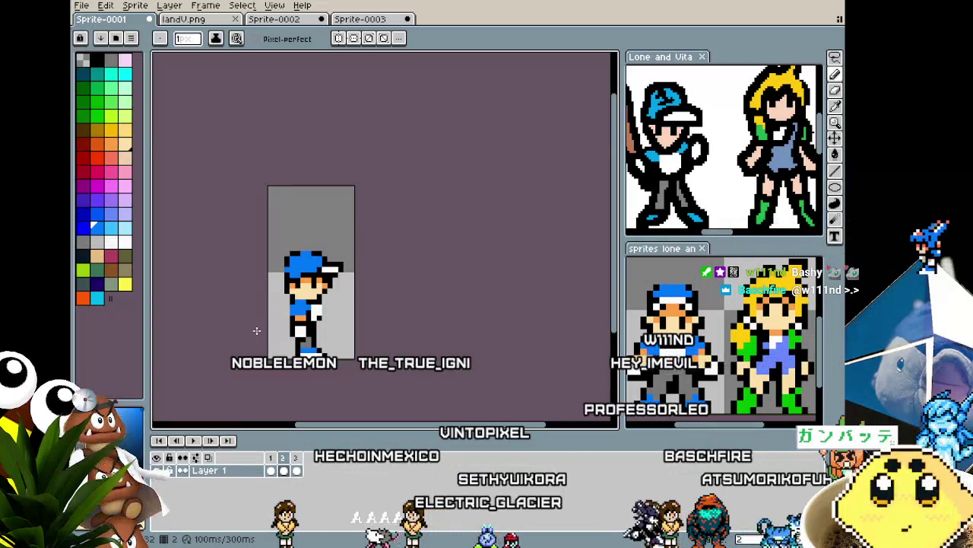
scroll(305, 293, up, 3)
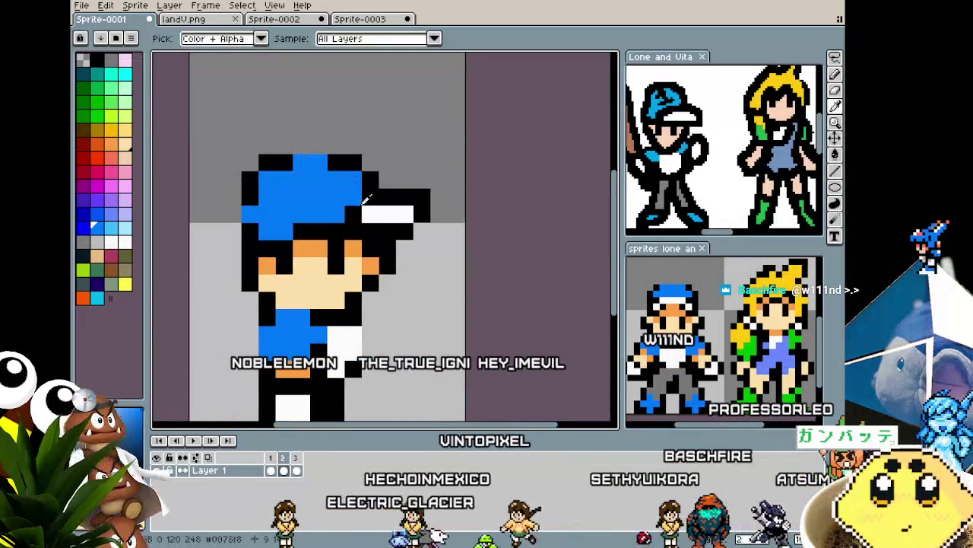
click(370, 199)
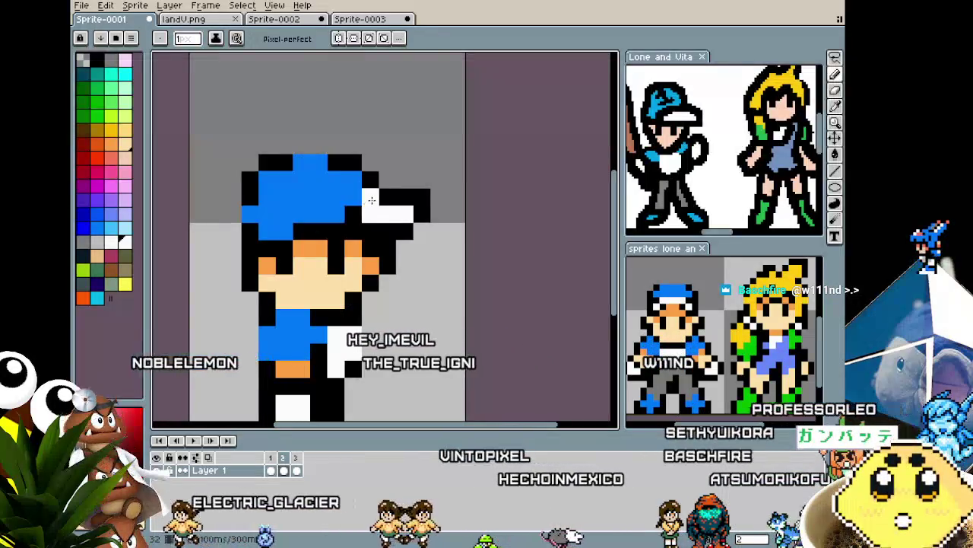
scroll(268, 284, down, 3)
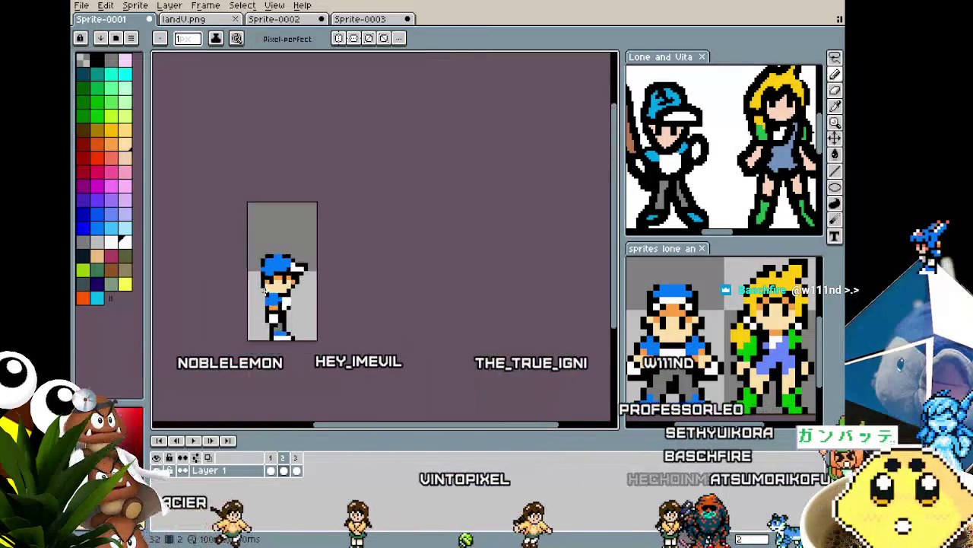
scroll(277, 274, up, 1)
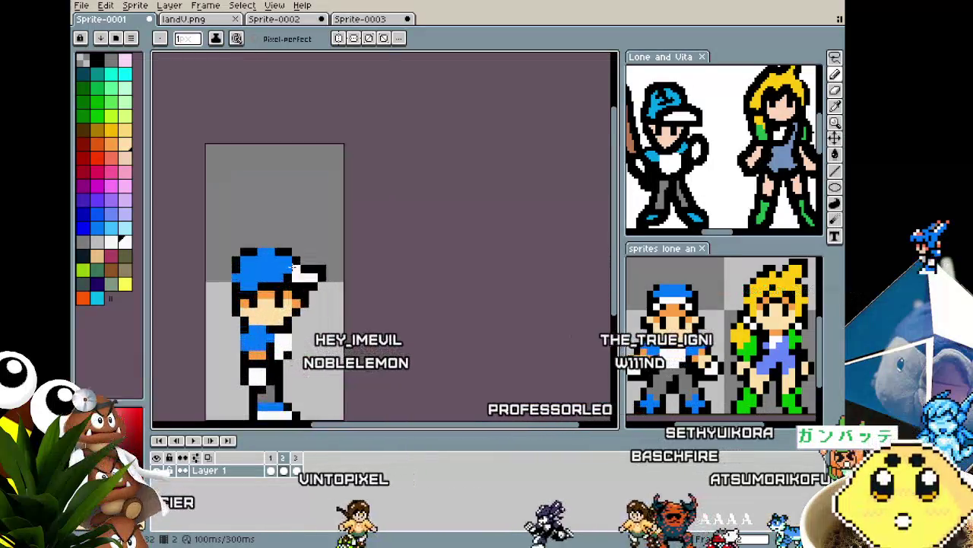
scroll(277, 273, up, 2)
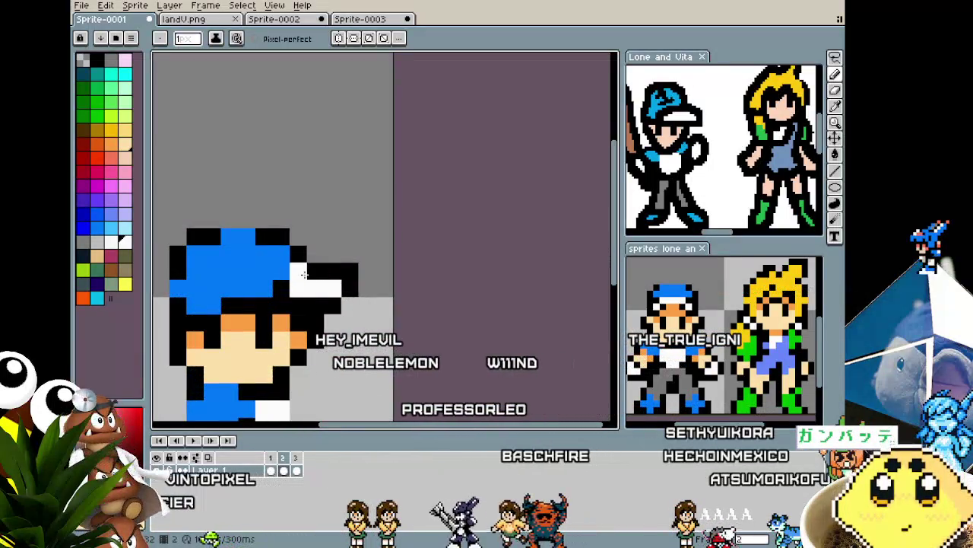
scroll(303, 274, down, 1)
scroll(304, 274, down, 1)
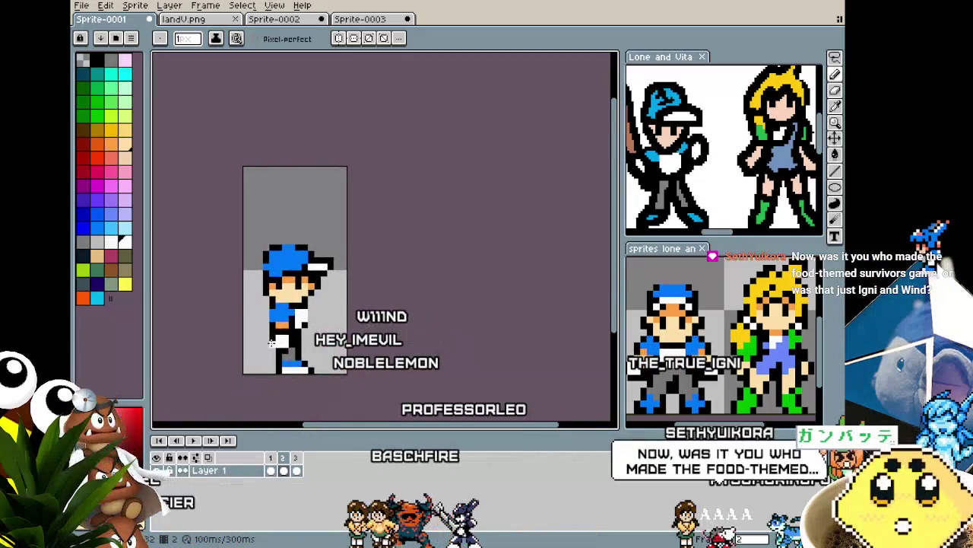
scroll(284, 327, up, 2)
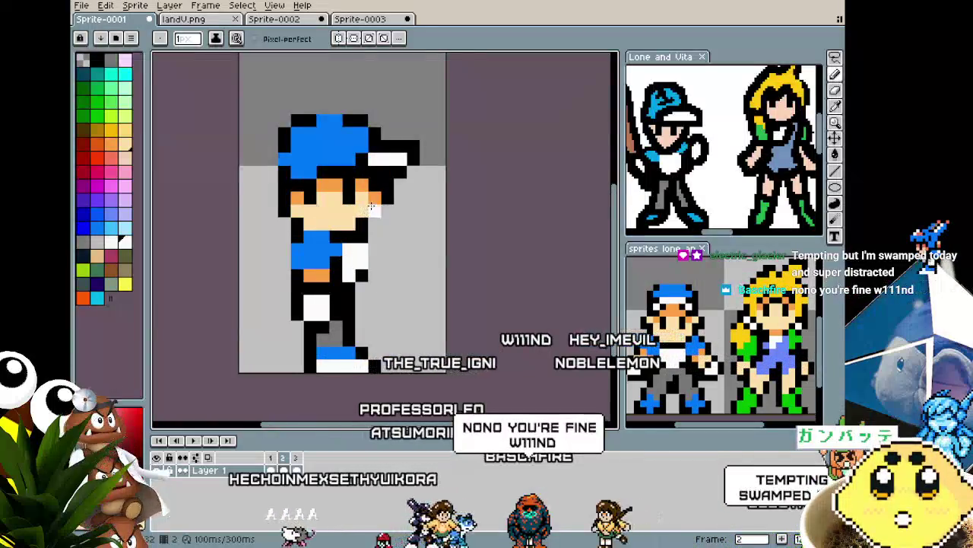
Step: Erase one black pixel from the cap brim
drag(388, 273, 354, 283)
scroll(314, 213, up, 1)
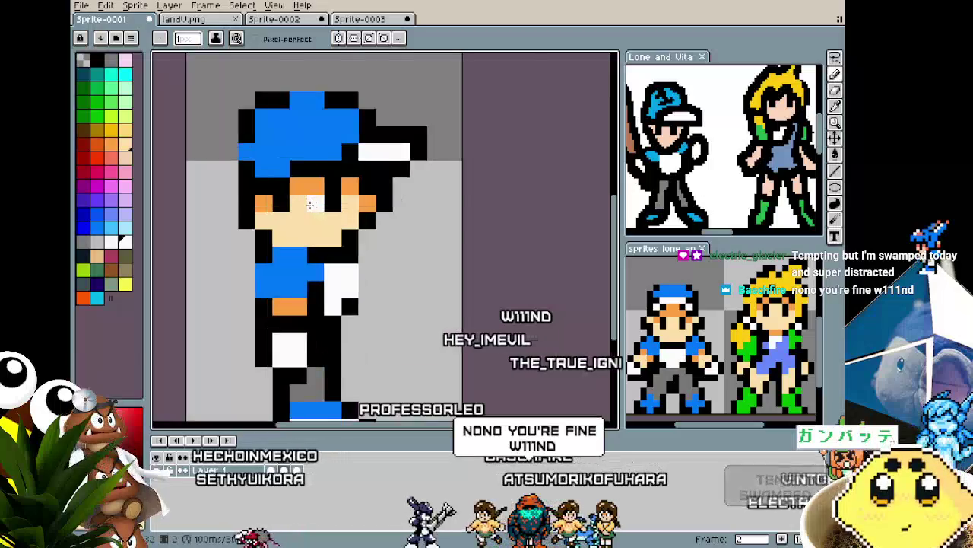
scroll(304, 152, up, 1)
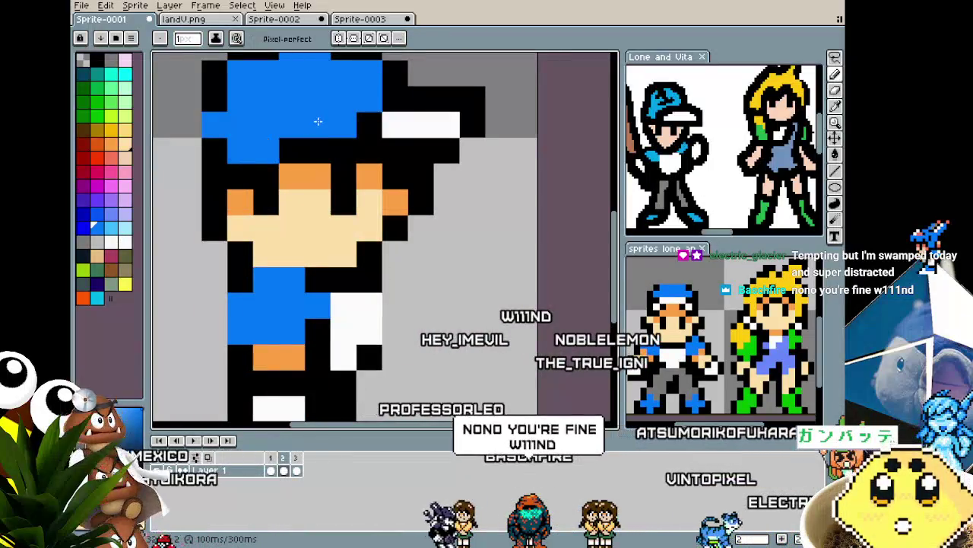
scroll(296, 143, down, 4)
scroll(224, 281, down, 1)
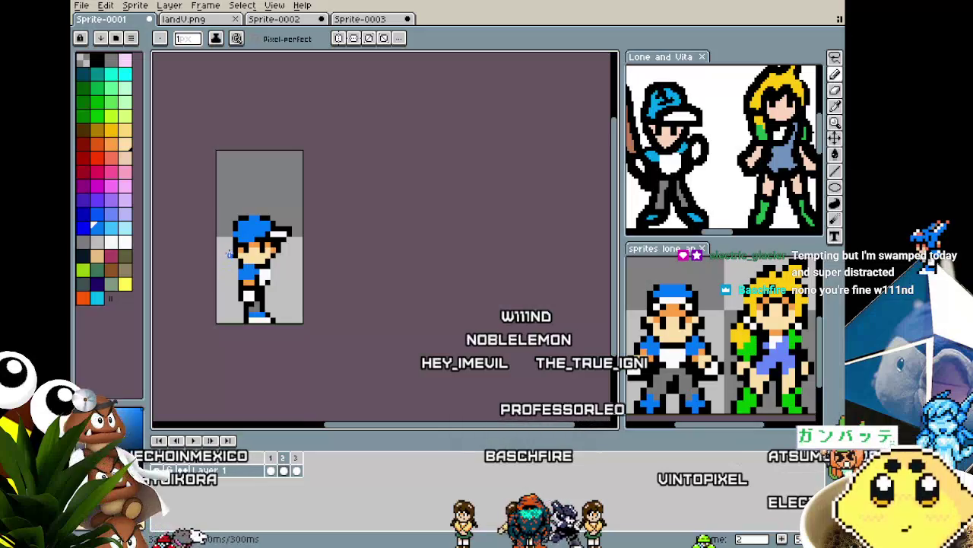
scroll(232, 243, up, 3)
scroll(377, 124, up, 1)
scroll(382, 122, down, 3)
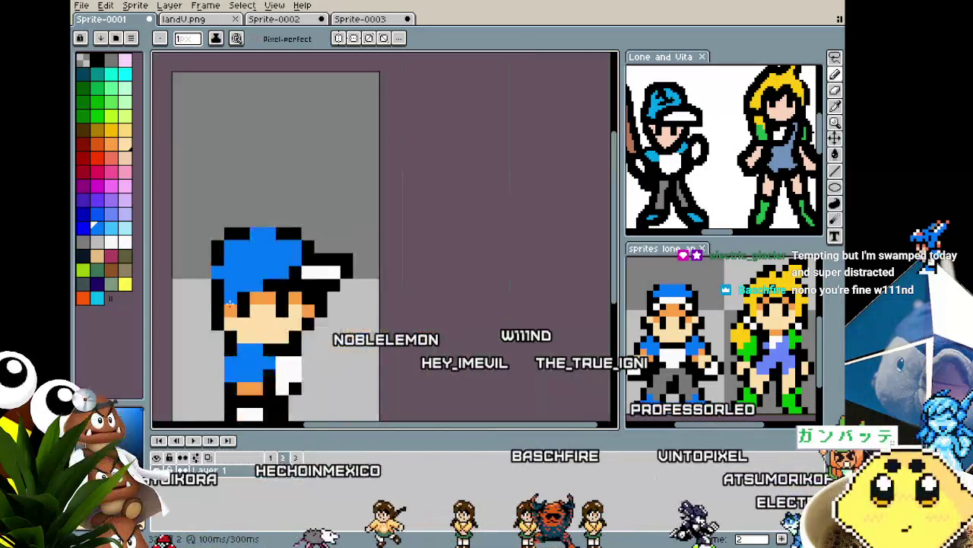
scroll(229, 314, down, 2)
scroll(209, 318, up, 3)
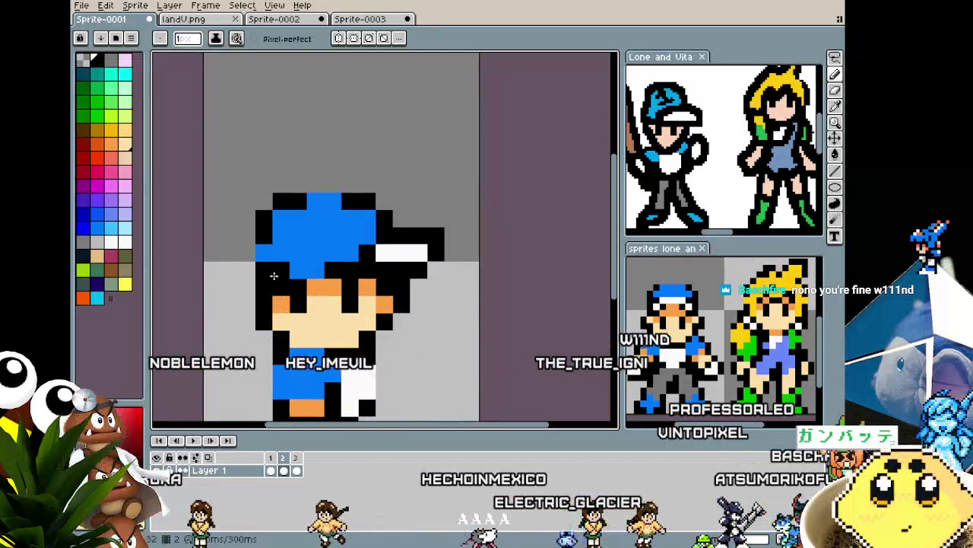
scroll(216, 323, down, 2)
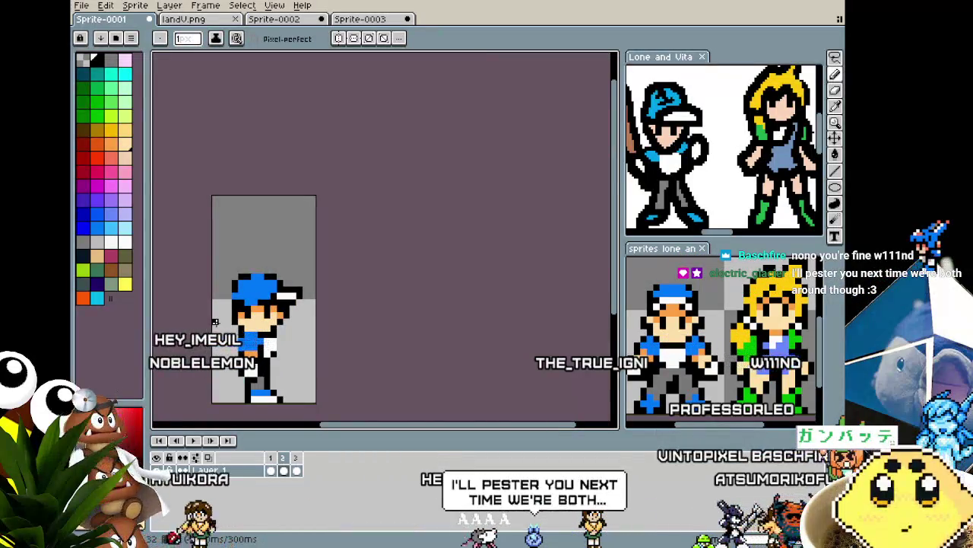
scroll(215, 322, up, 2)
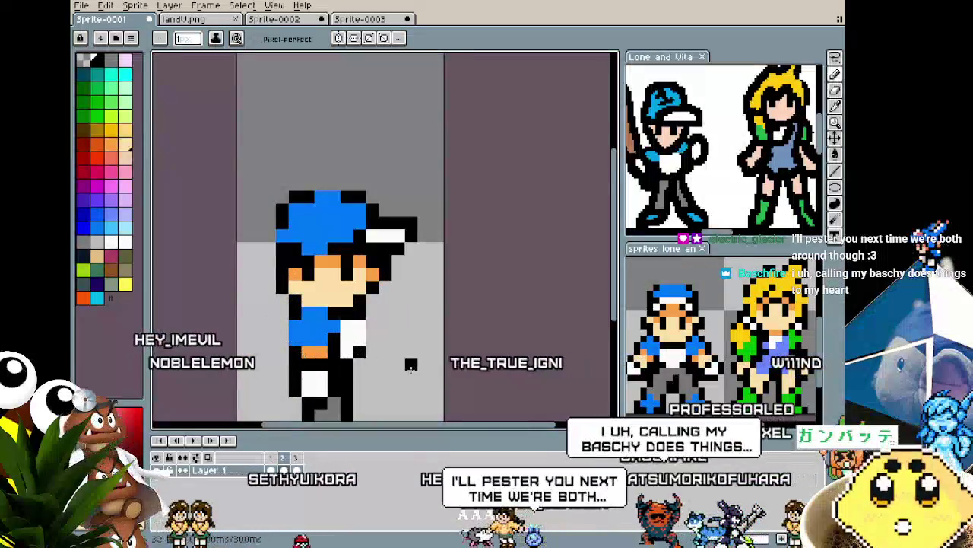
scroll(410, 366, right, 2)
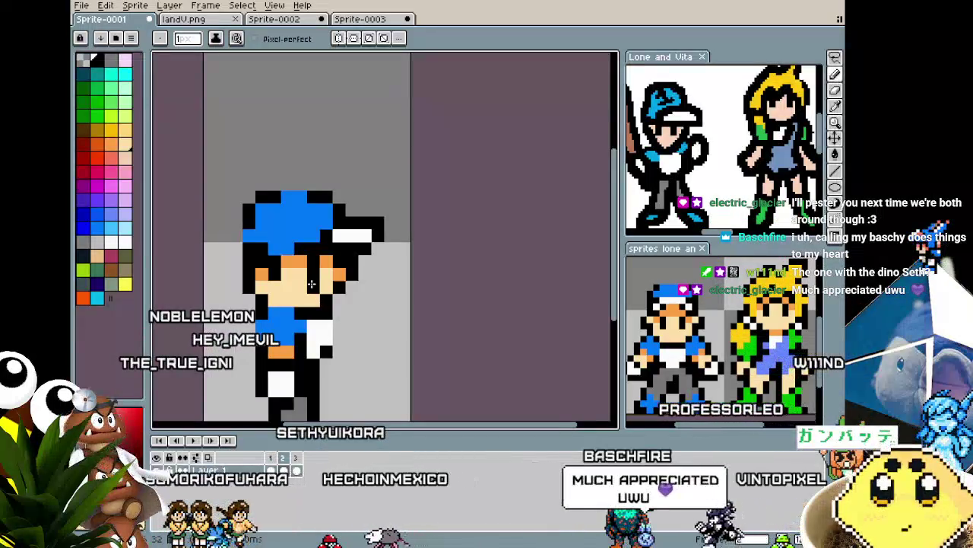
scroll(311, 284, up, 1)
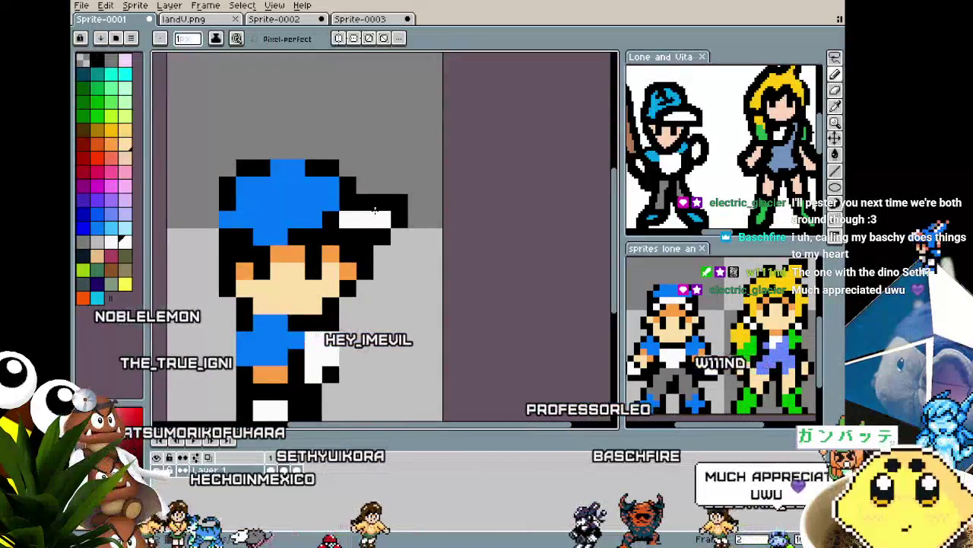
click(362, 204)
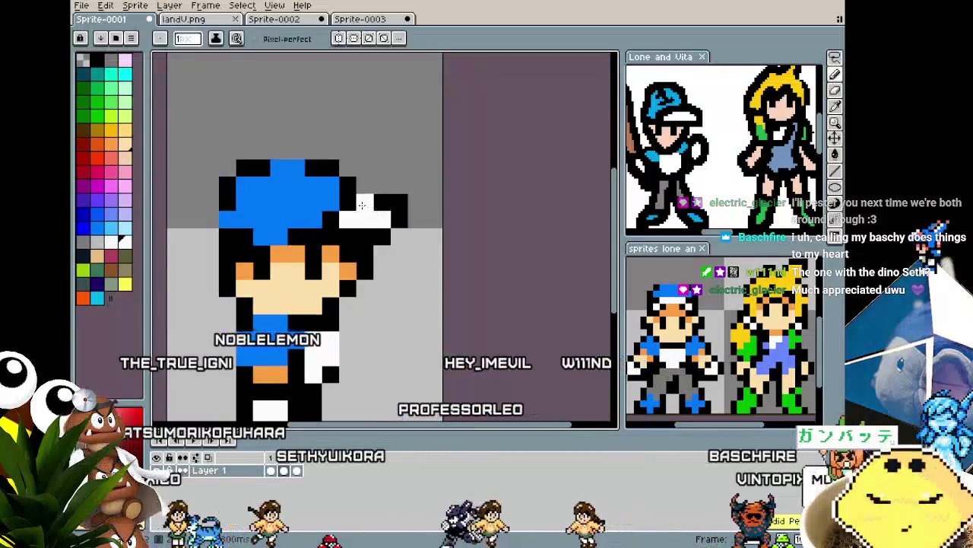
Step: Paste the copied pixel block and drop it onto the cap to raise its crown
scroll(362, 204, down, 3)
scroll(307, 296, up, 1)
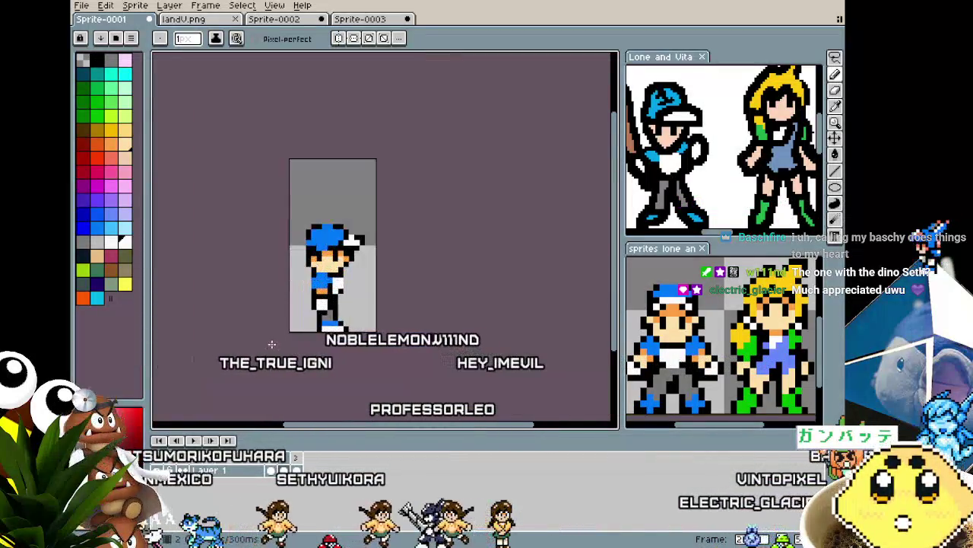
scroll(308, 297, up, 1)
scroll(308, 297, up, 1)
scroll(381, 199, up, 1)
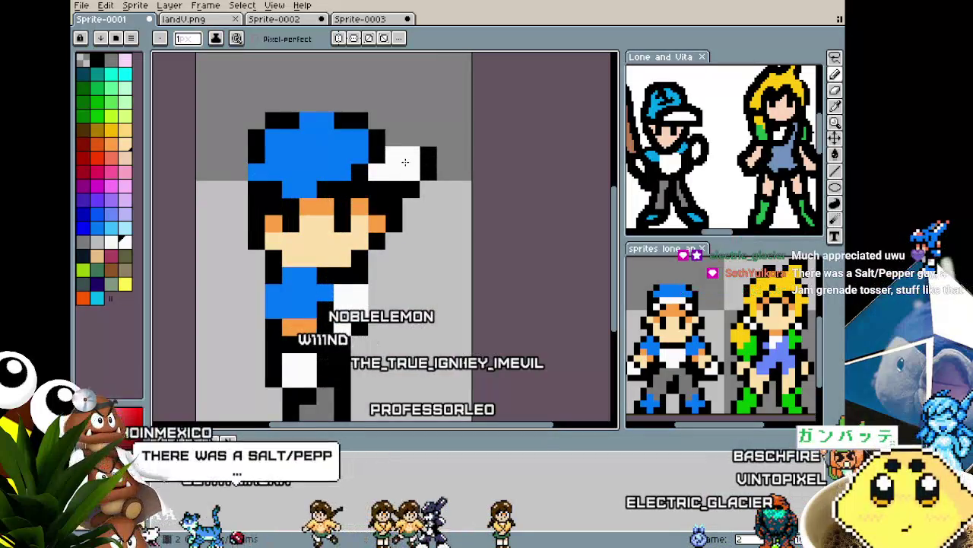
scroll(319, 335, down, 3)
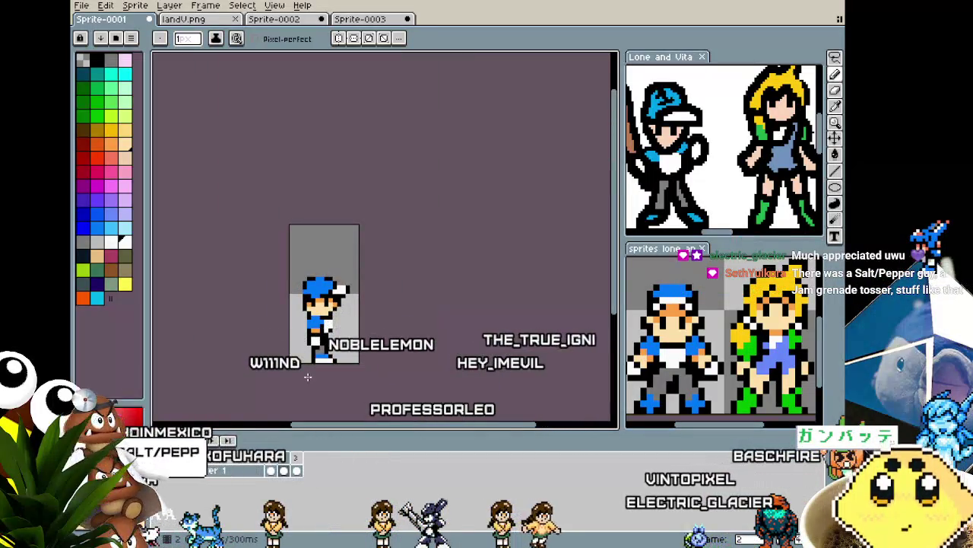
scroll(307, 375, up, 1)
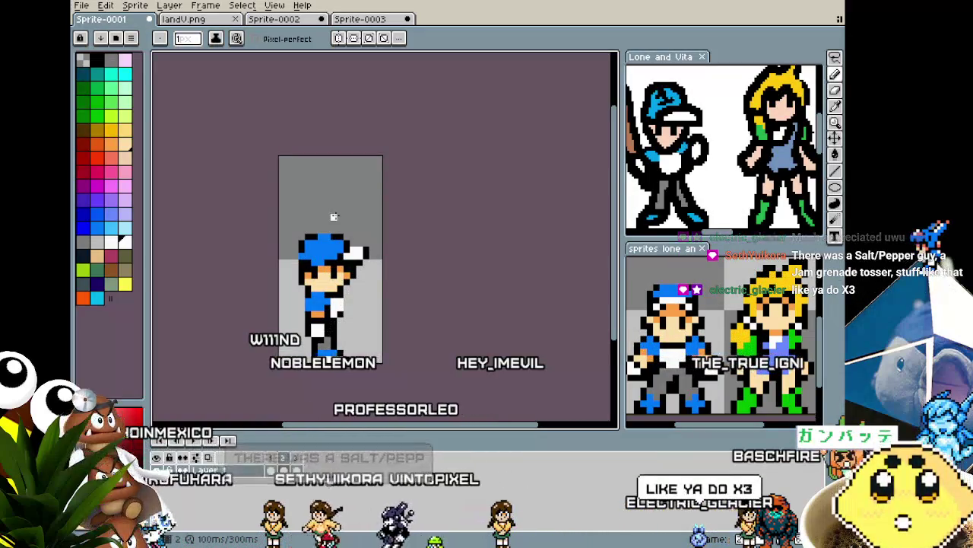
scroll(327, 250, up, 1)
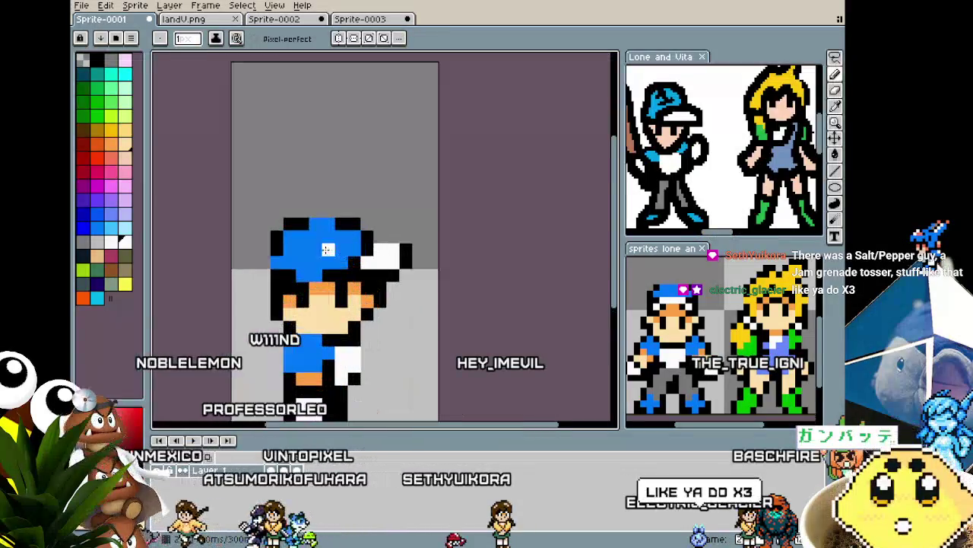
key(ctrl+v)
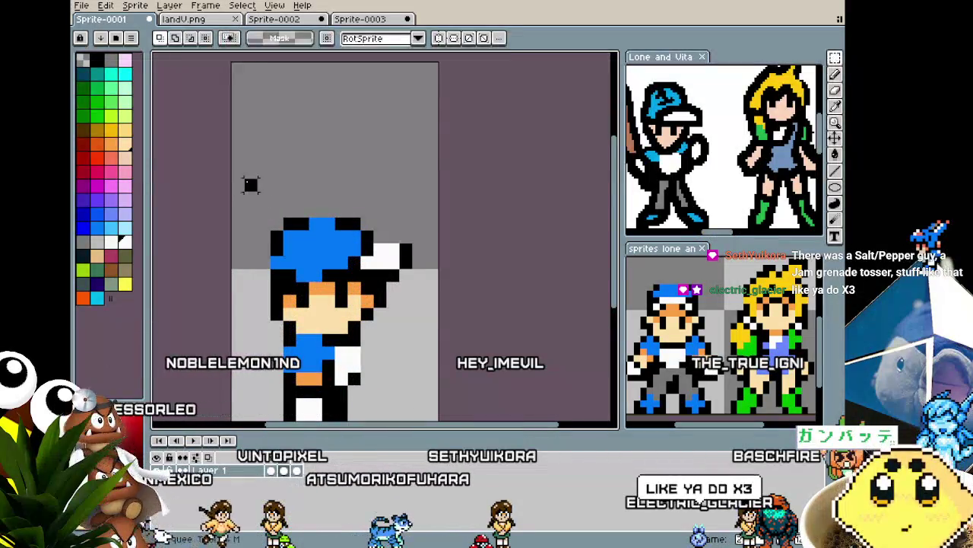
drag(252, 185, 373, 255)
click(368, 251)
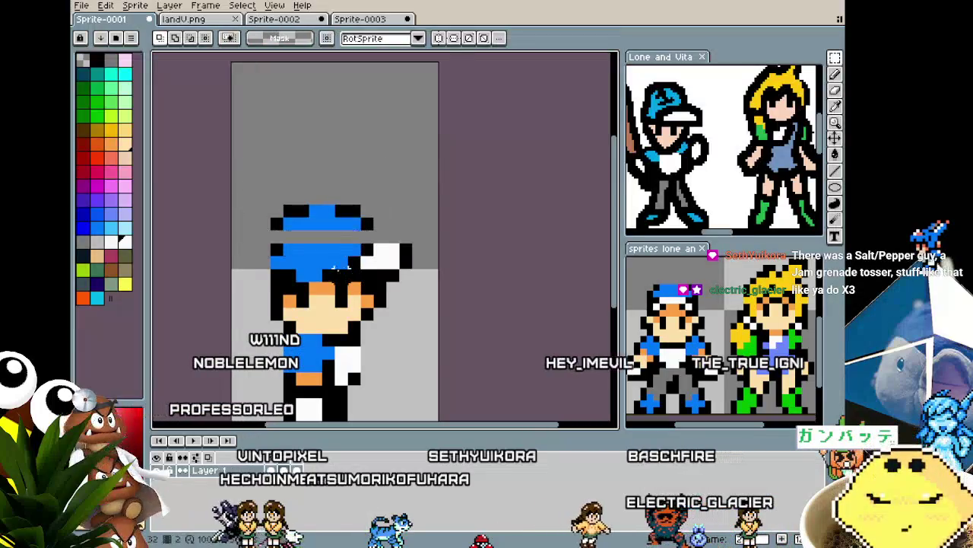
Step: Paint the grey band across the cap blue with the pencil
key(b)
drag(291, 238, 353, 237)
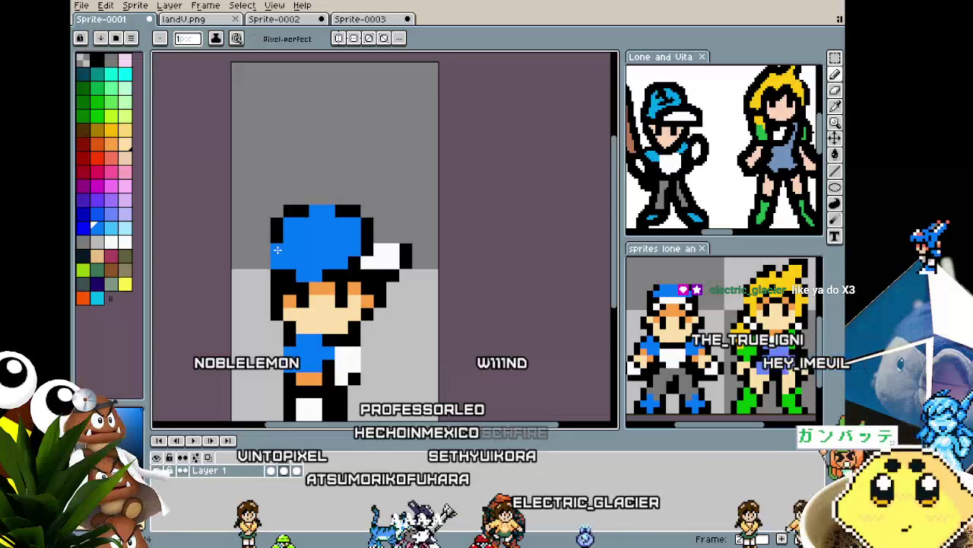
scroll(278, 250, down, 3)
drag(259, 371, 299, 325)
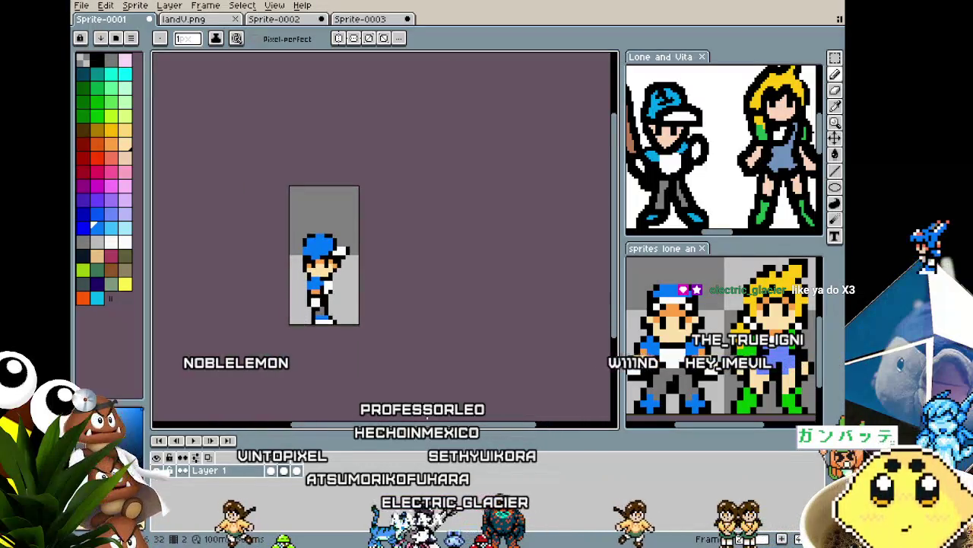
key(Return)
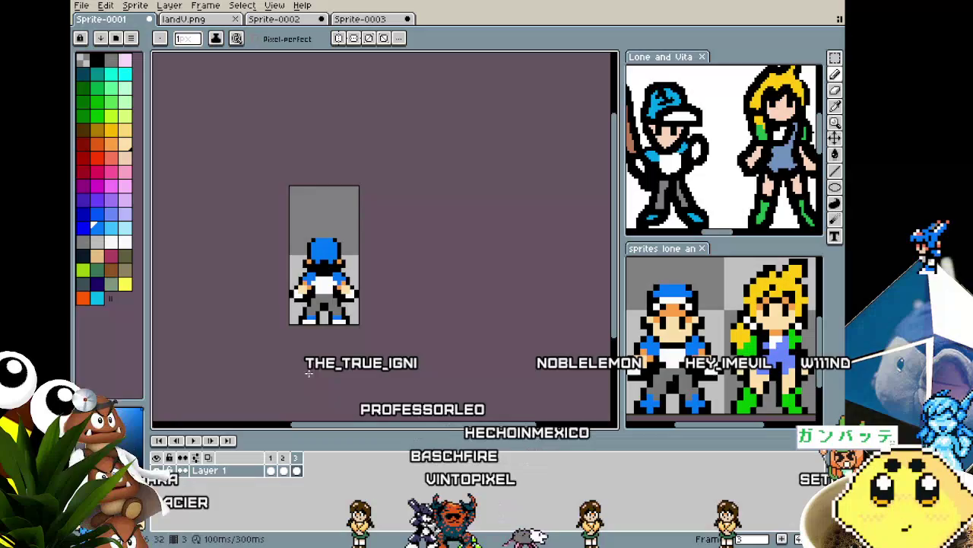
scroll(281, 321, up, 1)
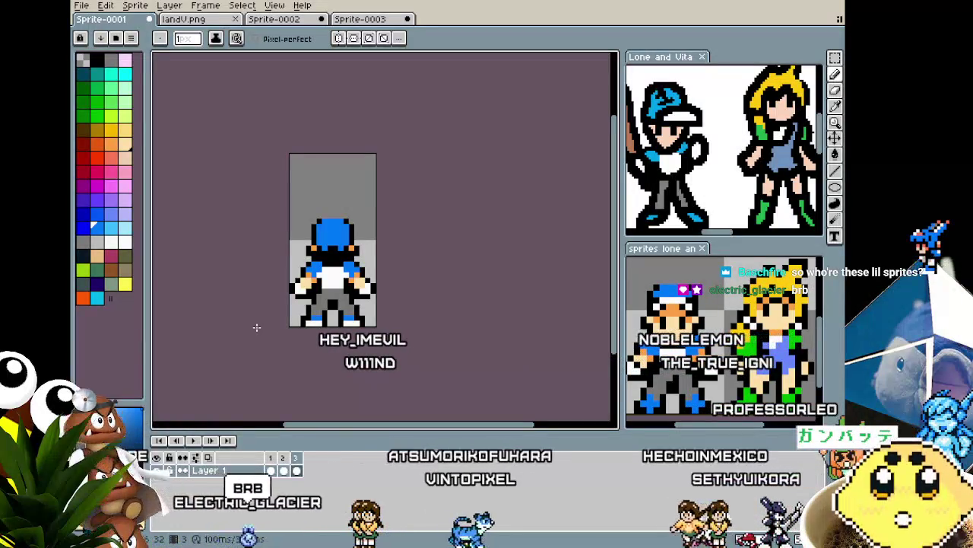
drag(257, 327, 267, 317)
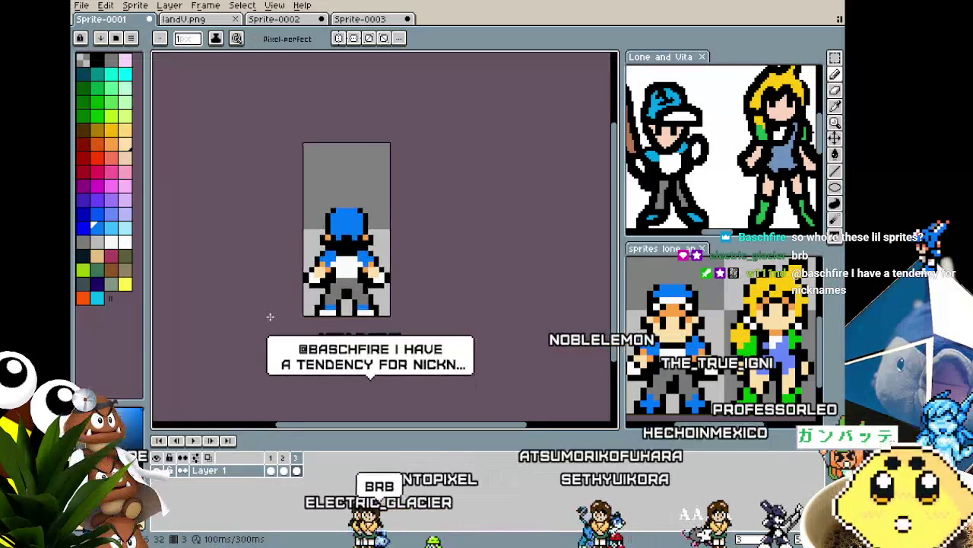
scroll(301, 288, up, 2)
scroll(300, 288, up, 1)
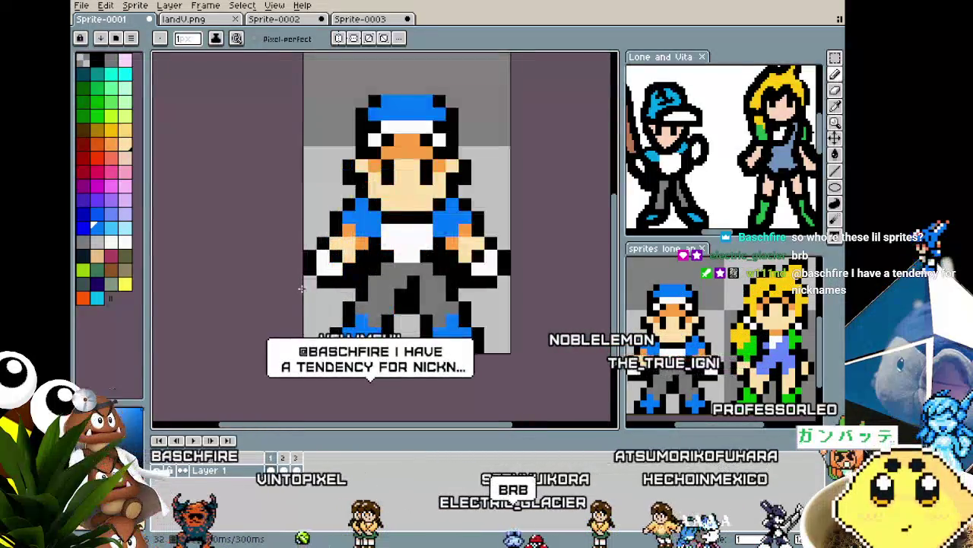
scroll(300, 288, down, 1)
Step: Move the Lone and Vita reference into the main editor as its own document
scroll(682, 114, down, 2)
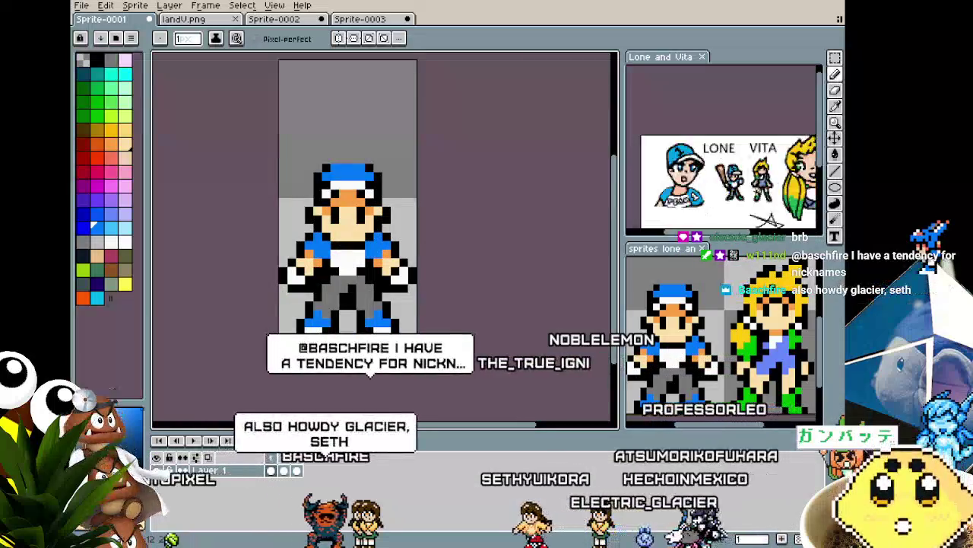
click(683, 69)
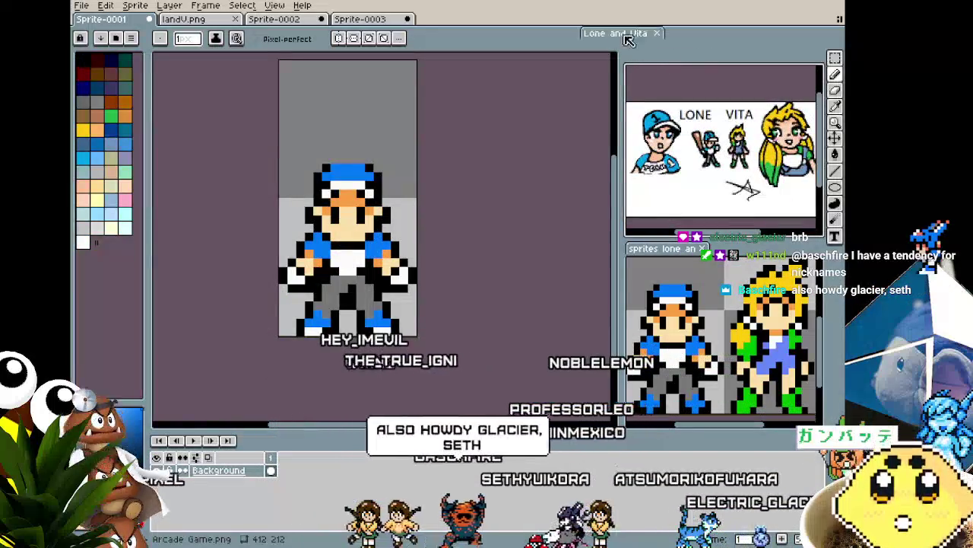
drag(682, 68, 374, 283)
scroll(374, 283, up, 3)
scroll(374, 283, down, 2)
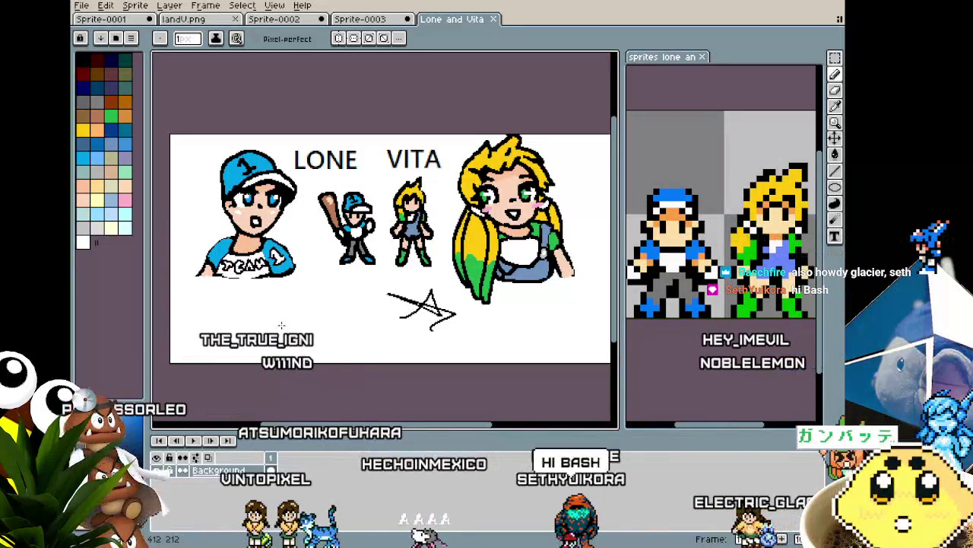
Step: Zoom and pan across the reference image to bring Vita into view
scroll(281, 325, up, 2)
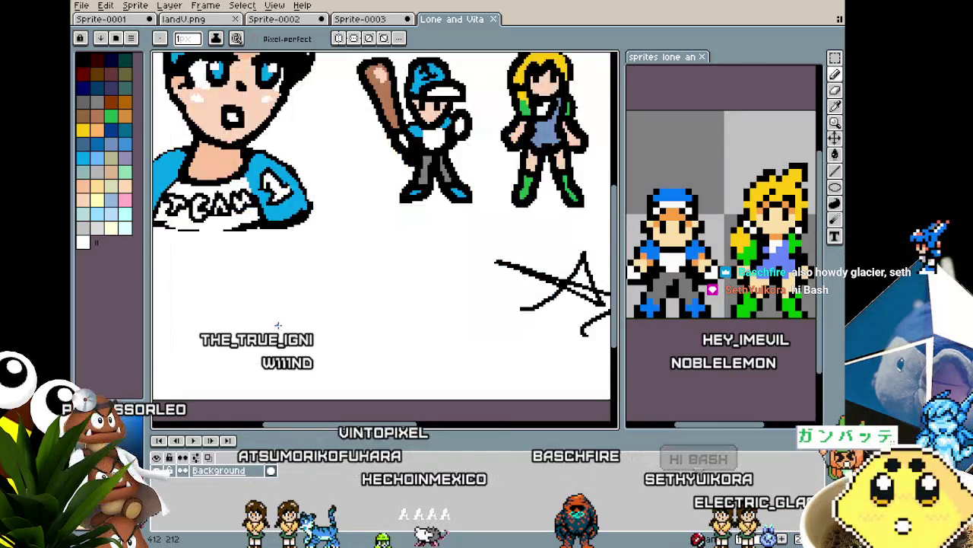
drag(280, 325, 395, 328)
scroll(395, 328, right, 3)
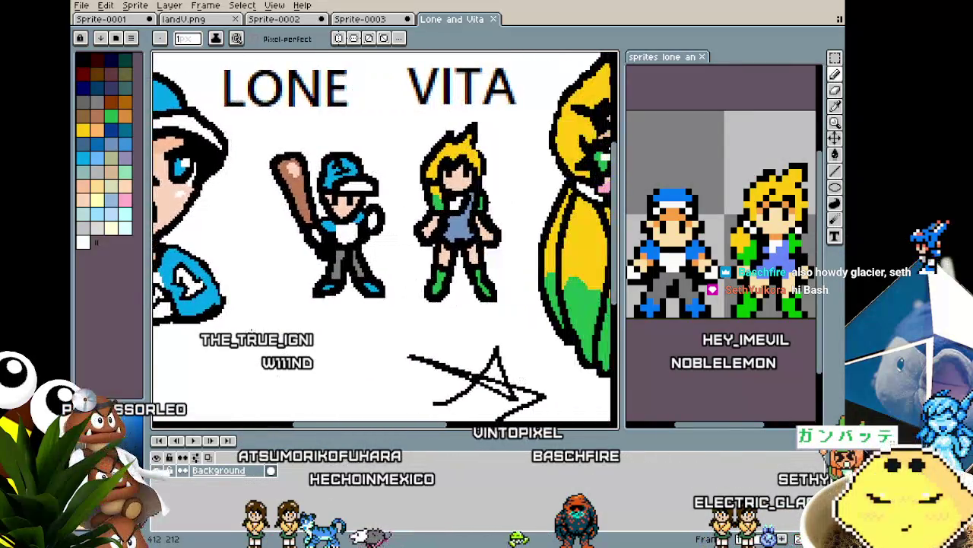
scroll(395, 328, right, 4)
scroll(394, 328, down, 1)
scroll(391, 323, left, 2)
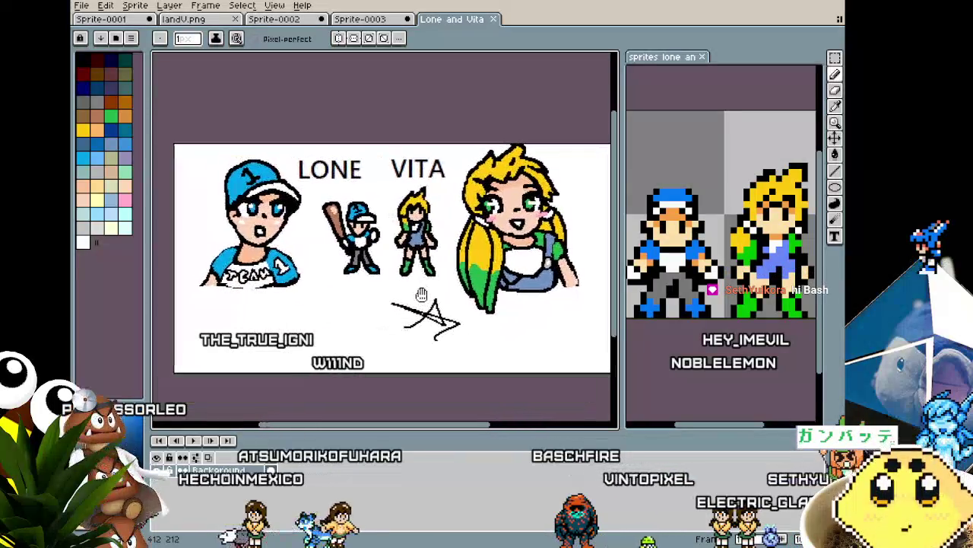
scroll(391, 324, up, 1)
scroll(609, 291, left, 3)
drag(608, 292, 404, 359)
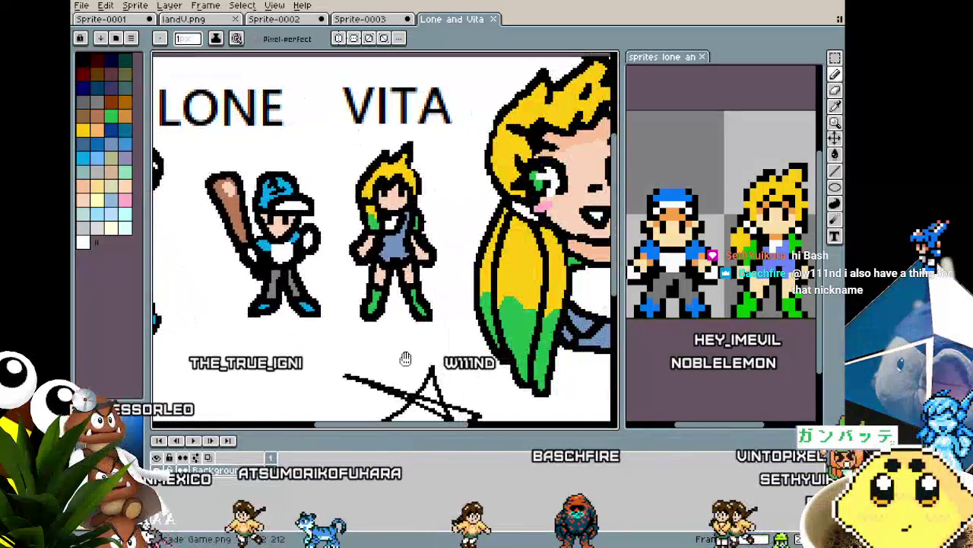
scroll(404, 358, down, 1)
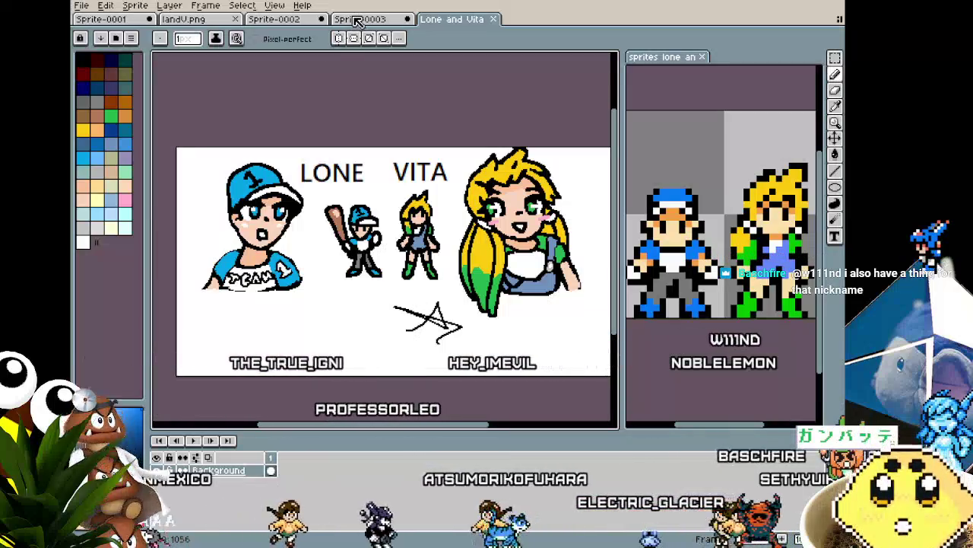
drag(207, 117, 196, 120)
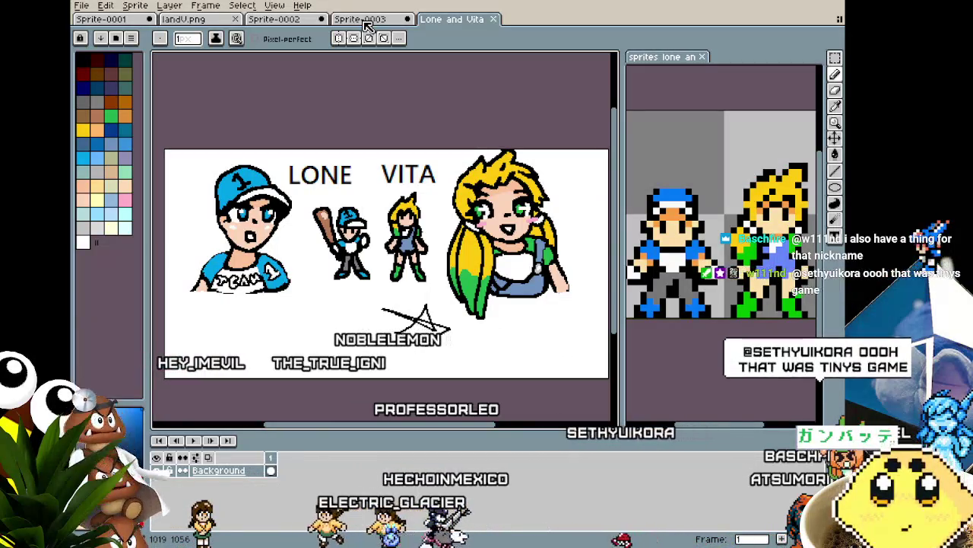
Step: Glance at Sprite-0003 and Sprite-0002, then view the whole landV.png illustration zoomed out
click(365, 23)
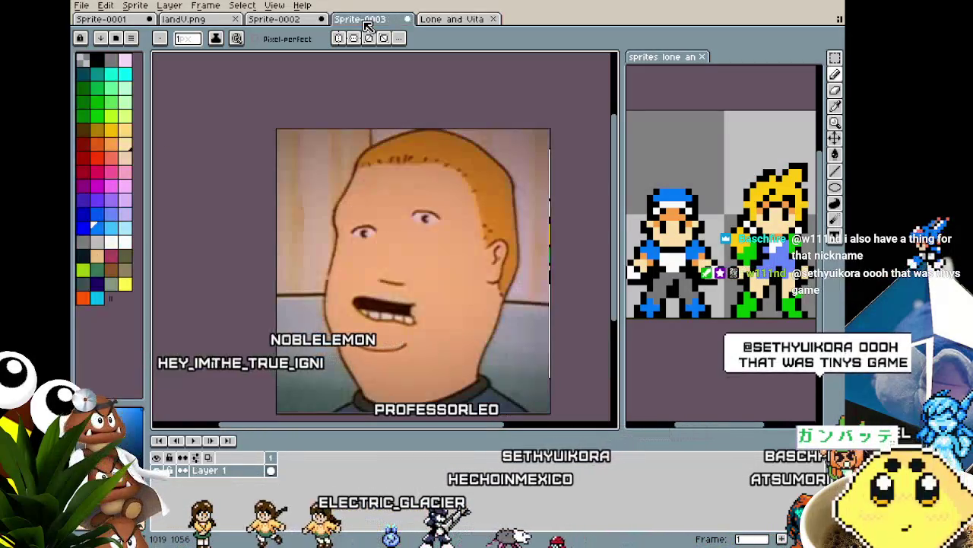
click(276, 21)
click(202, 22)
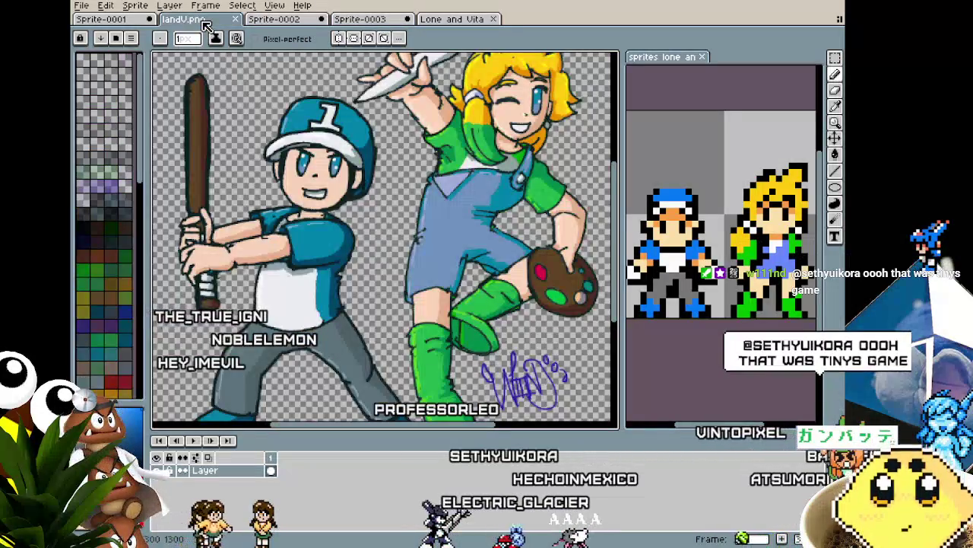
scroll(237, 207, down, 1)
scroll(251, 210, down, 1)
scroll(274, 213, down, 1)
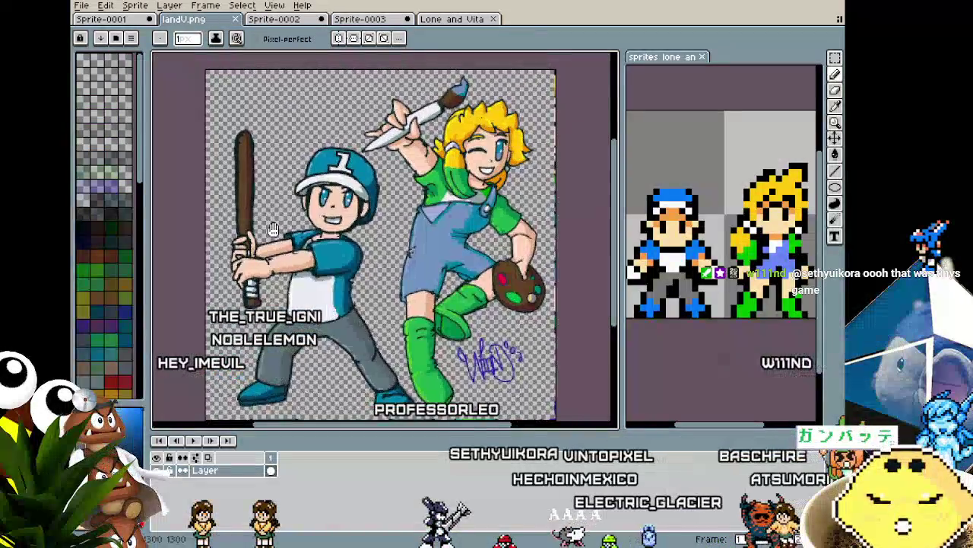
scroll(287, 217, down, 1)
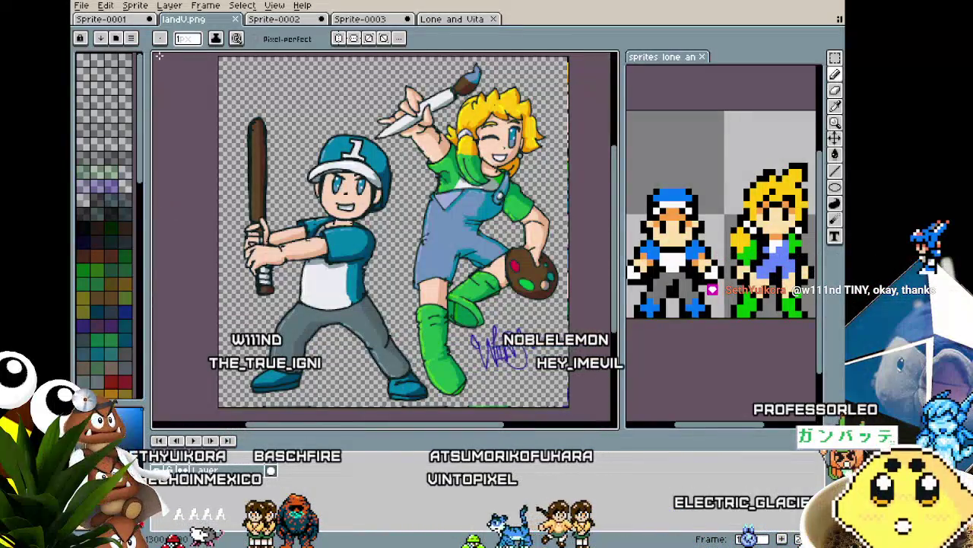
scroll(416, 326, up, 2)
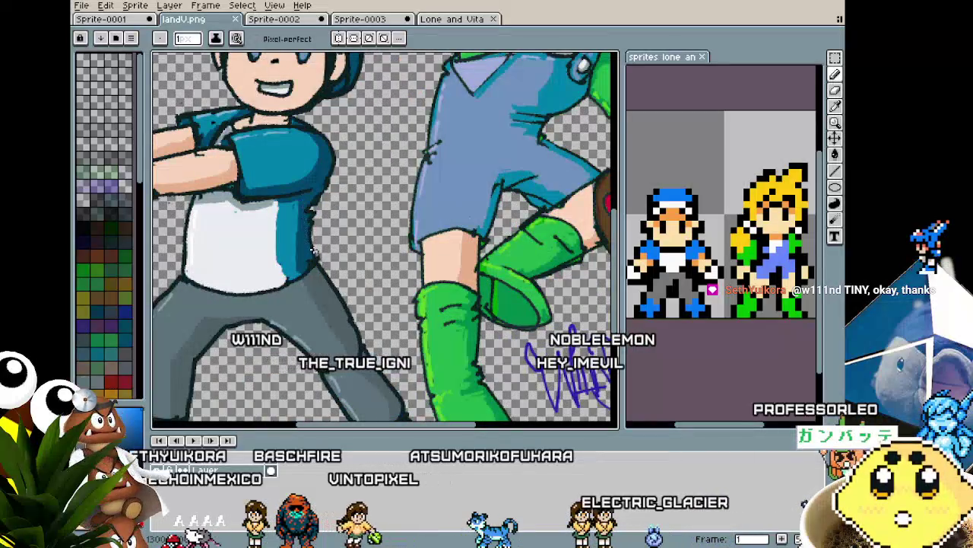
scroll(314, 249, down, 2)
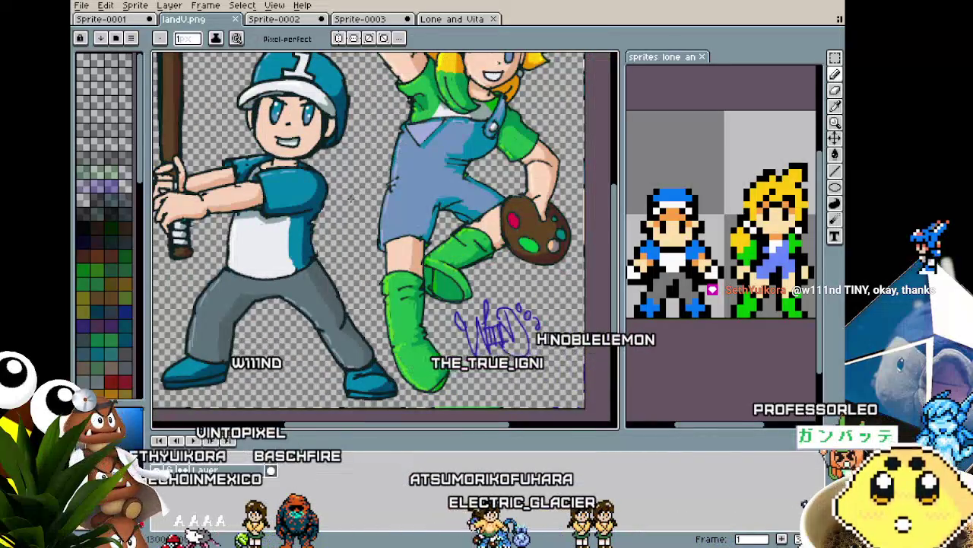
Step: On Sprite-0001's back-view frame 3, paint a blue pixel at the white shirt's left edge
key(ctrl+shift+Tab)
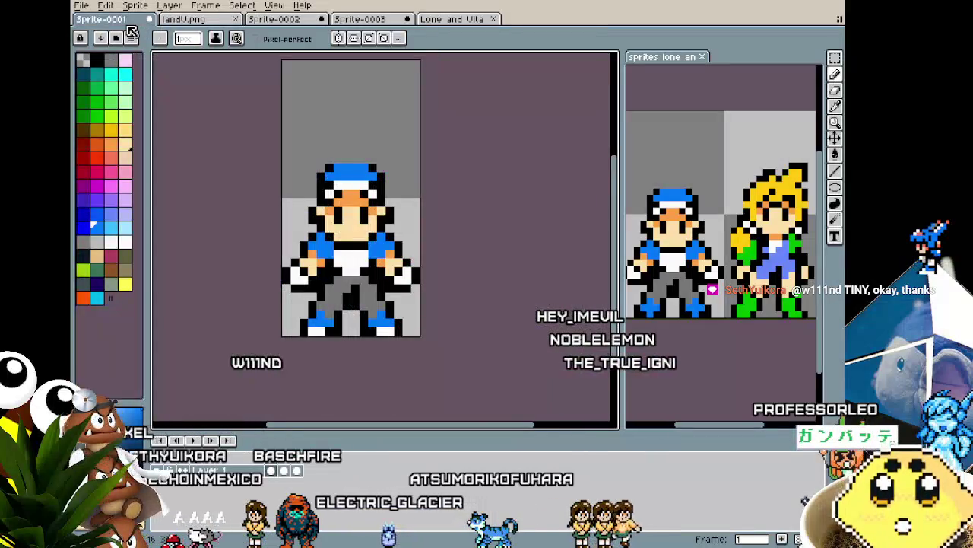
key(Right)
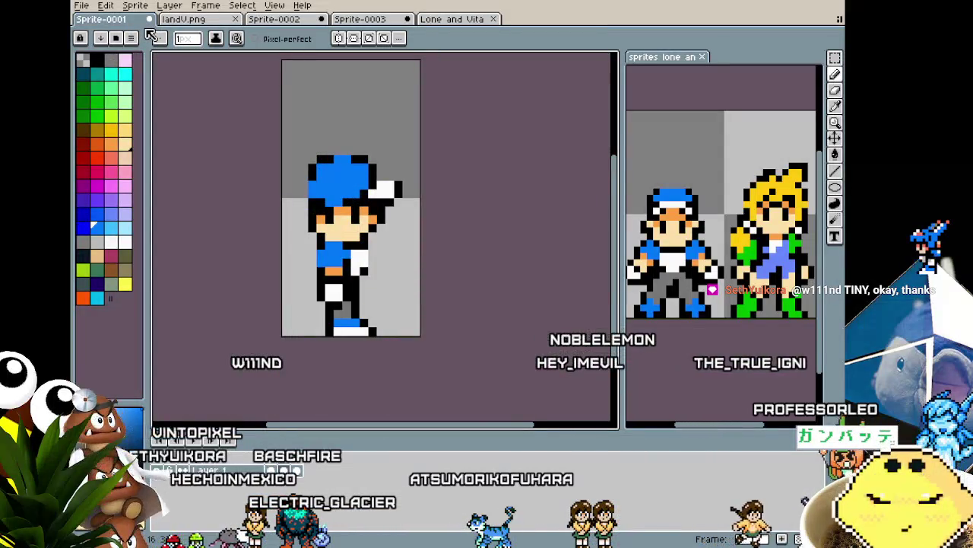
key(Right)
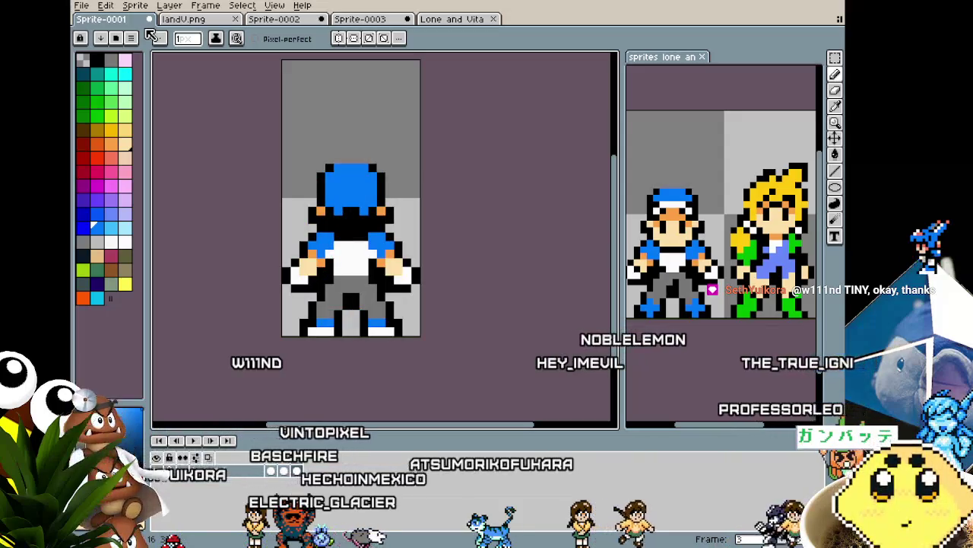
scroll(330, 272, up, 2)
click(348, 252)
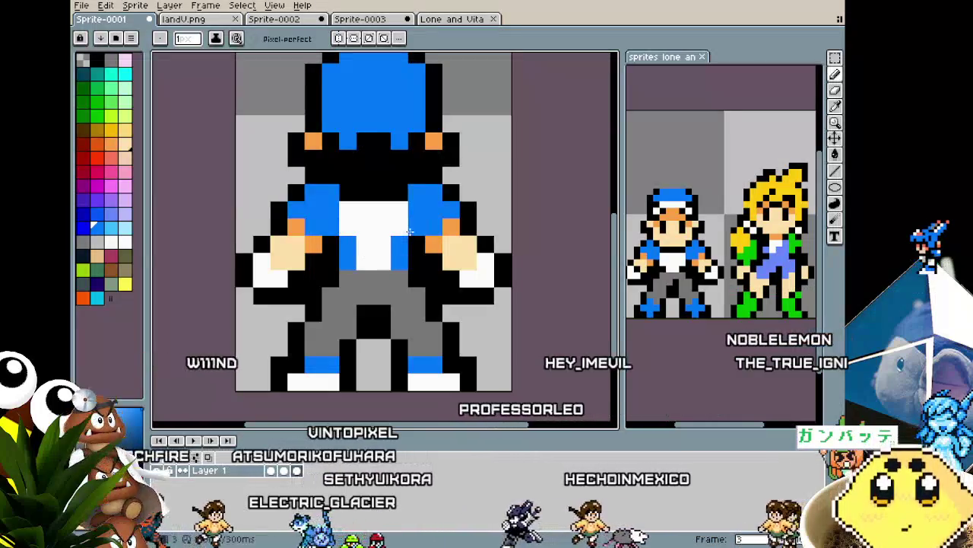
scroll(362, 321, down, 3)
Step: Play the boy's animation, zooming in and out to watch it
key(Return)
scroll(357, 342, up, 1)
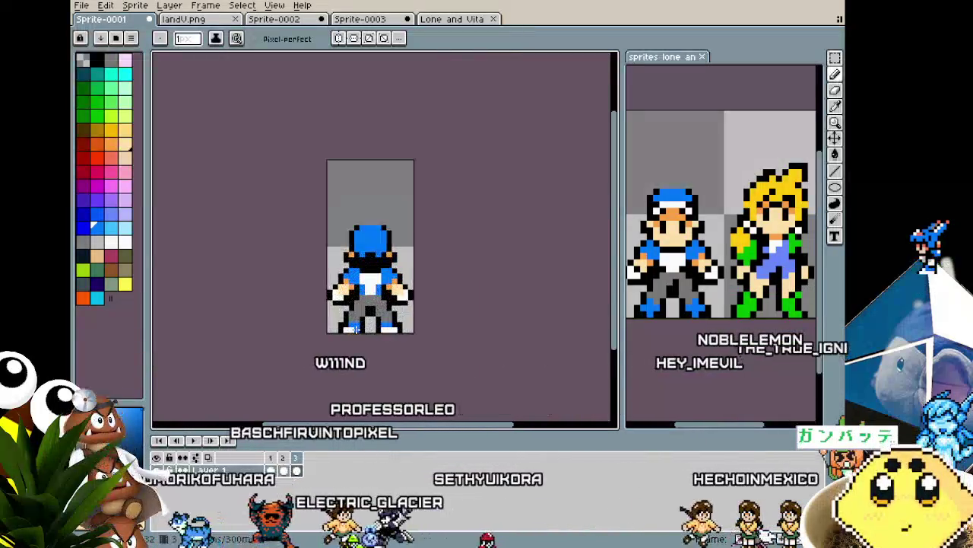
scroll(381, 365, up, 1)
scroll(413, 400, up, 1)
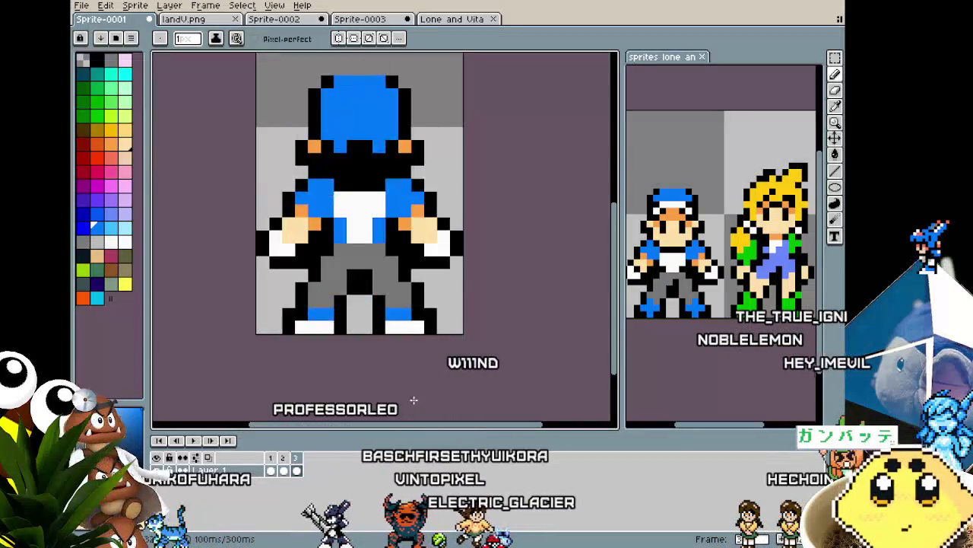
scroll(414, 400, down, 1)
scroll(414, 400, down, 1)
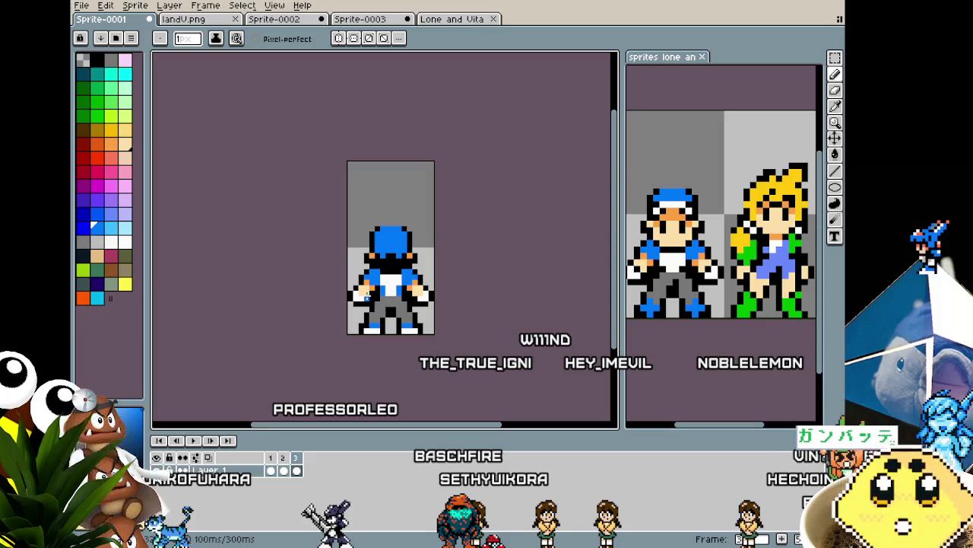
scroll(419, 313, up, 1)
scroll(417, 314, up, 1)
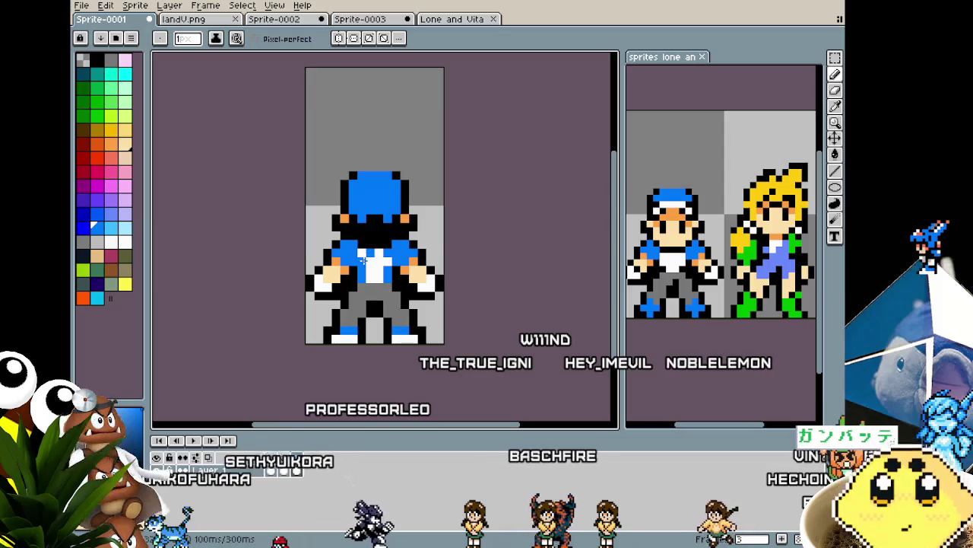
scroll(361, 309, down, 1)
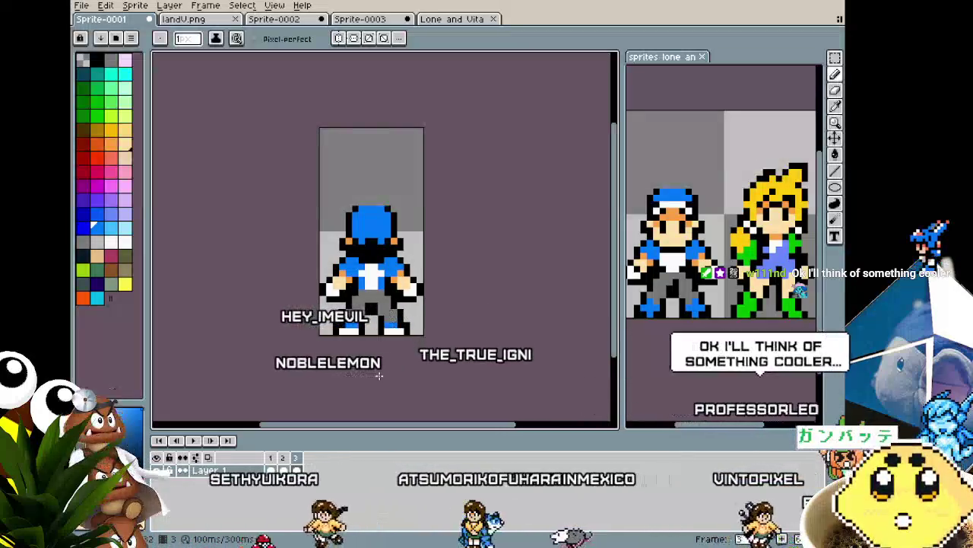
Step: On the side-view frame 2, eyedrop black from the outline and paint over the stray white pixel
key(Return)
key(v)
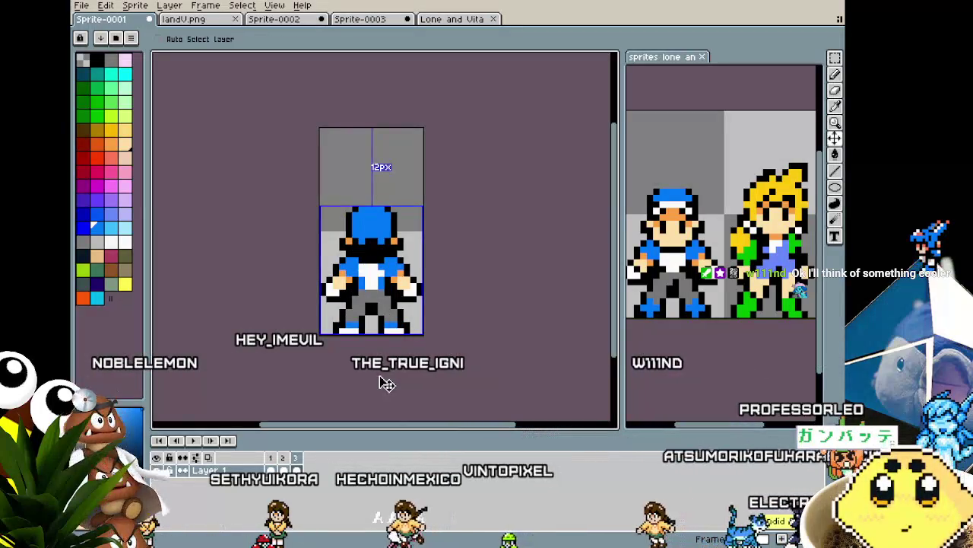
scroll(390, 292, up, 2)
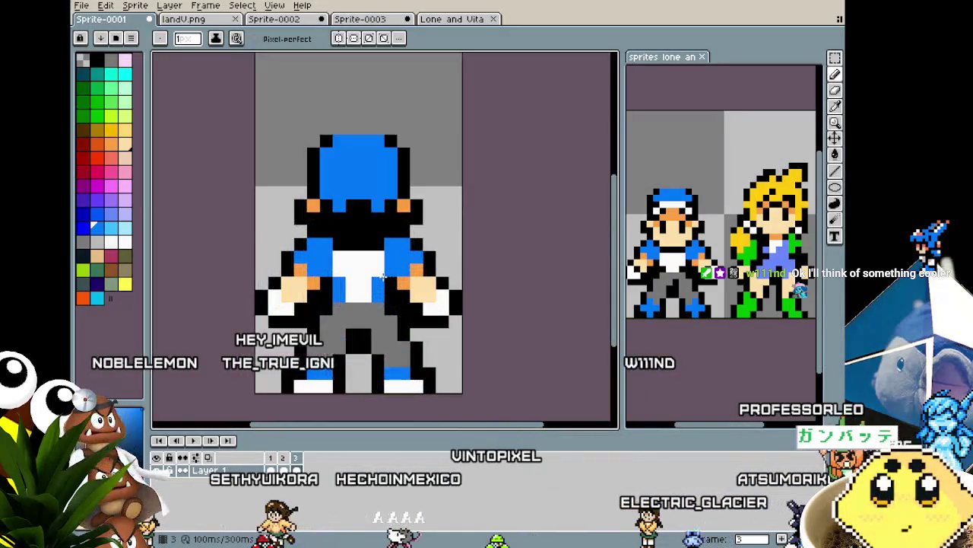
scroll(338, 327, down, 2)
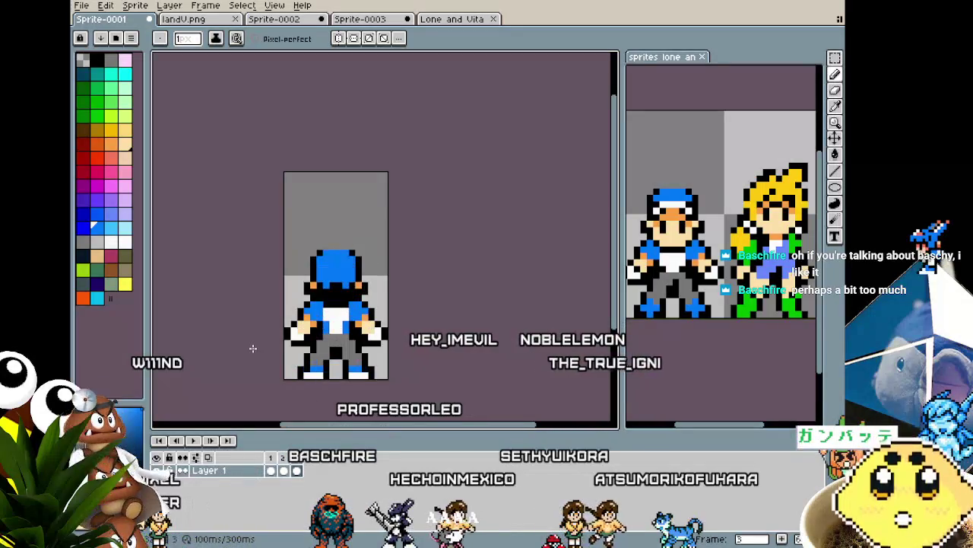
key(comma)
scroll(342, 297, up, 1)
scroll(342, 296, up, 3)
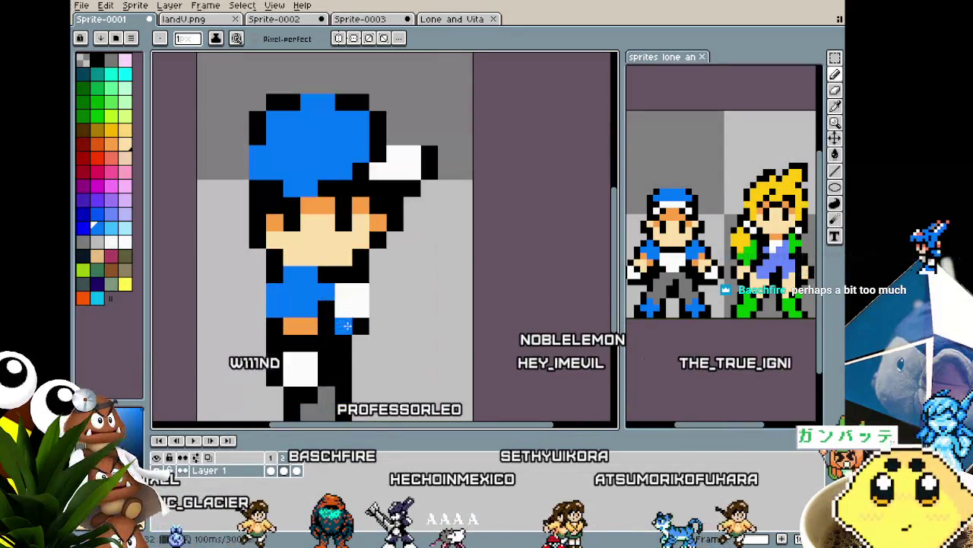
key(i)
alt+click(360, 323)
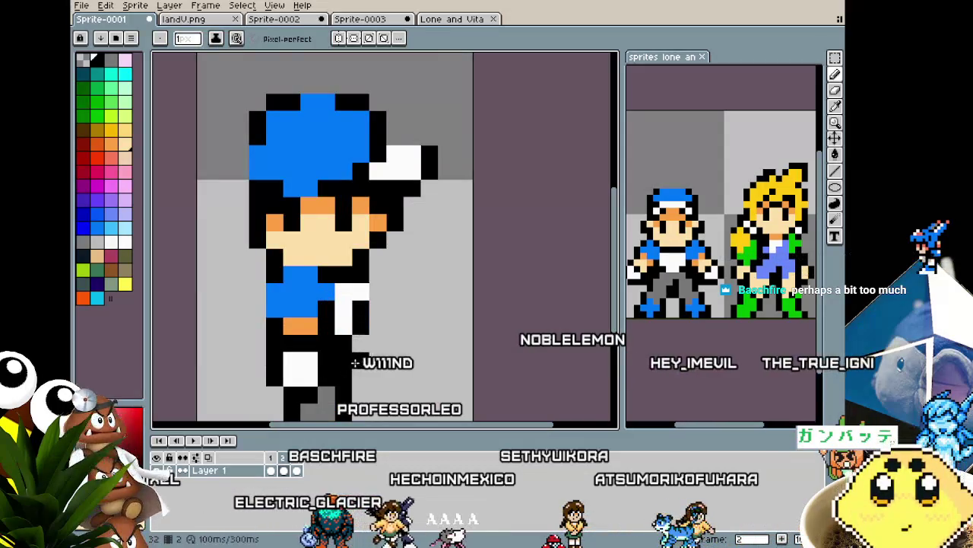
click(341, 328)
scroll(397, 373, down, 5)
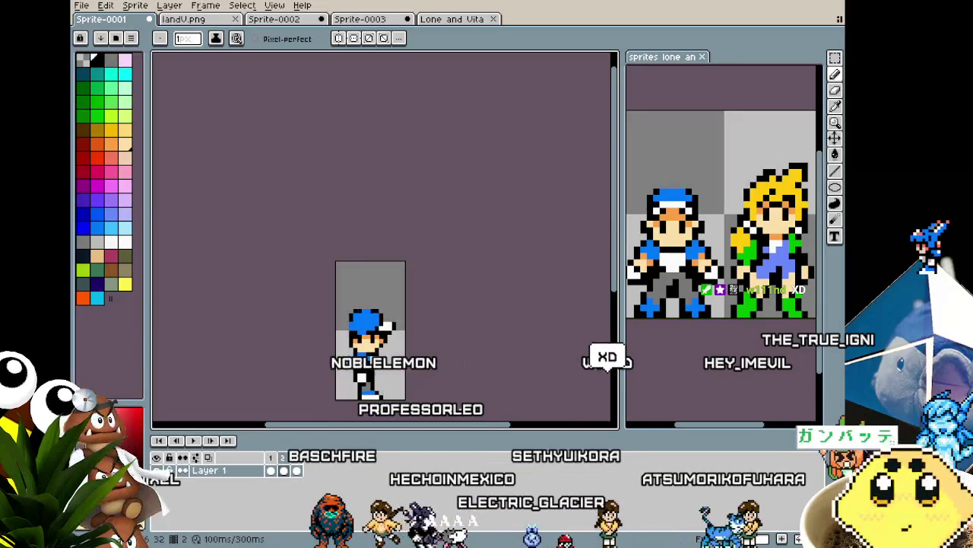
Step: Step between the back and side frames and recentre the view to check the fix
key(Right)
key(Right)
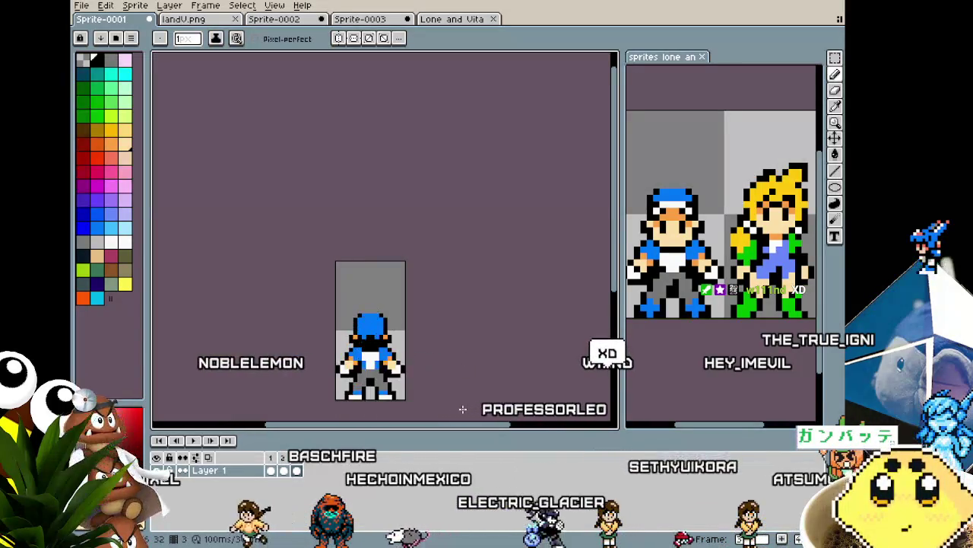
key(Left)
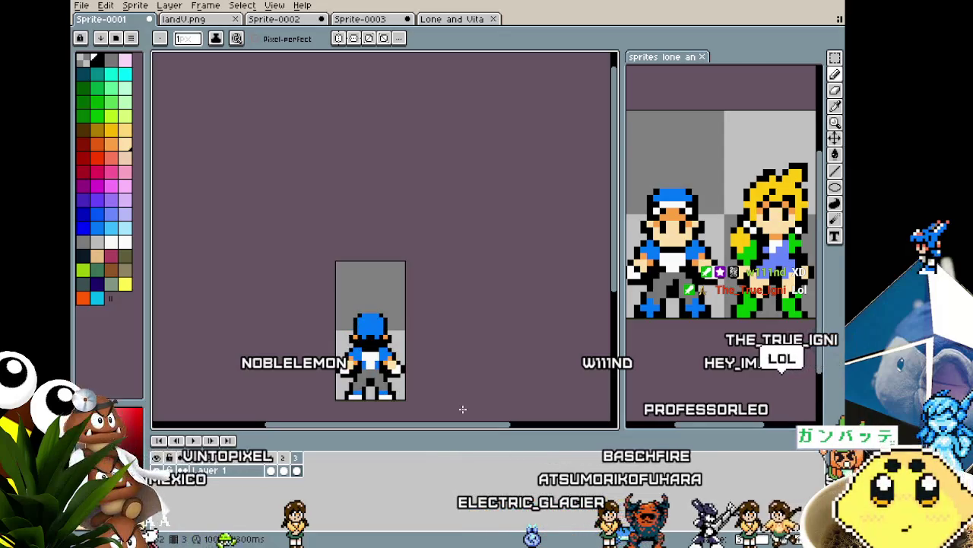
scroll(385, 396, up, 5)
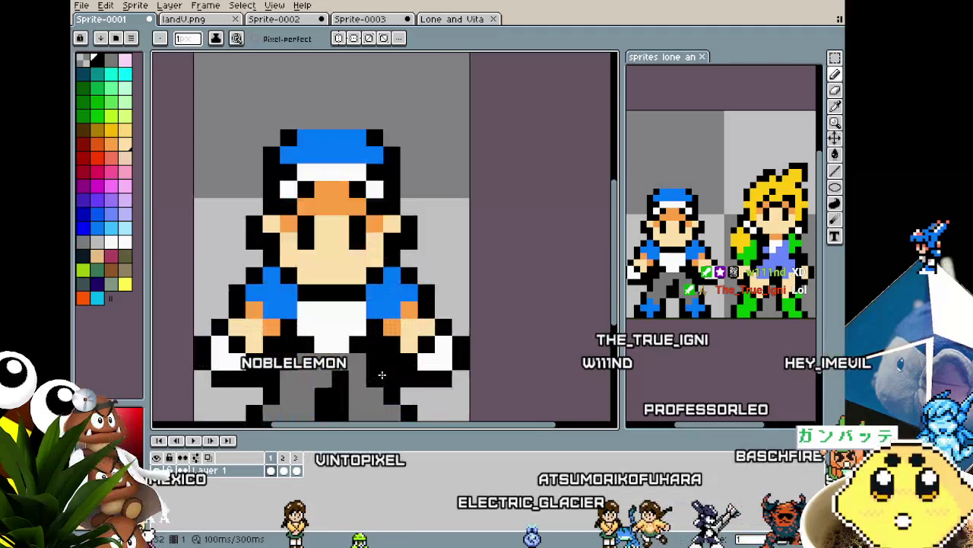
scroll(290, 302, down, 5)
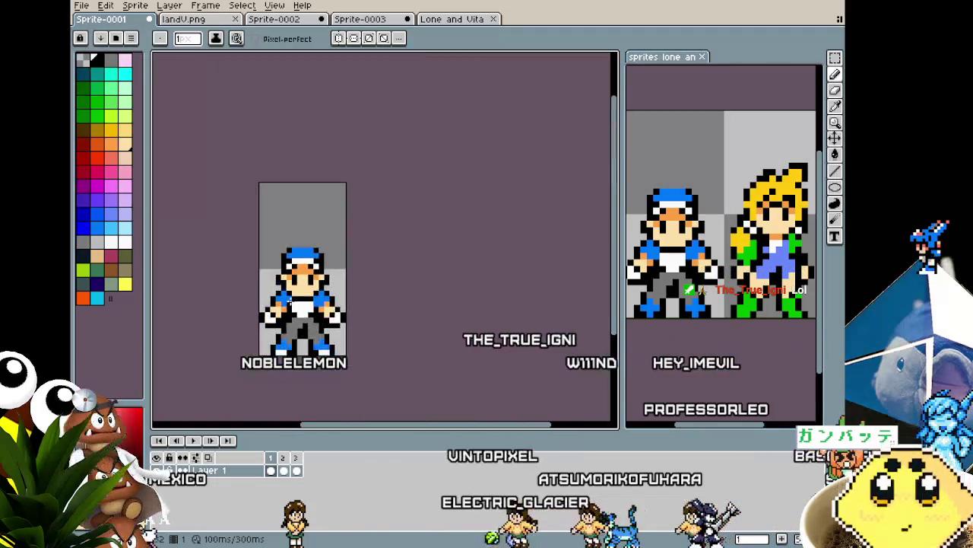
drag(463, 276, 495, 267)
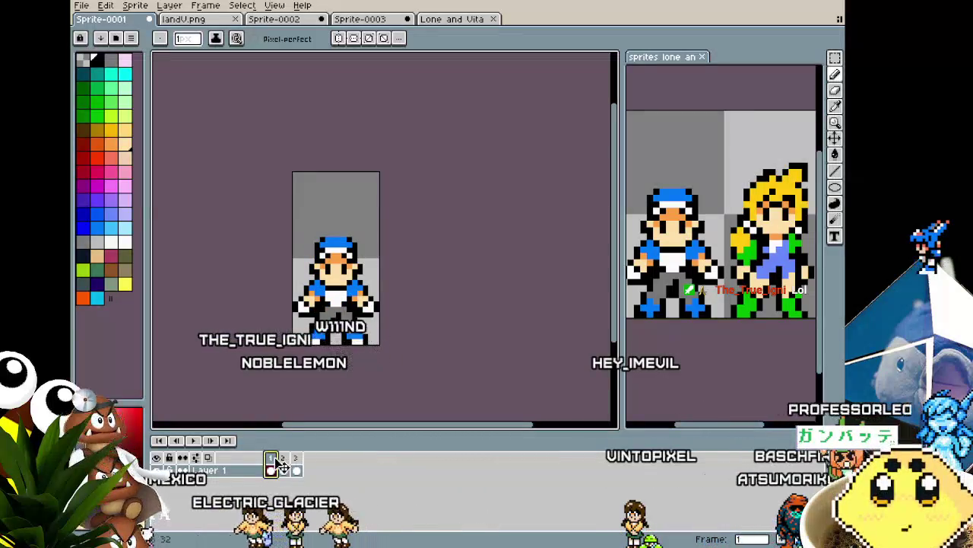
scroll(304, 369, down, 1)
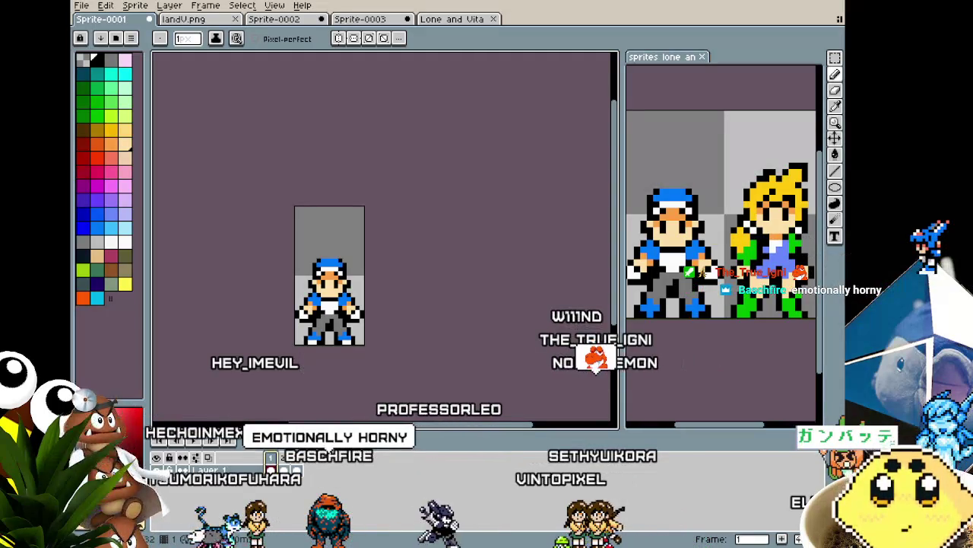
Step: Glance at landV.png, then zoom in on Sprite-0001 and play the boy's front, side and back animation
click(181, 21)
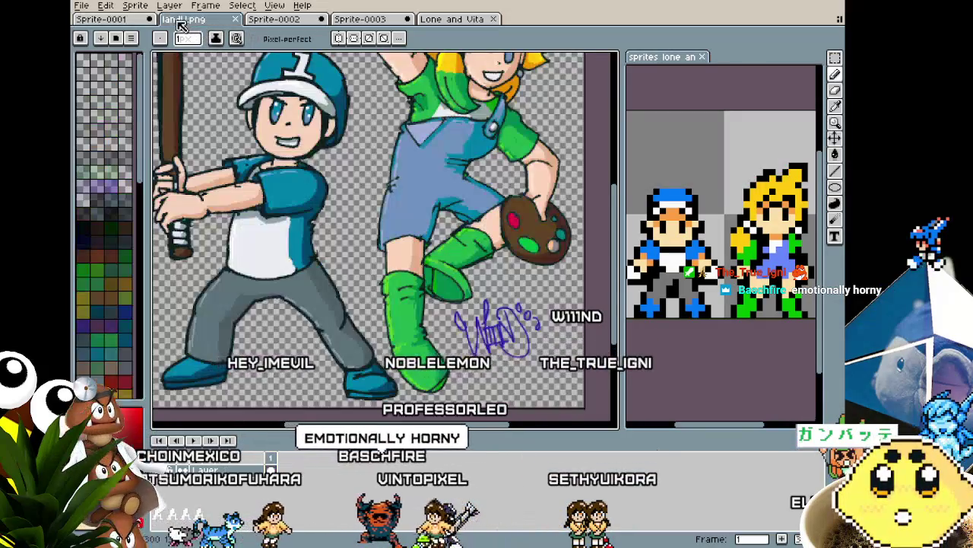
click(101, 19)
scroll(293, 181, up, 1)
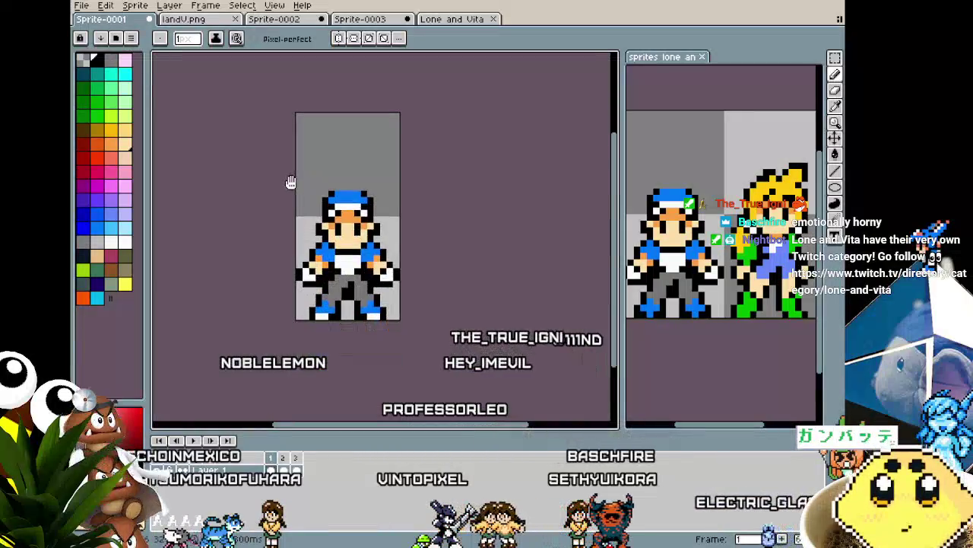
scroll(294, 180, up, 1)
key(Return)
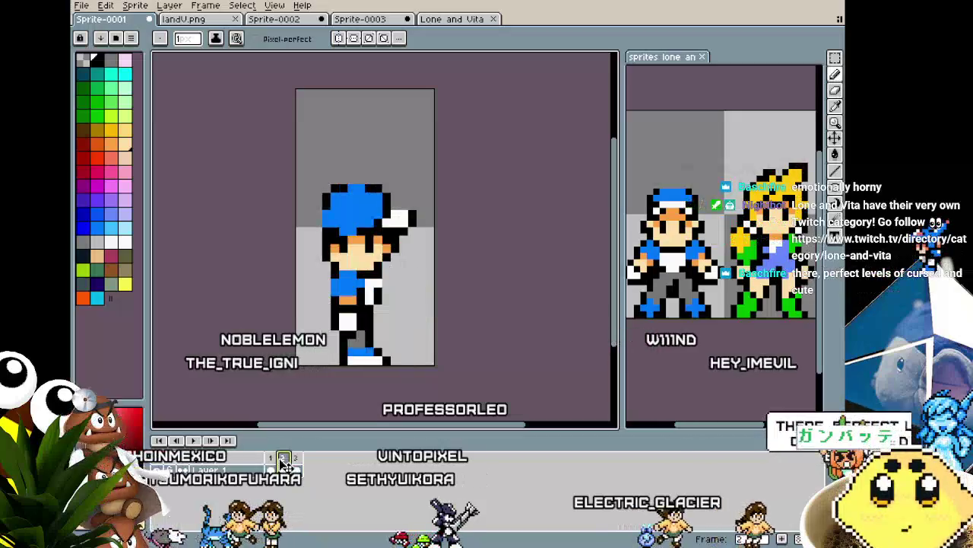
scroll(289, 327, up, 1)
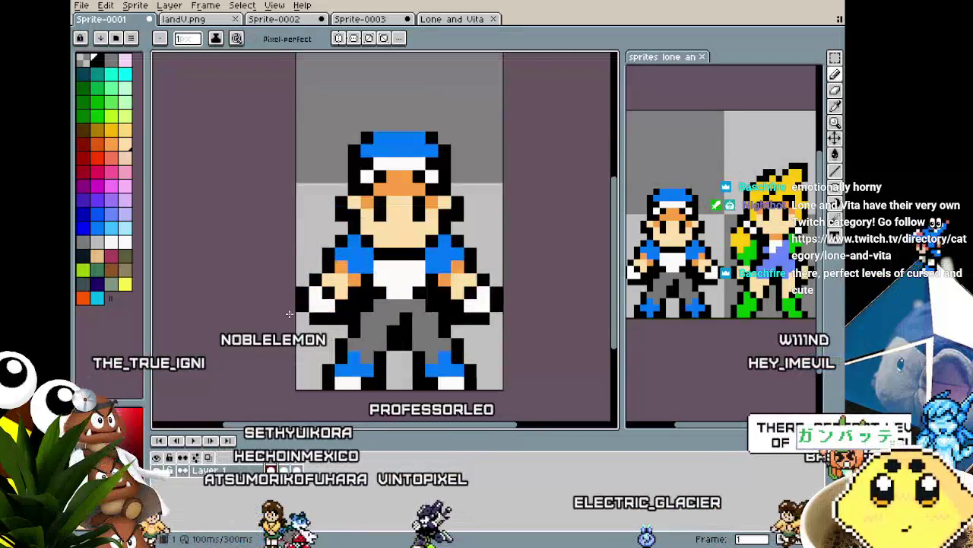
drag(288, 306, 254, 311)
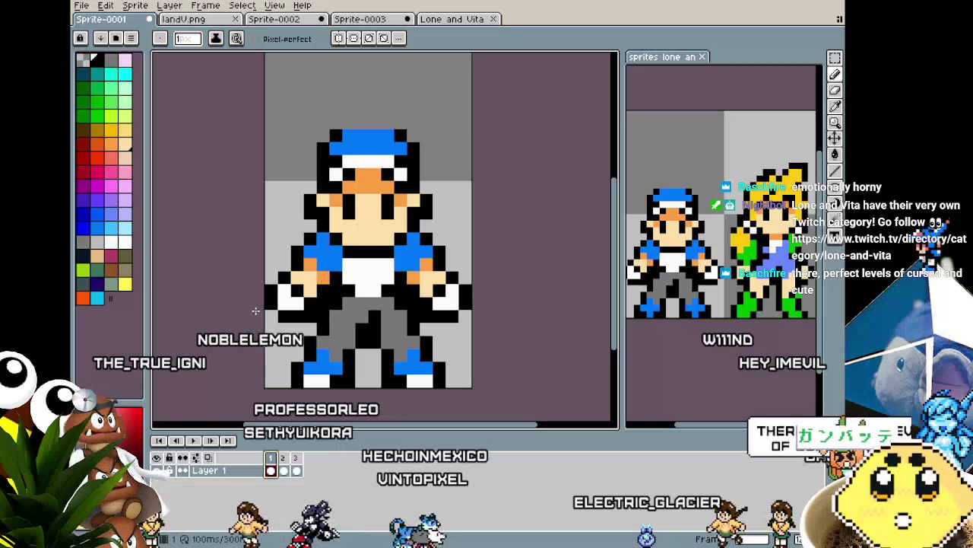
scroll(219, 208, down, 1)
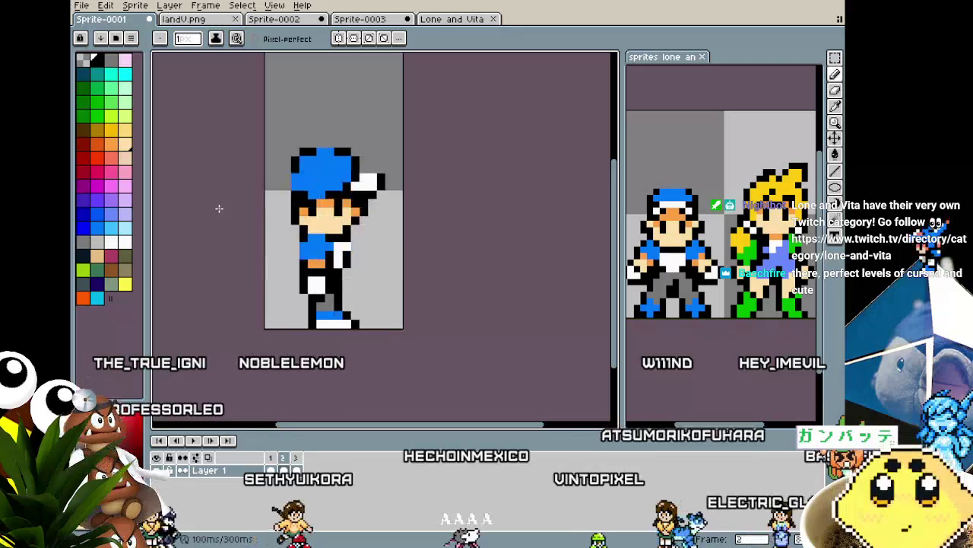
Step: View landV.png, zooming and panning across the girl's face before zooming back out
click(192, 21)
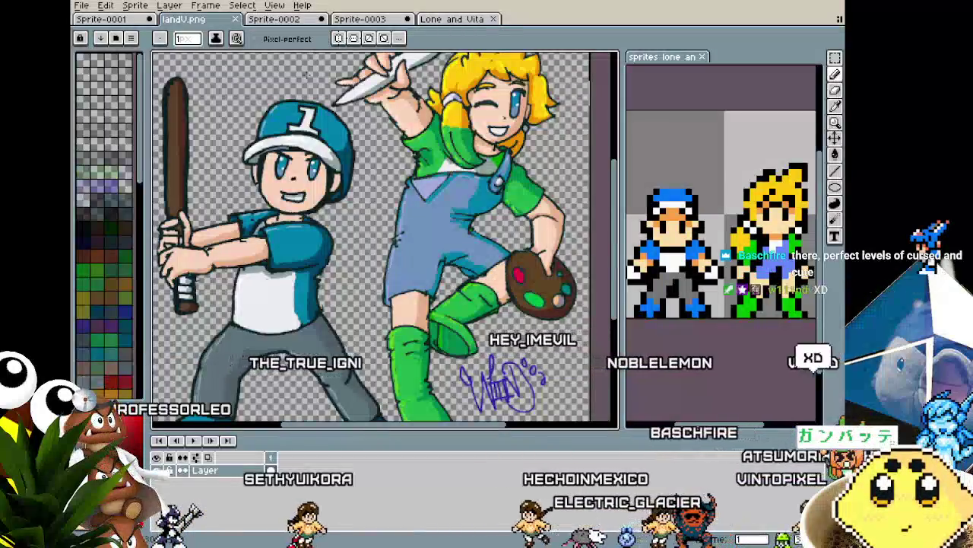
scroll(502, 138, up, 3)
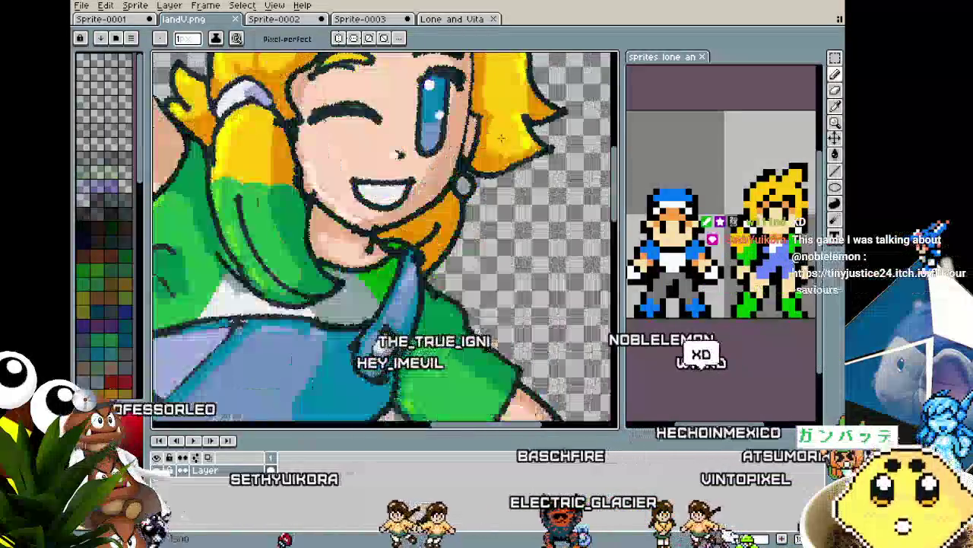
scroll(501, 138, down, 2)
drag(501, 138, 519, 183)
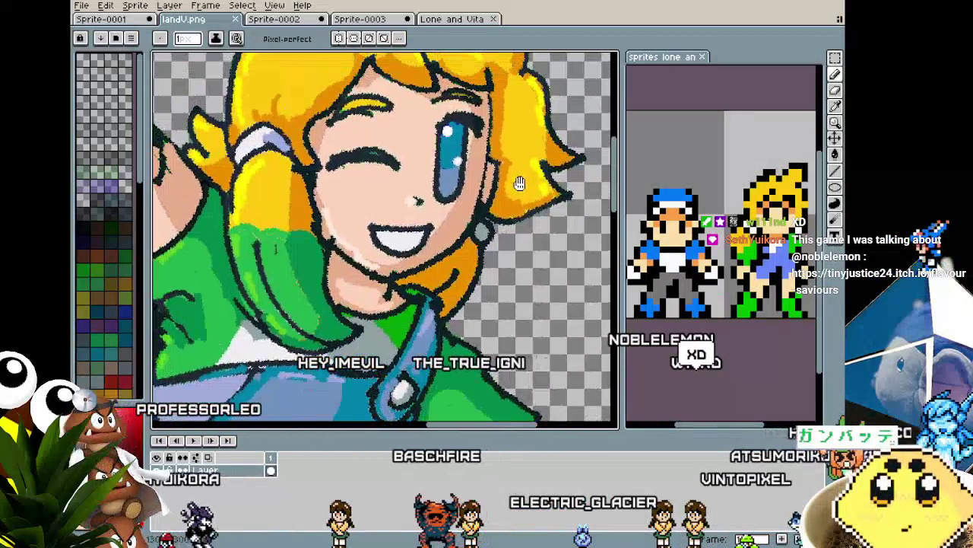
scroll(519, 183, down, 3)
scroll(507, 247, up, 1)
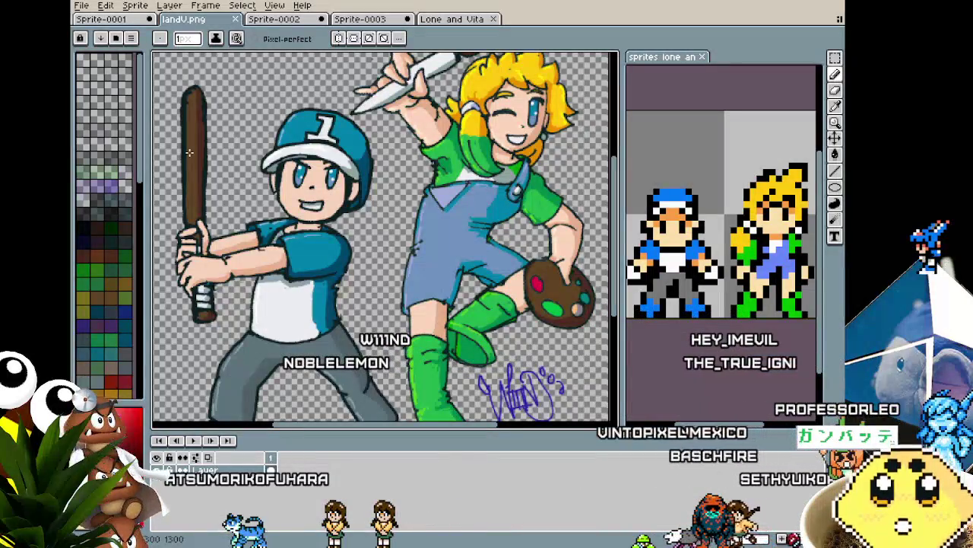
Step: Look over the Sprite-0002, Sprite-0003 and Lone and Vita artwork documents
click(254, 22)
click(364, 20)
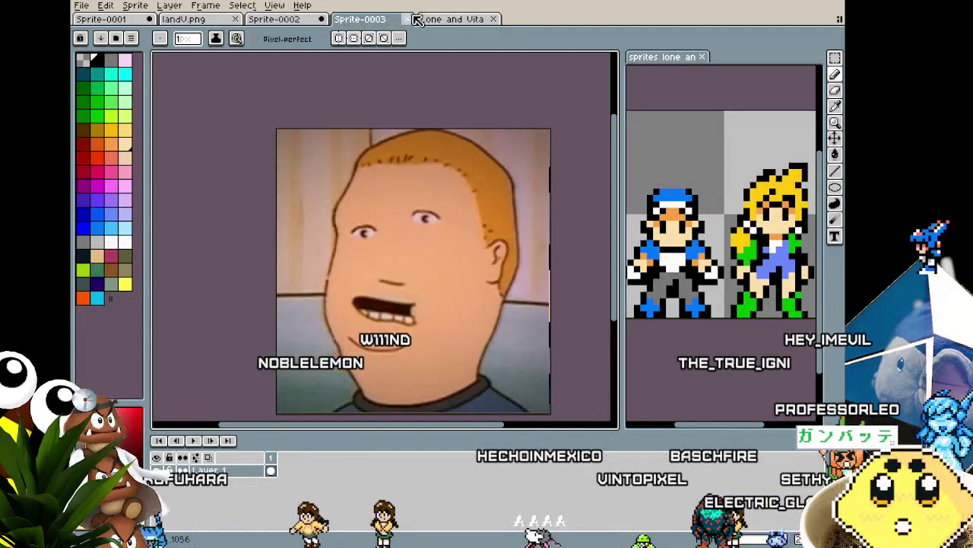
click(449, 19)
scroll(373, 201, up, 1)
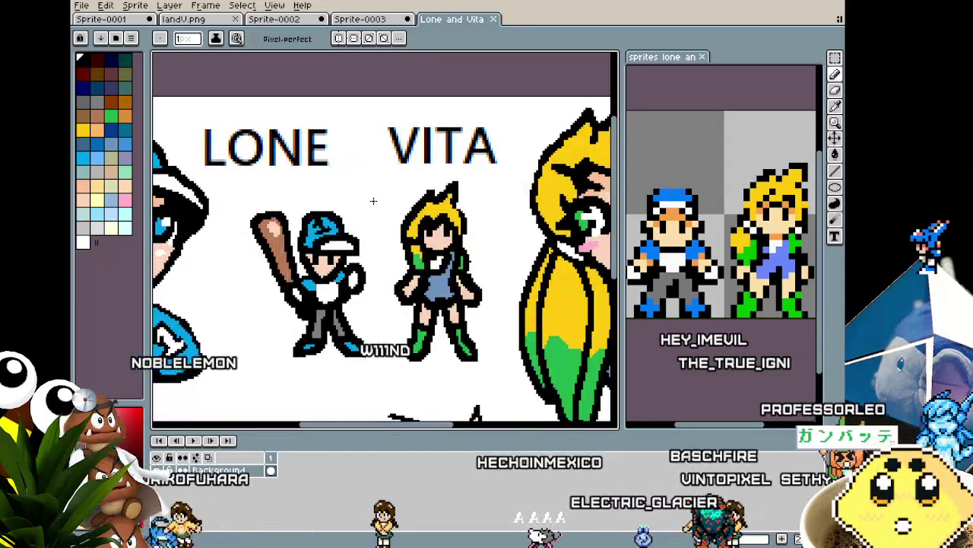
scroll(374, 201, down, 1)
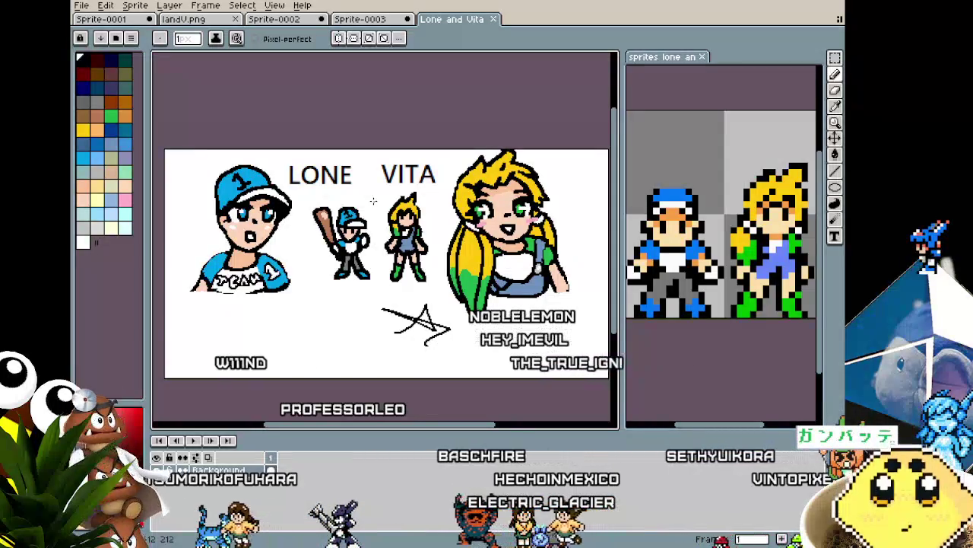
Step: Pass through Sprite-0003 and landV.png back to Sprite-0001 and play the boy's walk animation
click(369, 22)
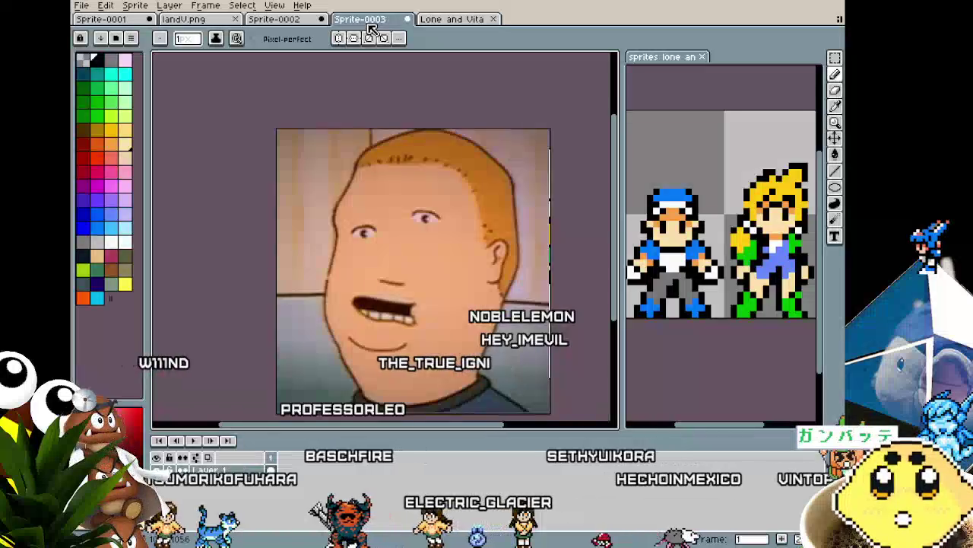
click(194, 21)
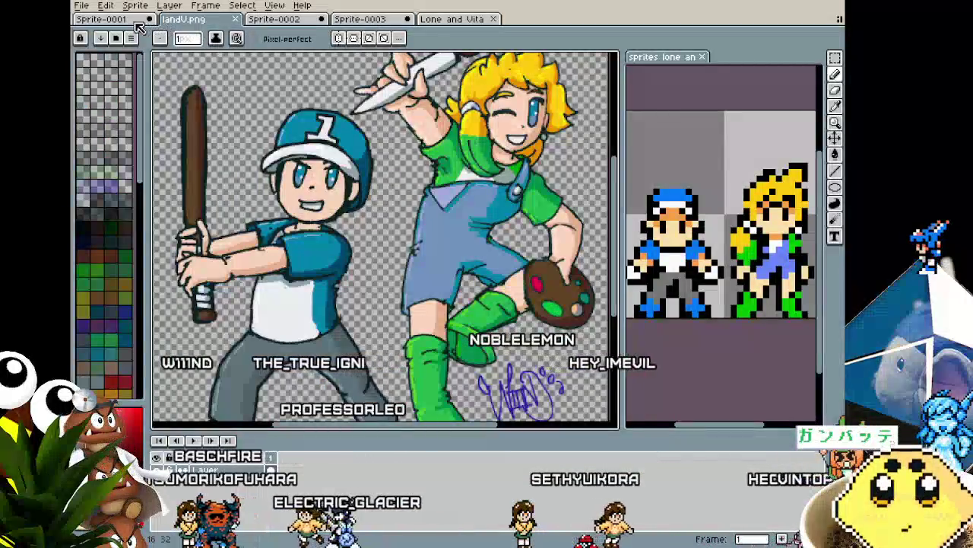
click(117, 22)
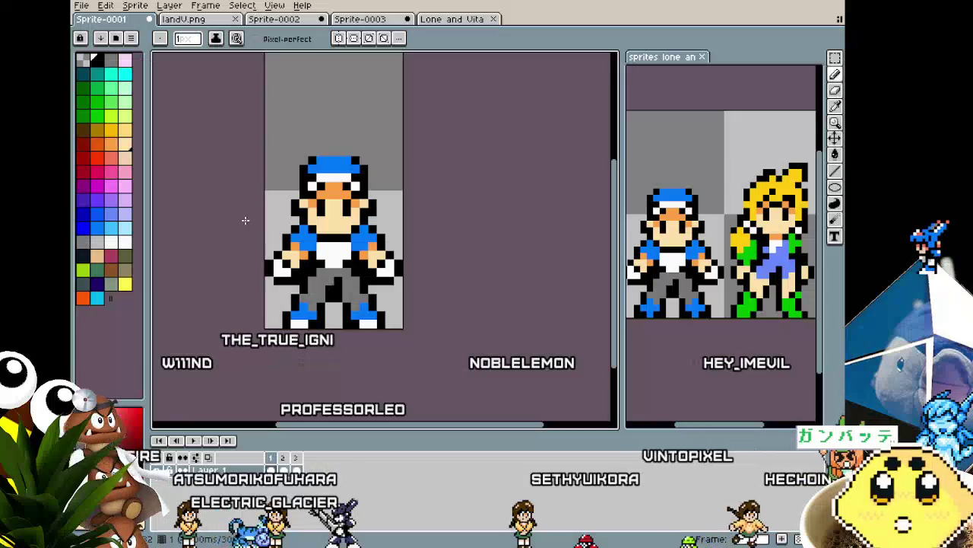
scroll(246, 221, up, 1)
key(Return)
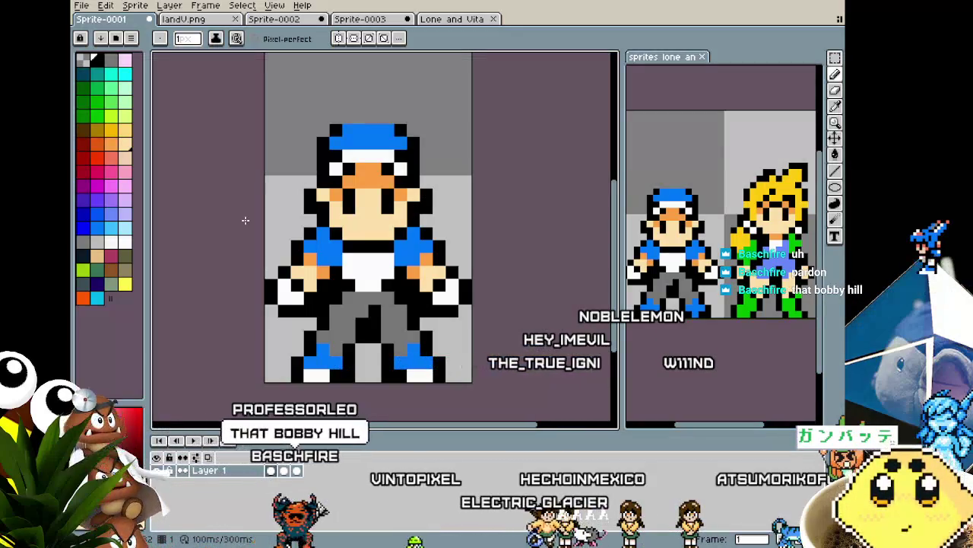
Step: In Sprite-0003's cartoon face, lasso the mouth and move it down and slightly left
click(370, 20)
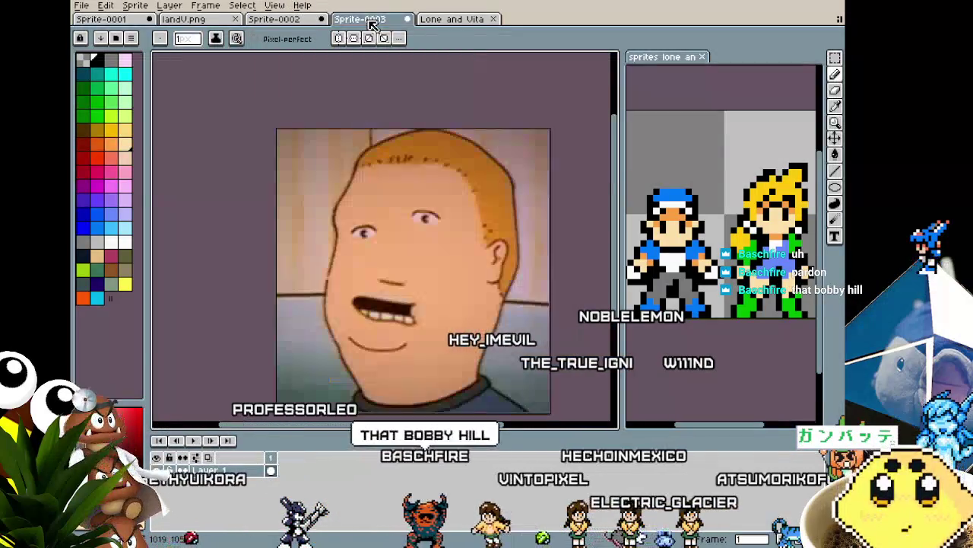
scroll(411, 327, up, 1)
scroll(410, 327, up, 1)
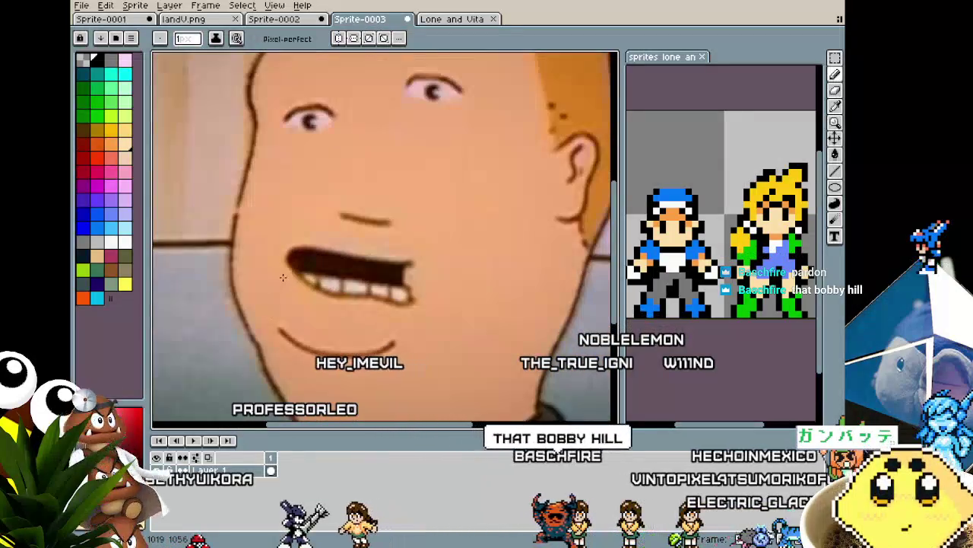
key(m)
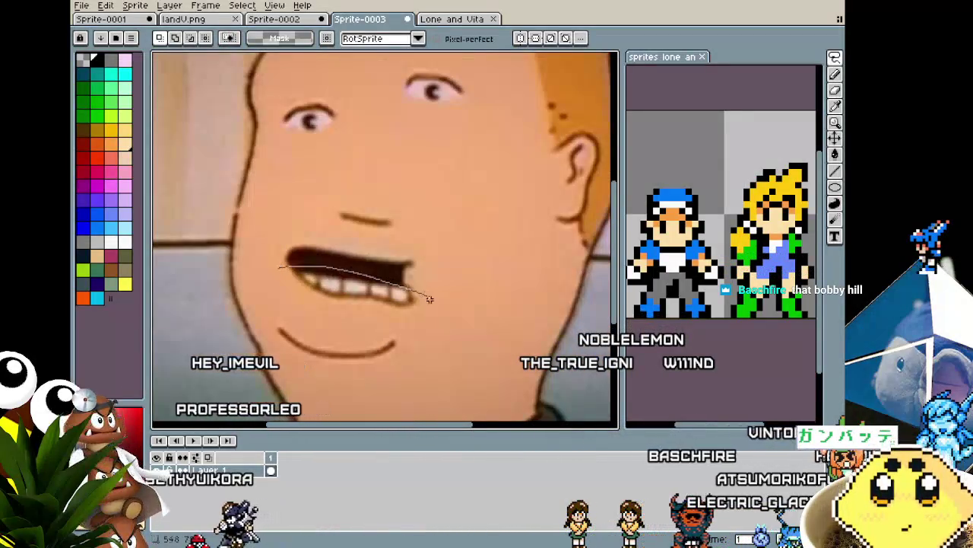
drag(328, 304, 319, 330)
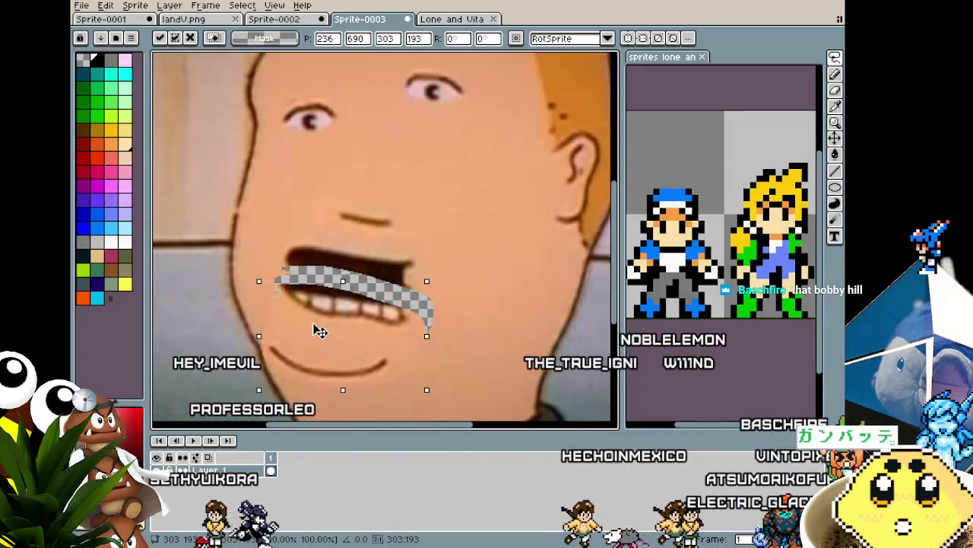
Step: Undo the mouth move and erase so the original mouth returns, then zoom out
key(ctrl+z)
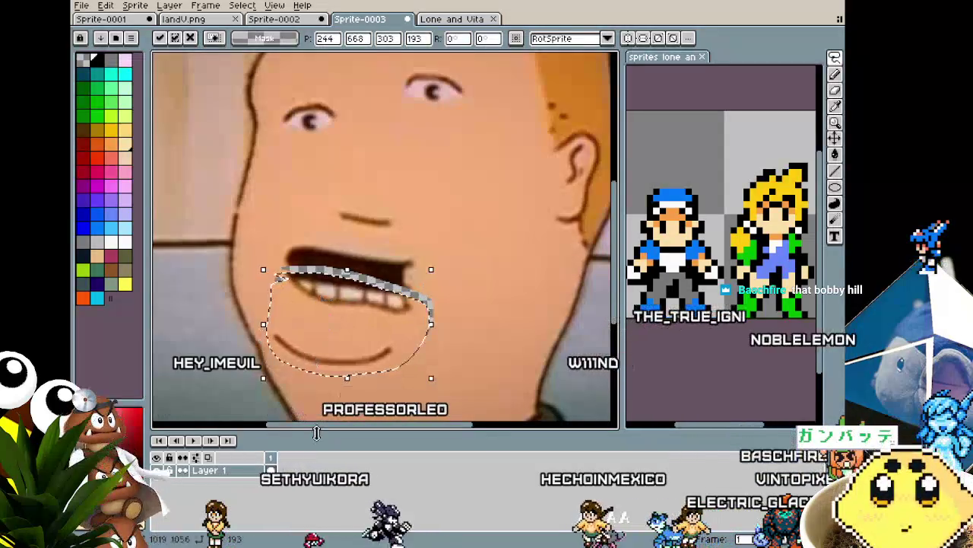
key(Delete)
key(ctrl+z)
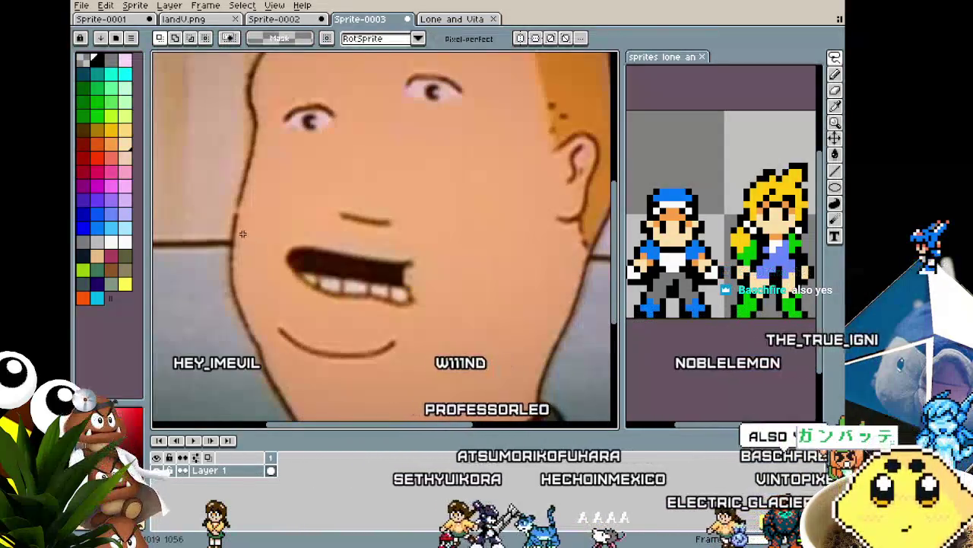
scroll(259, 240, down, 3)
scroll(304, 282, down, 1)
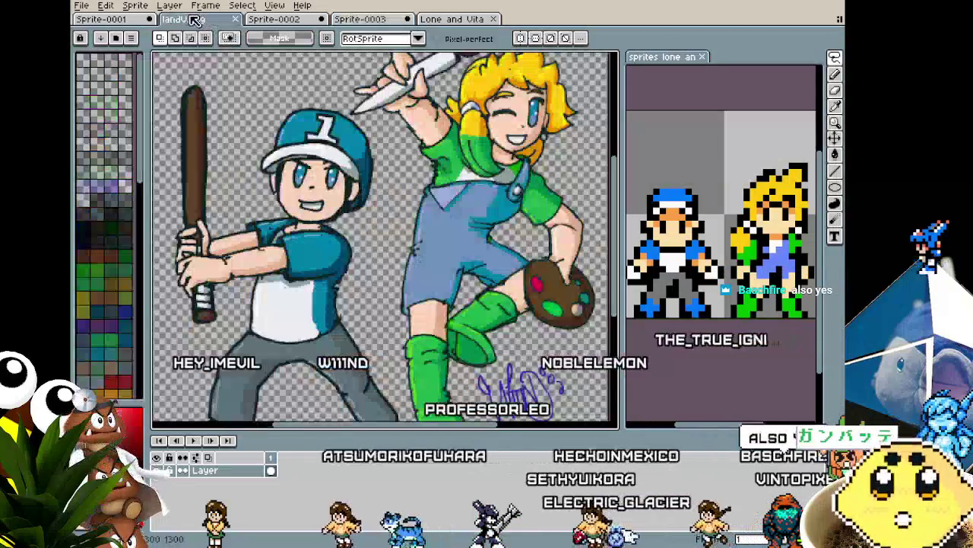
Step: Compare landV.png with the Sprite-0001 boy twice, ending zoomed out on the front-view boy
click(190, 19)
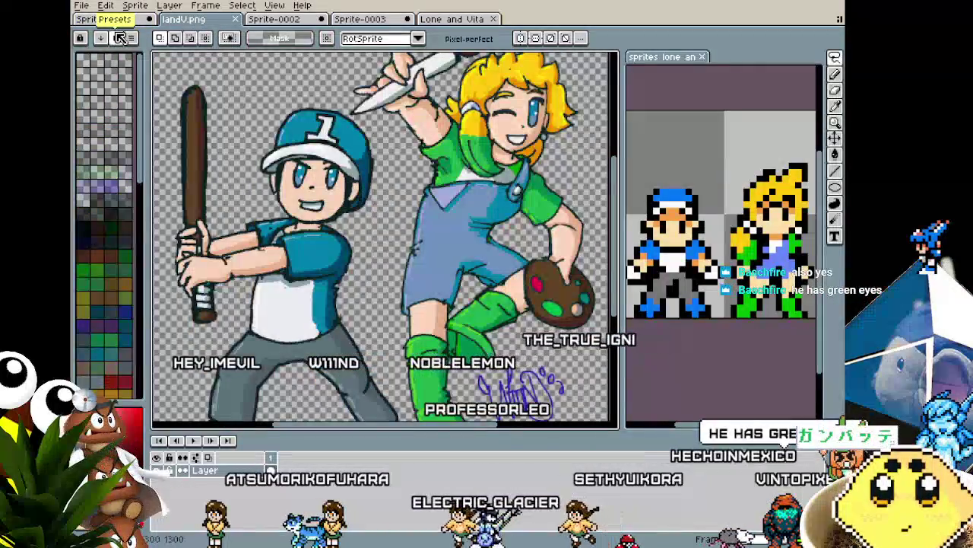
click(109, 21)
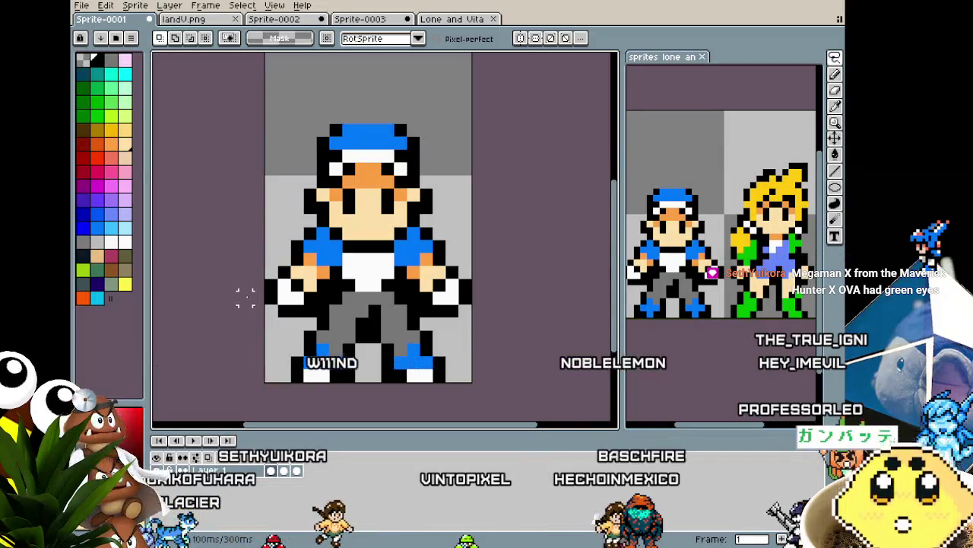
click(177, 23)
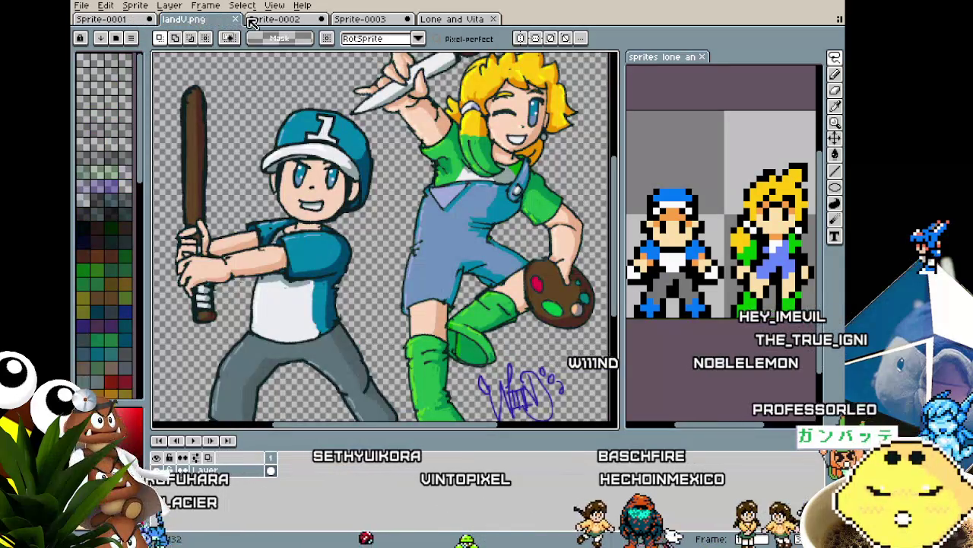
click(114, 23)
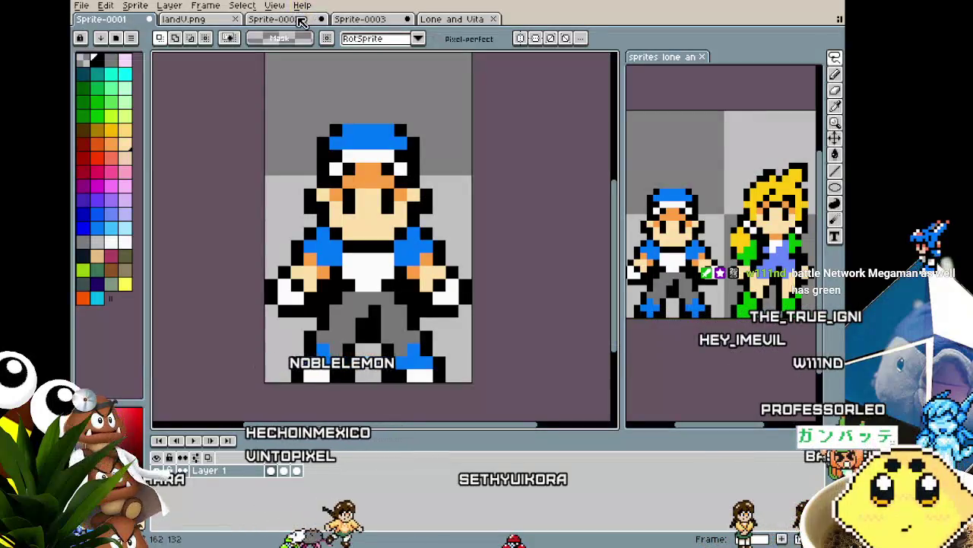
scroll(233, 271, down, 1)
scroll(233, 271, down, 1)
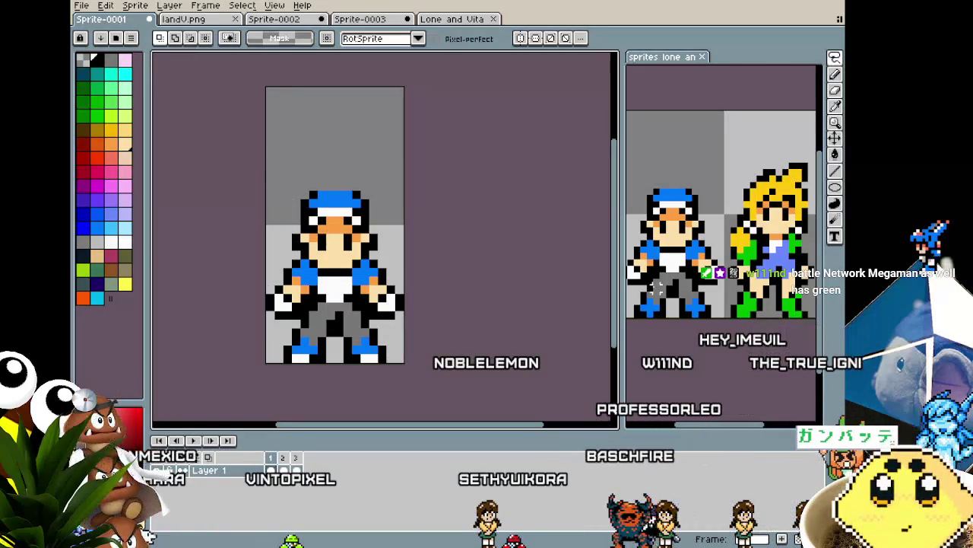
Step: Select the blonde girl in the reference and create a clipboard-sized new sprite from it
scroll(657, 288, right, 2)
key(m)
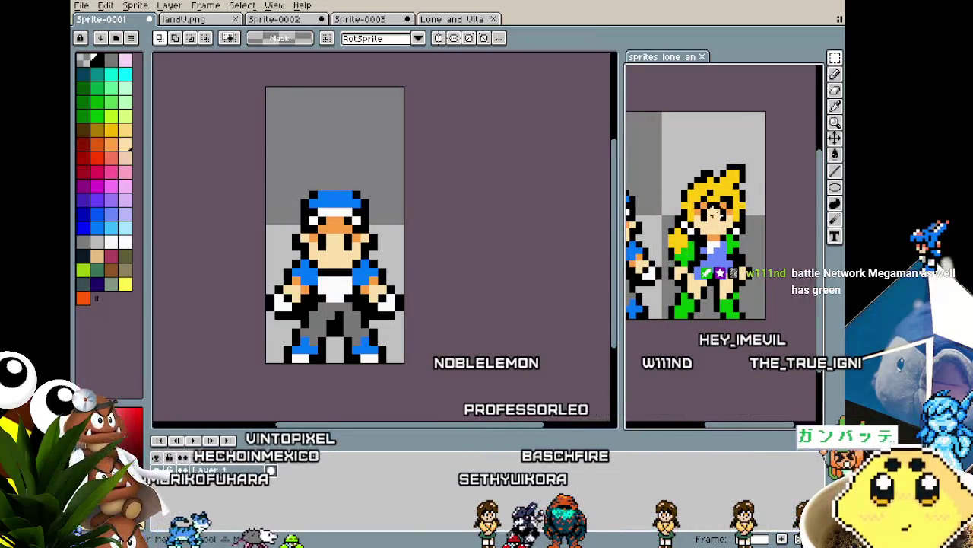
drag(661, 111, 767, 319)
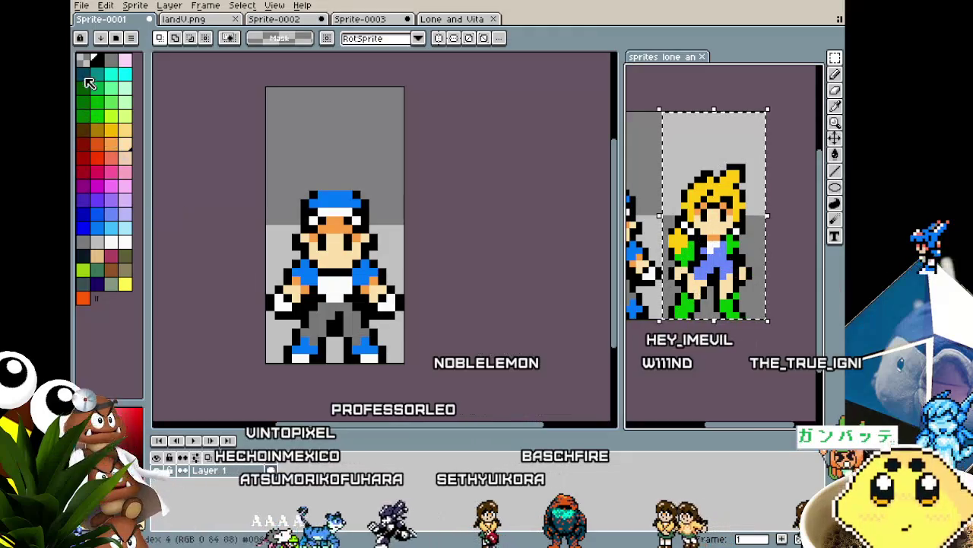
click(81, 6)
click(90, 20)
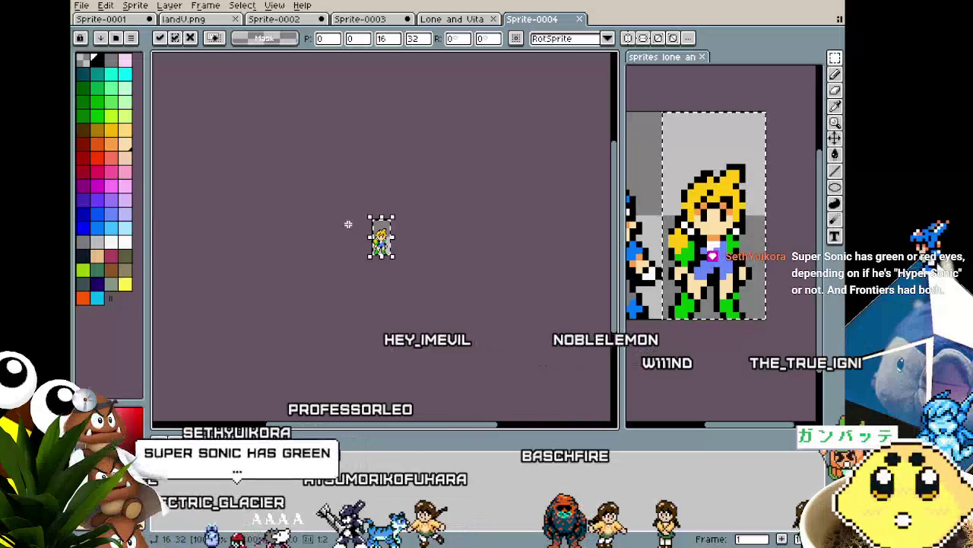
scroll(348, 221, up, 5)
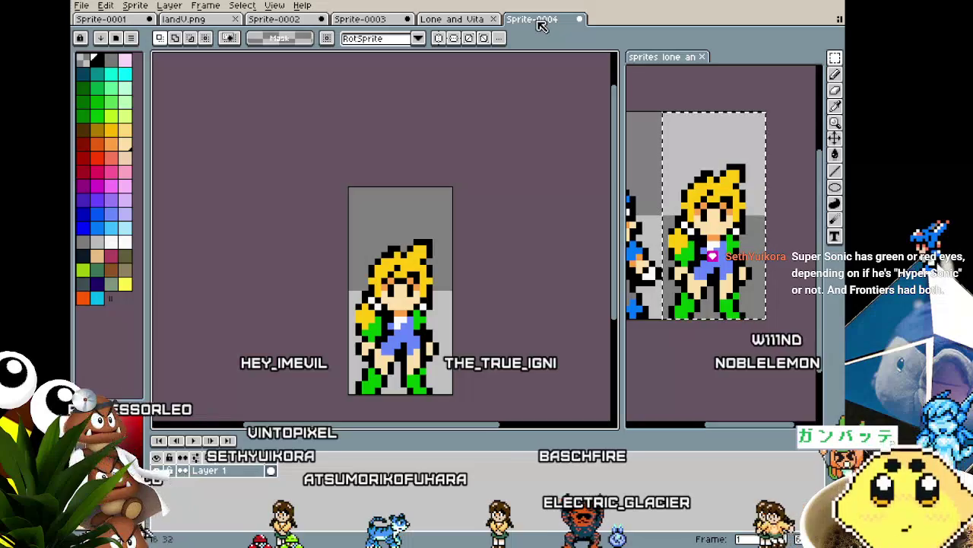
Step: Move the Sprite-0004 tab into second position, right after Sprite-0001
drag(245, 41, 229, 23)
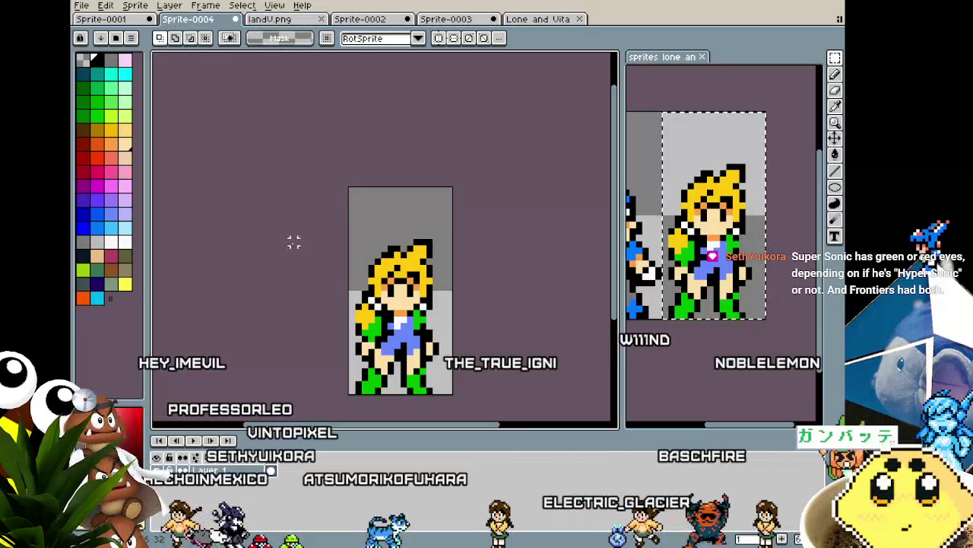
drag(293, 239, 263, 195)
scroll(263, 197, up, 1)
scroll(261, 195, up, 1)
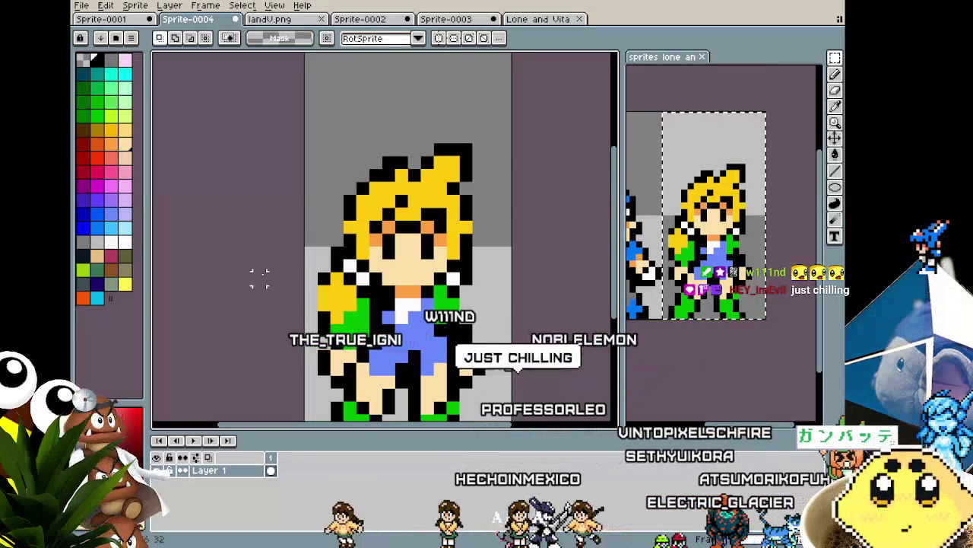
scroll(244, 266, down, 2)
scroll(234, 305, down, 1)
scroll(234, 312, down, 1)
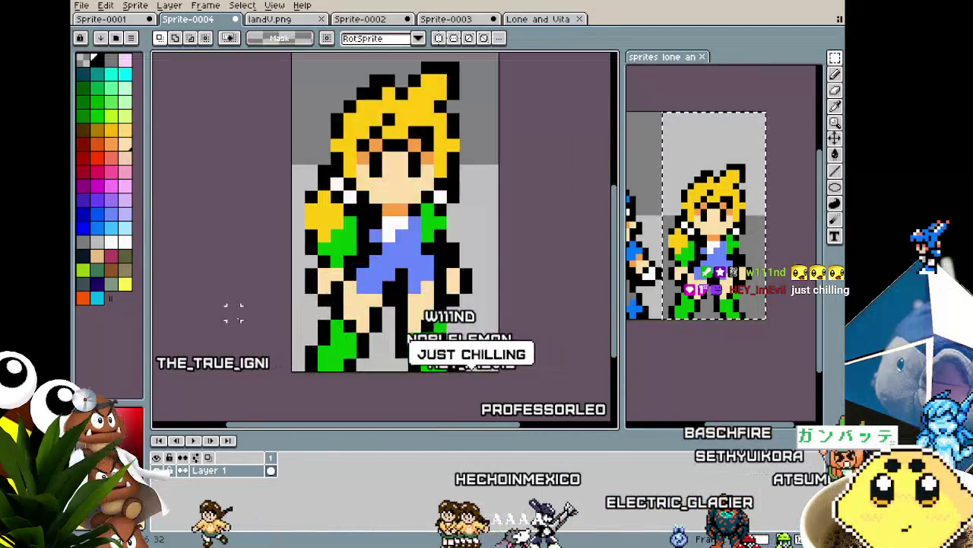
Step: Compare the girl with the boy in Sprite-0001, then bring up Sprite-0004's frame options
click(124, 19)
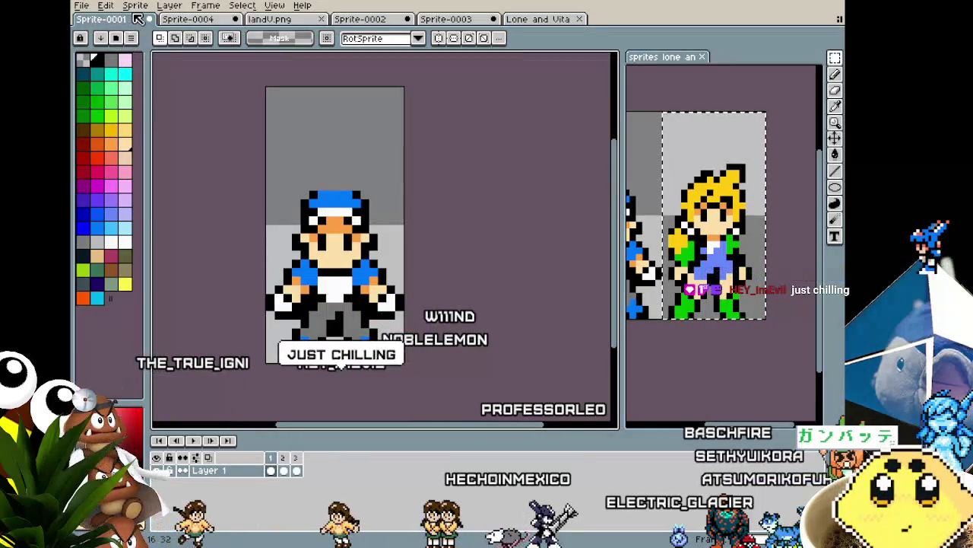
click(196, 19)
scroll(241, 262, down, 1)
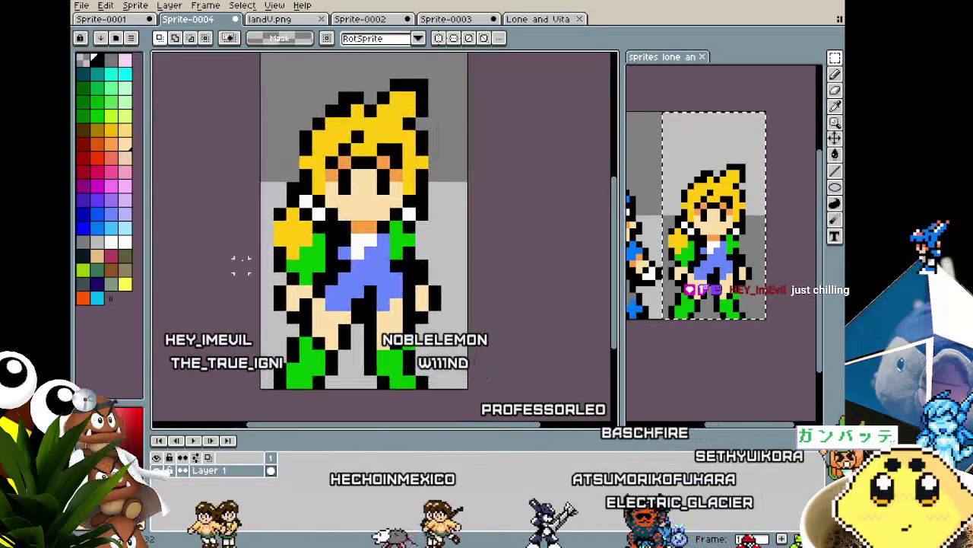
right_click(270, 457)
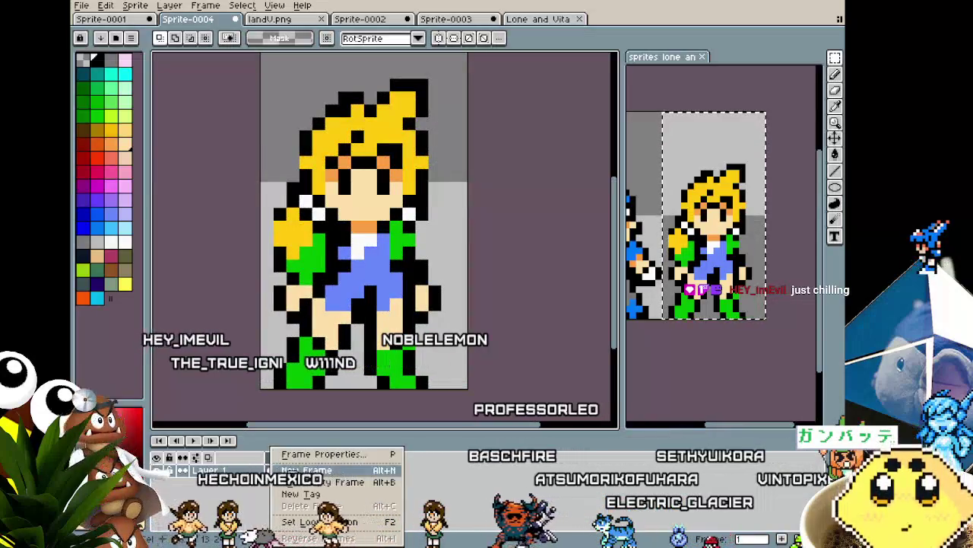
click(304, 470)
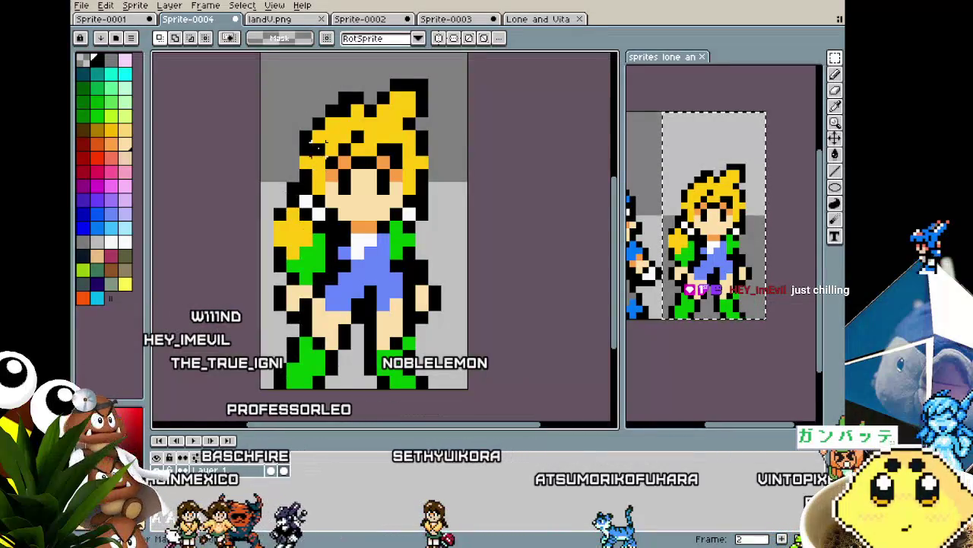
key(Delete)
click(210, 459)
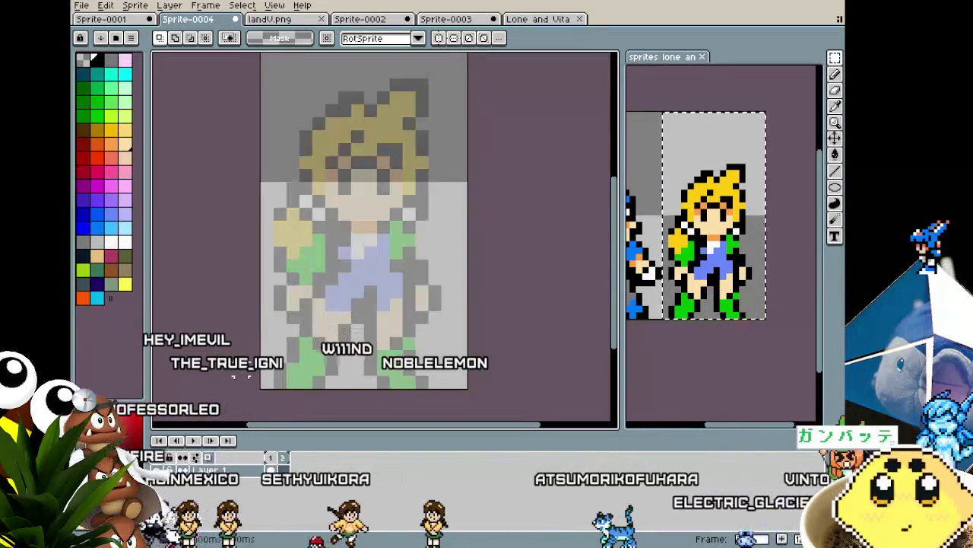
click(835, 187)
click(710, 350)
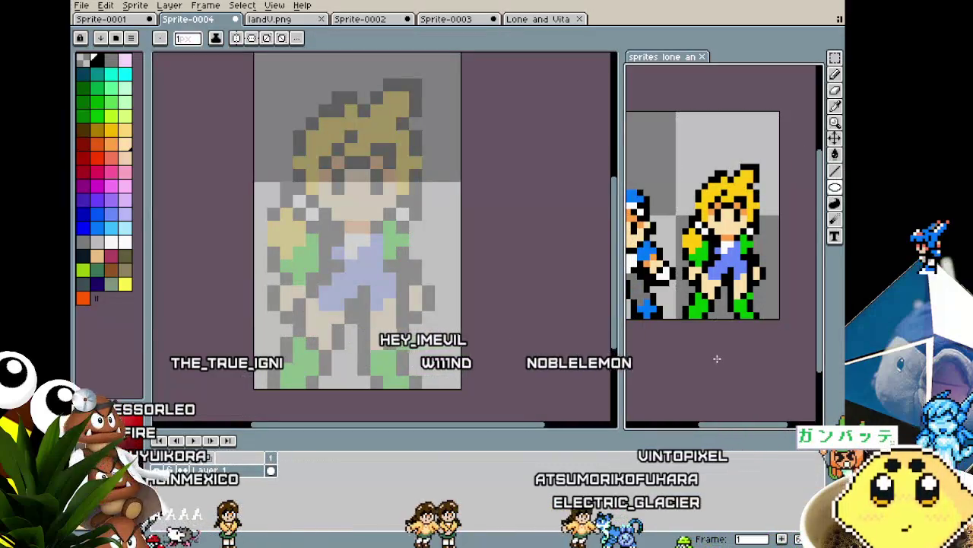
drag(311, 110, 411, 226)
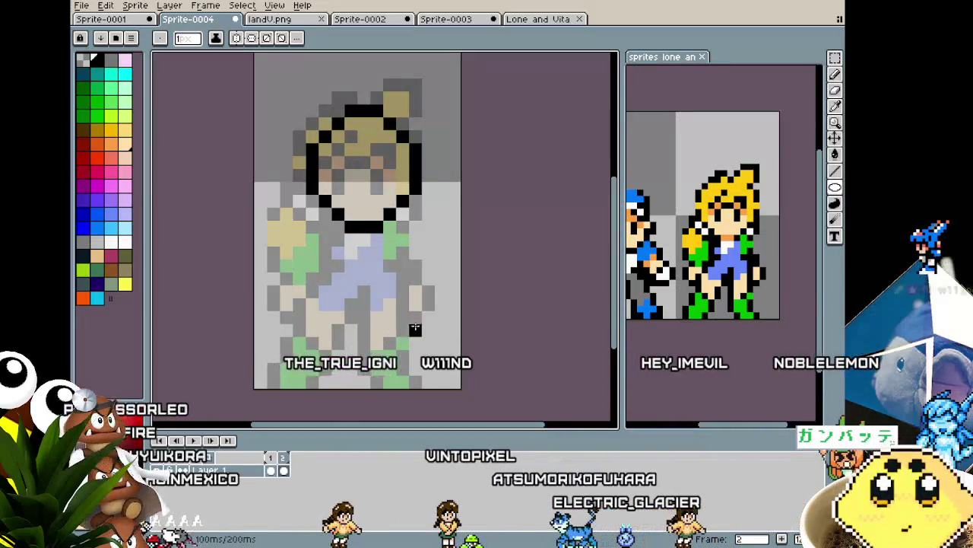
key(ctrl+z)
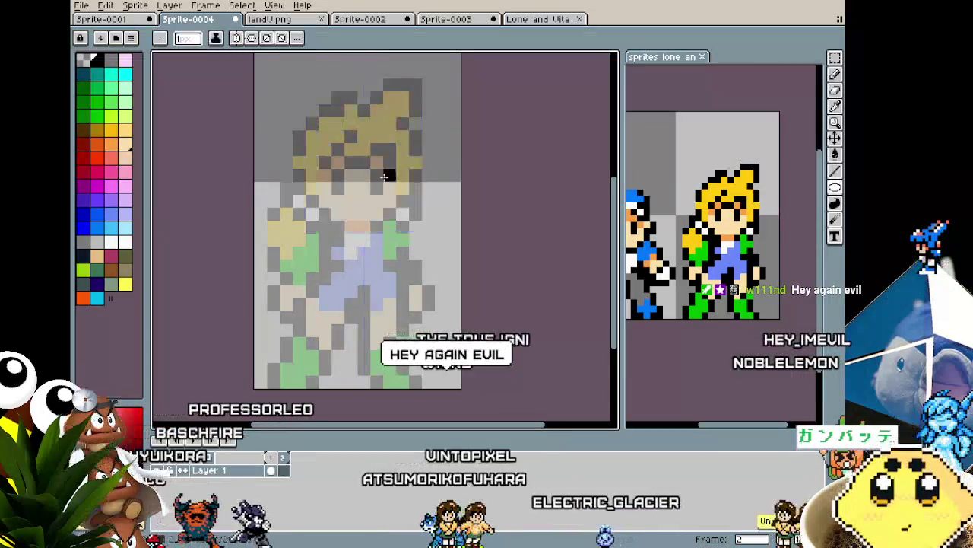
drag(297, 136, 404, 237)
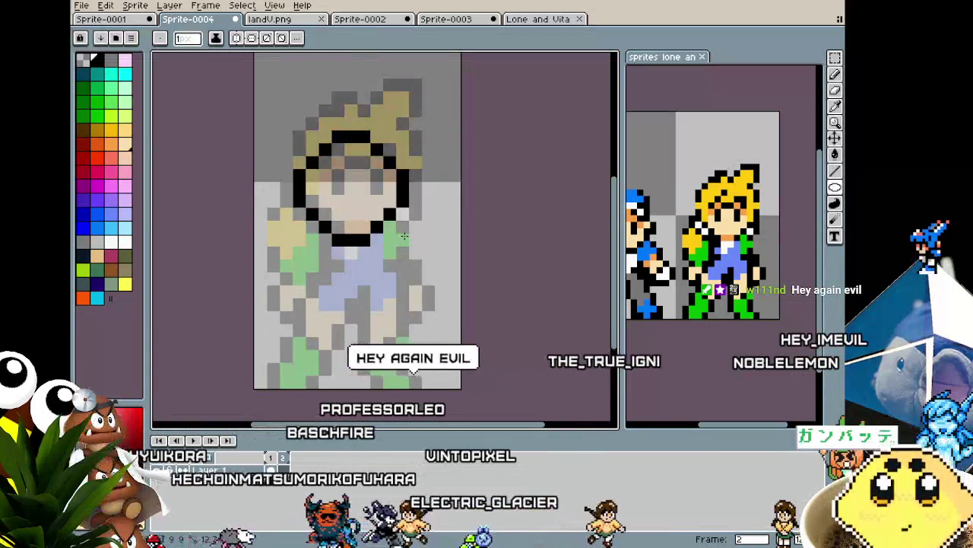
key(ctrl+z)
drag(387, 174, 390, 189)
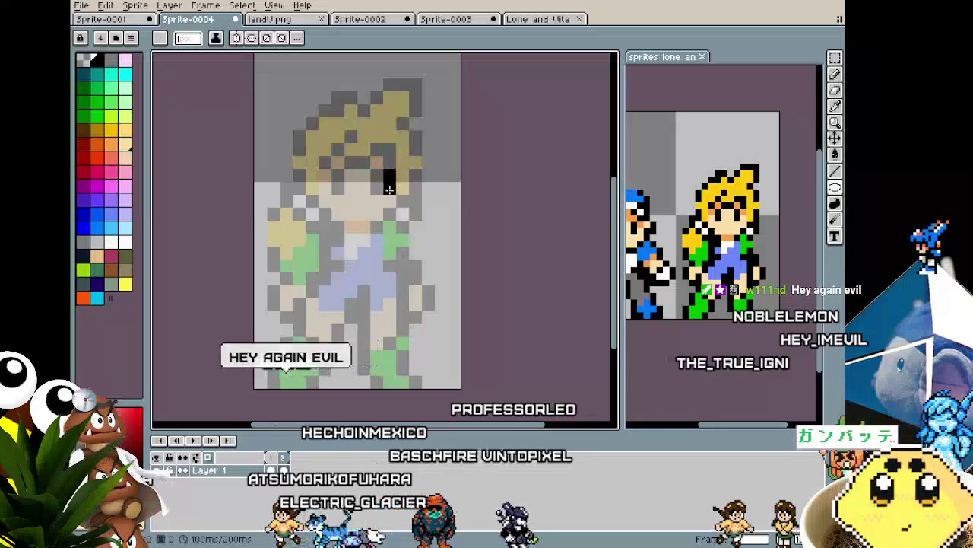
mouse_move(306, 131)
mouse_down()
mouse_move(413, 234)
mouse_move(405, 238)
mouse_up()
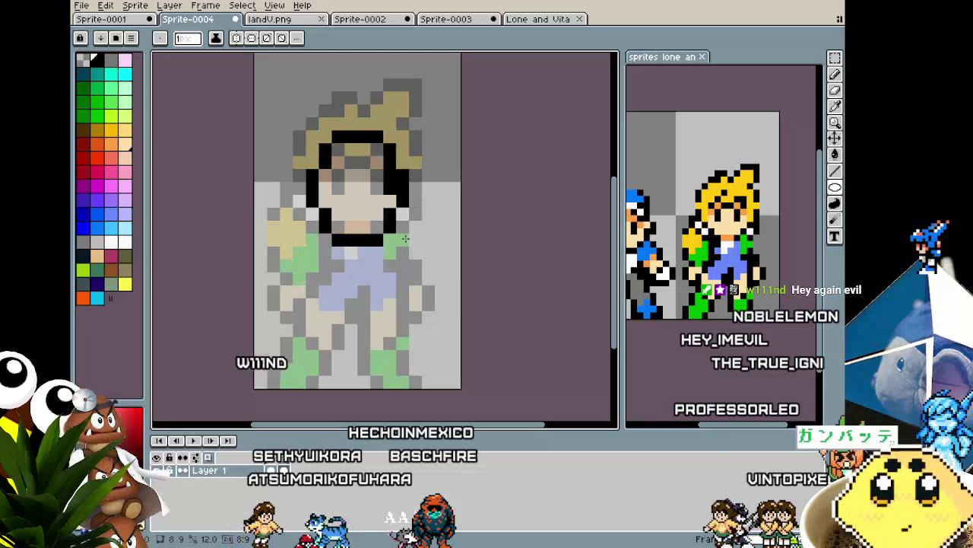
scroll(413, 240, up, 2)
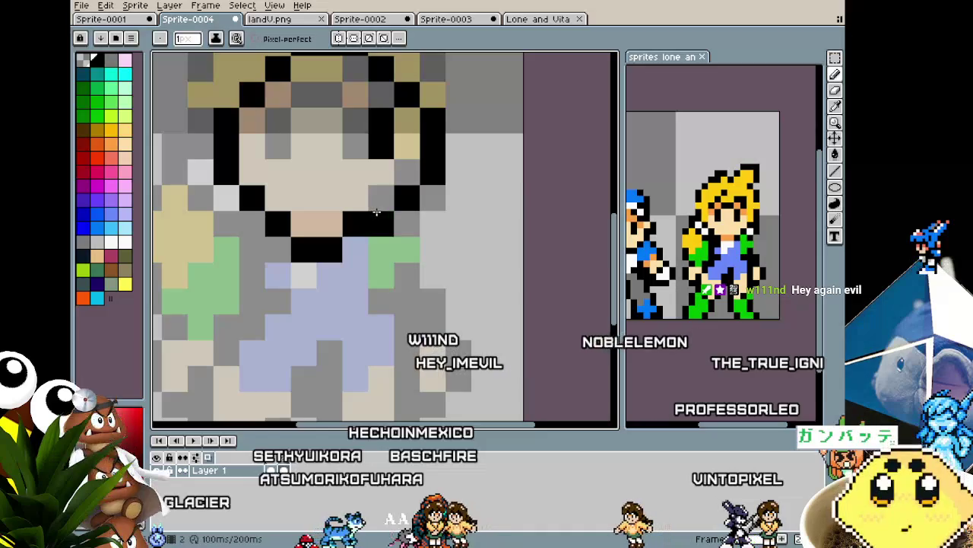
scroll(355, 211, up, 2)
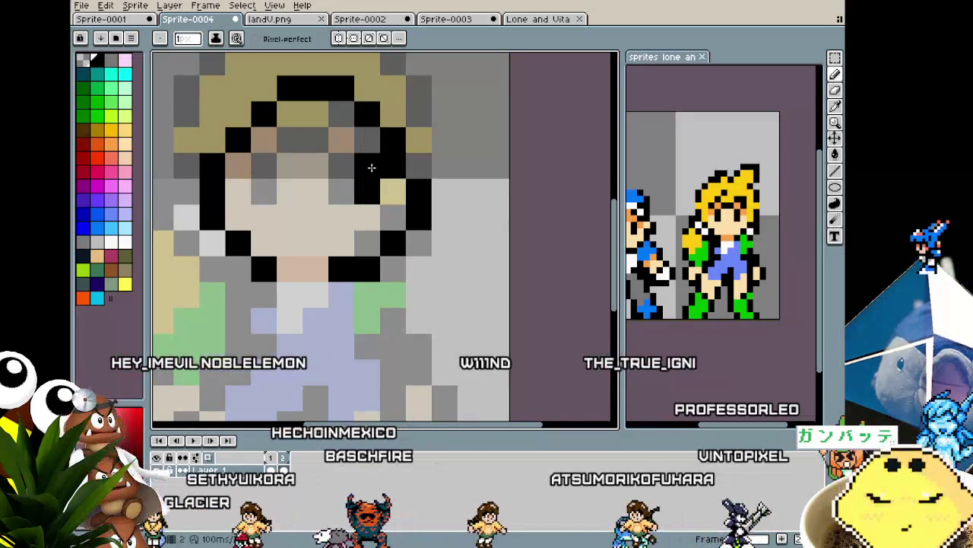
click(352, 175)
click(342, 191)
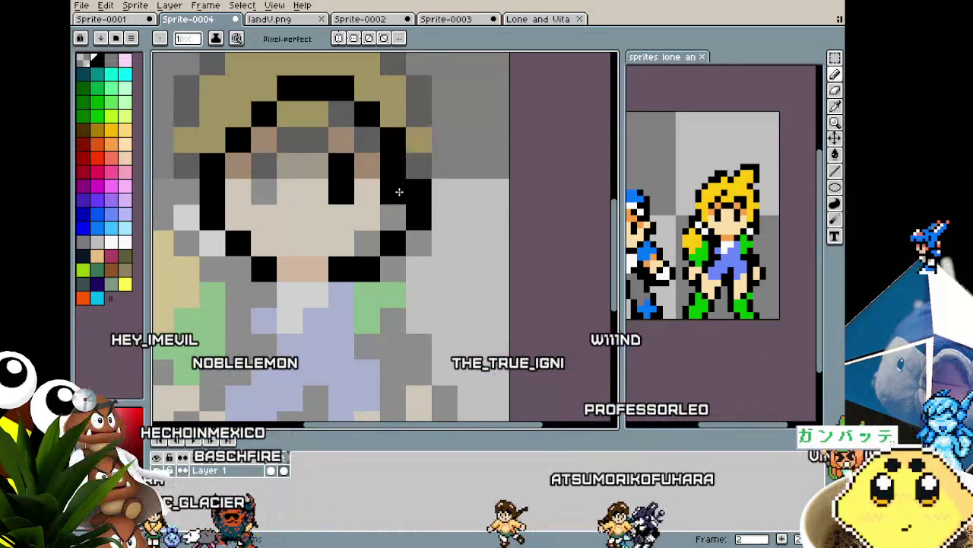
drag(278, 252, 315, 265)
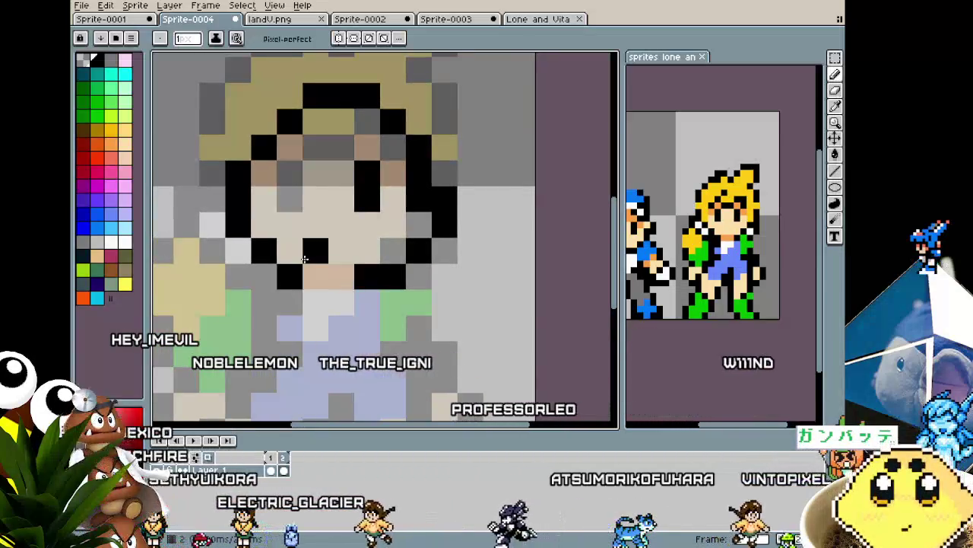
scroll(315, 264, down, 1)
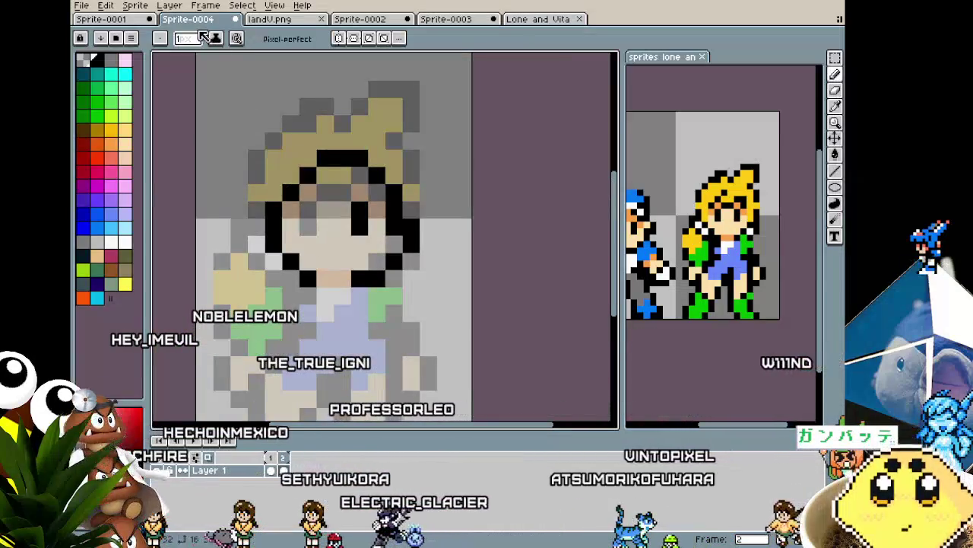
Step: Eyedrop the blonde yellow from the reference sprite and paint yellow across the top of the head
key(i)
scroll(348, 197, up, 1)
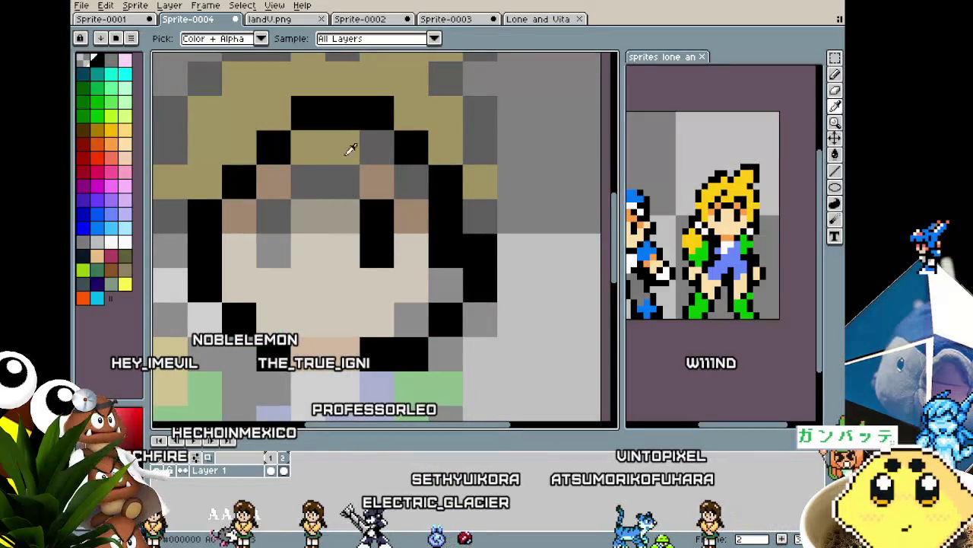
key(b)
scroll(293, 250, down, 1)
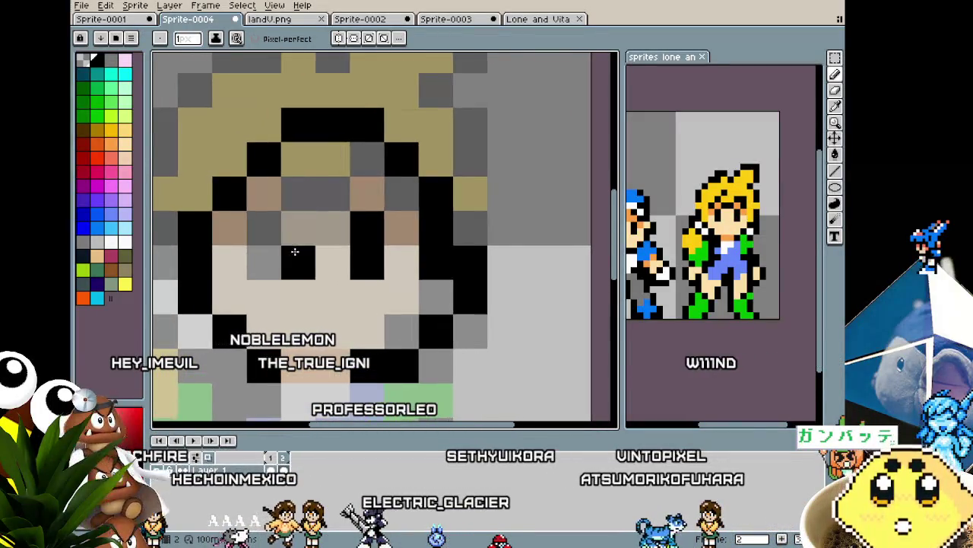
drag(267, 292, 291, 271)
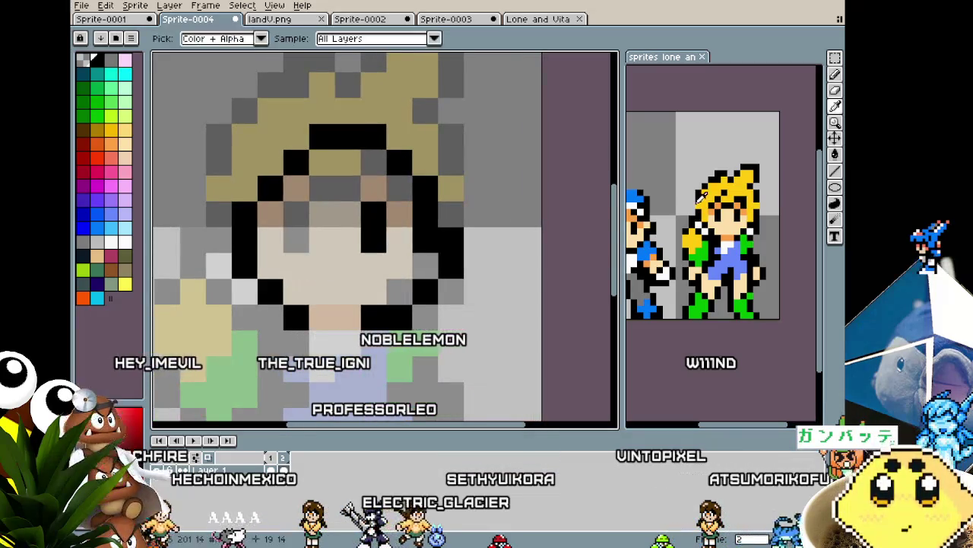
click(724, 177)
key(b)
click(373, 162)
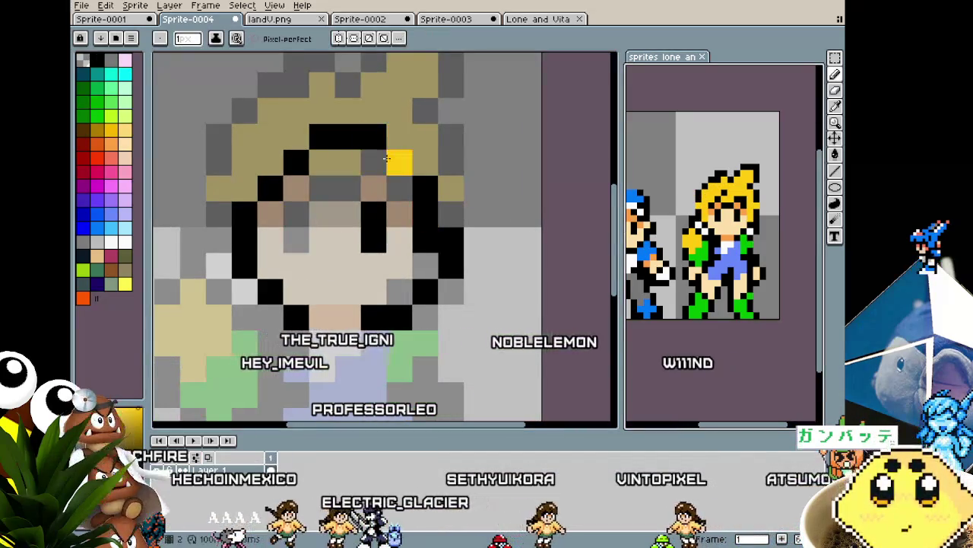
drag(374, 162, 426, 114)
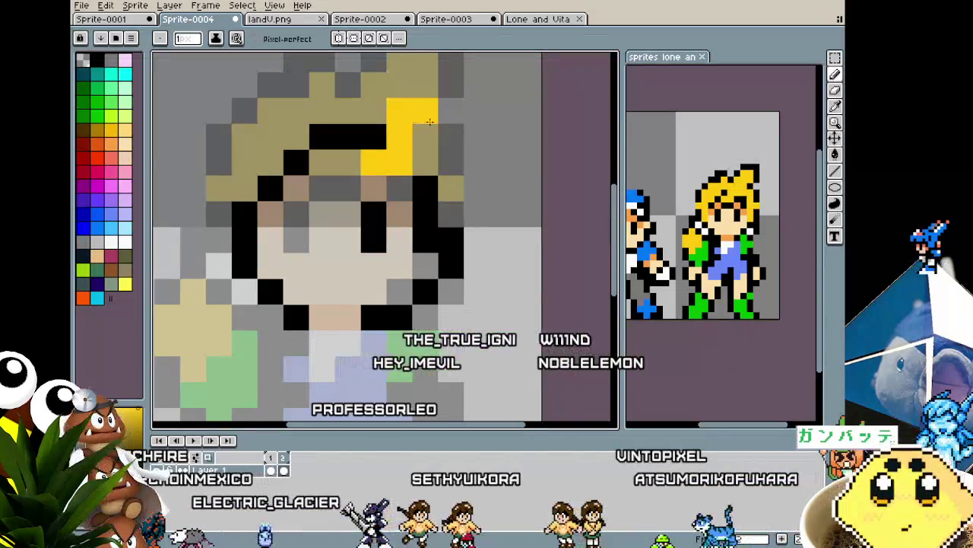
Step: Undo the stray yellow strokes and repaint a small yellow mark higher on the head
key(alt+n)
key(ctrl+z)
scroll(396, 182, down, 1)
scroll(381, 187, down, 1)
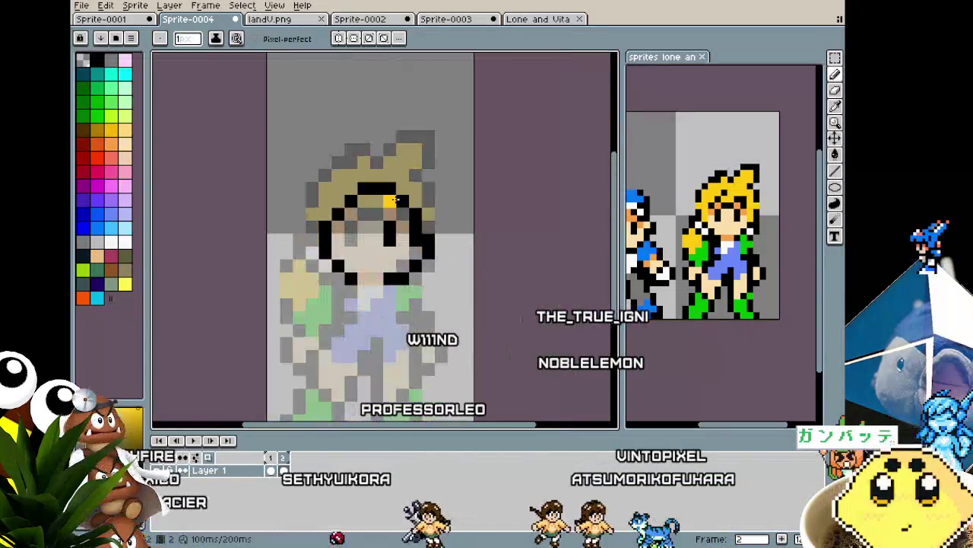
key(ctrl+z)
mouse_move(378, 175)
mouse_down()
mouse_move(381, 160)
mouse_move(403, 177)
mouse_up()
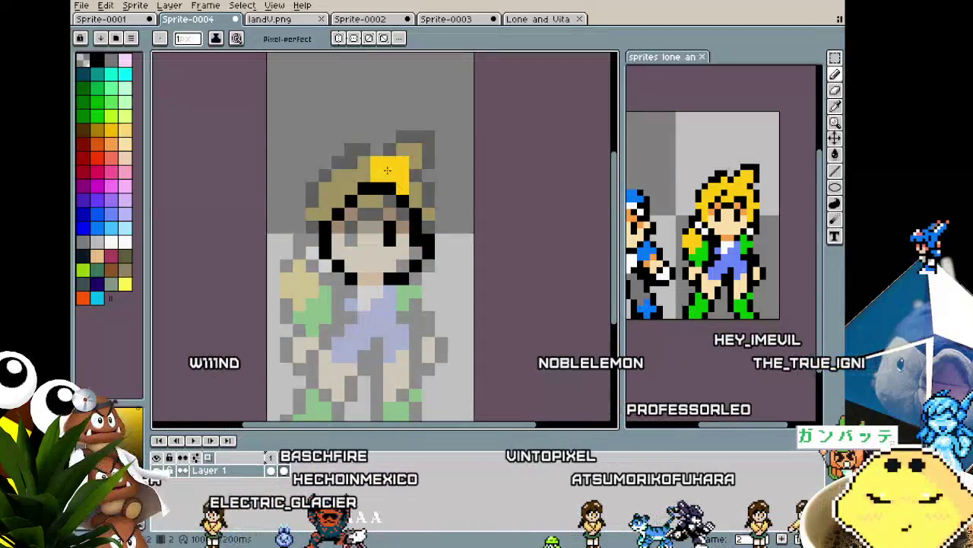
Step: Outline the bottom of the yellow hair block in black and add a yellow pixel below it
key(alt)
alt+click(413, 195)
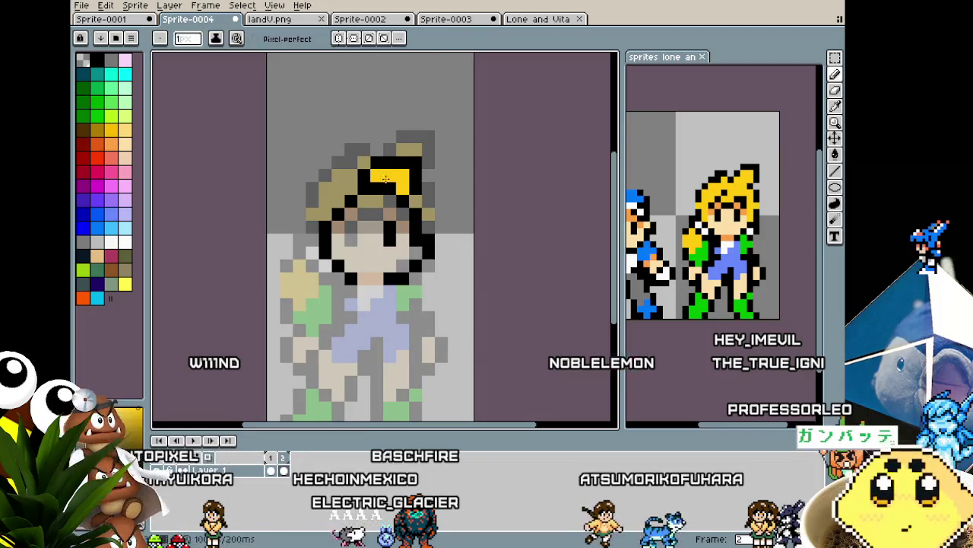
click(377, 200)
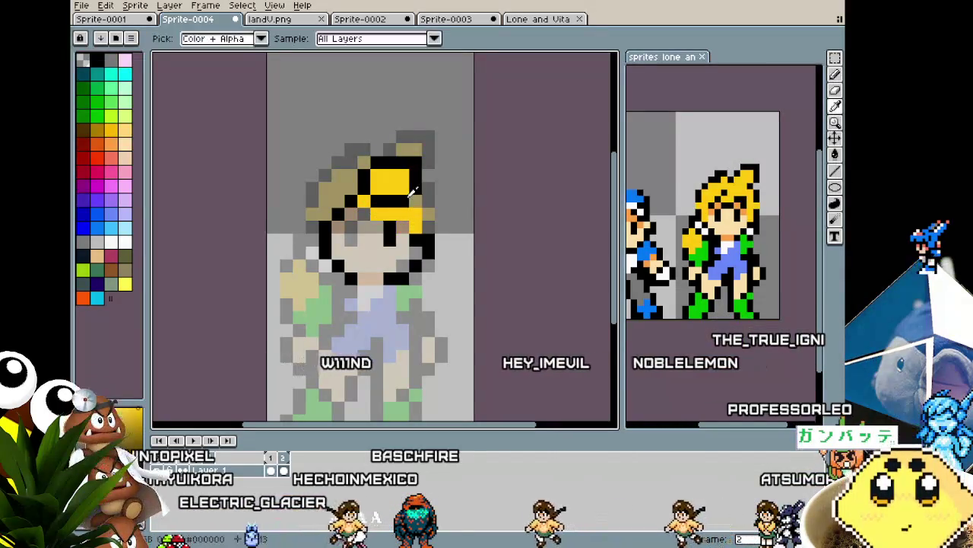
drag(407, 214, 381, 210)
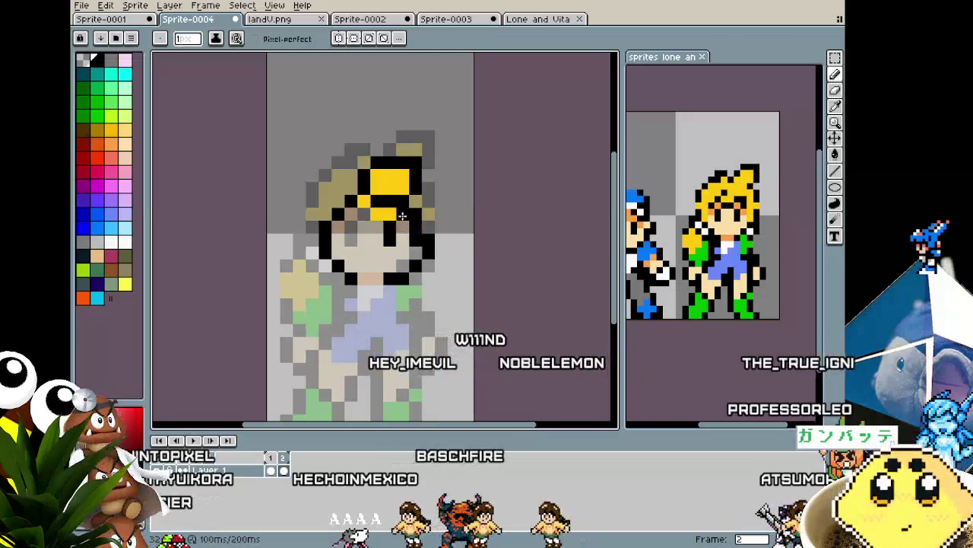
alt+click(387, 184)
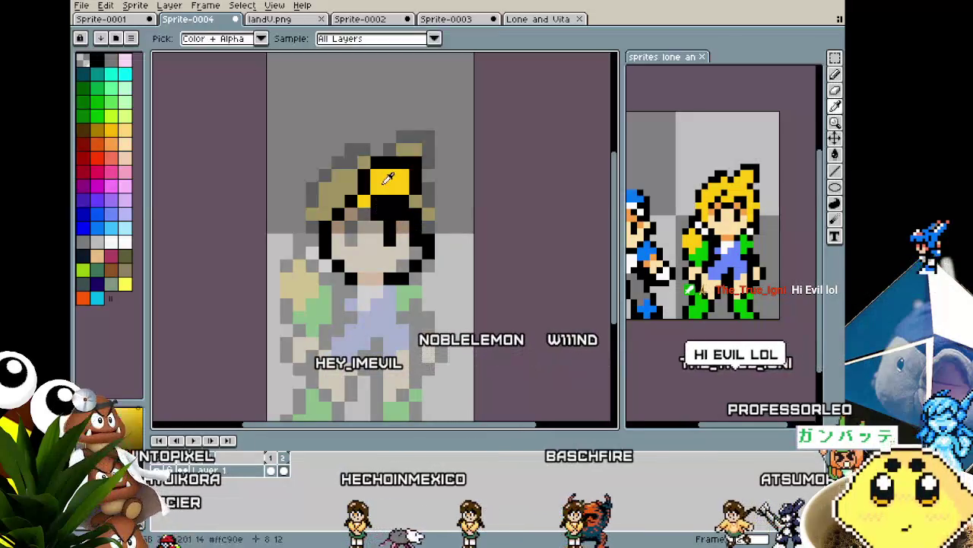
click(374, 201)
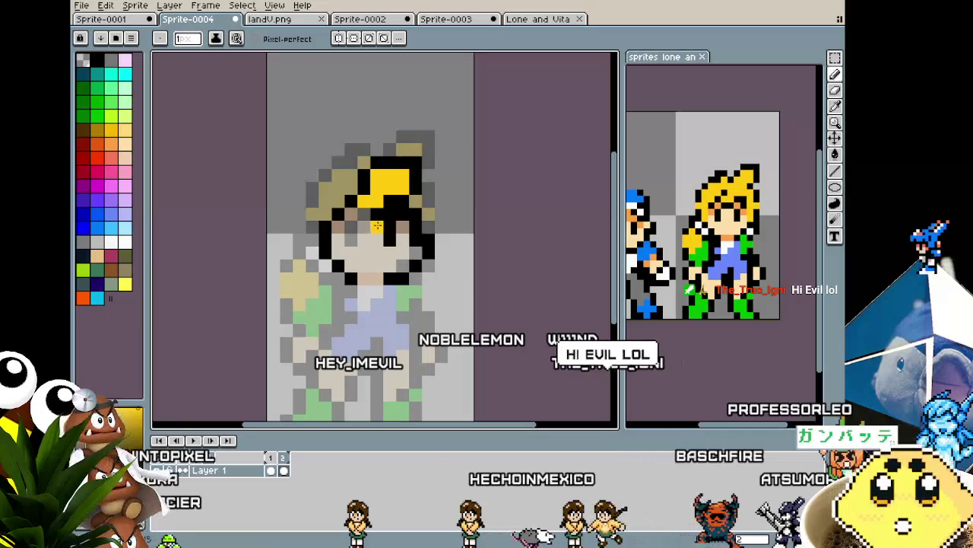
Step: Re-pick the yellow hair colour from the canvas and zoom in on the head
key(ctrl)
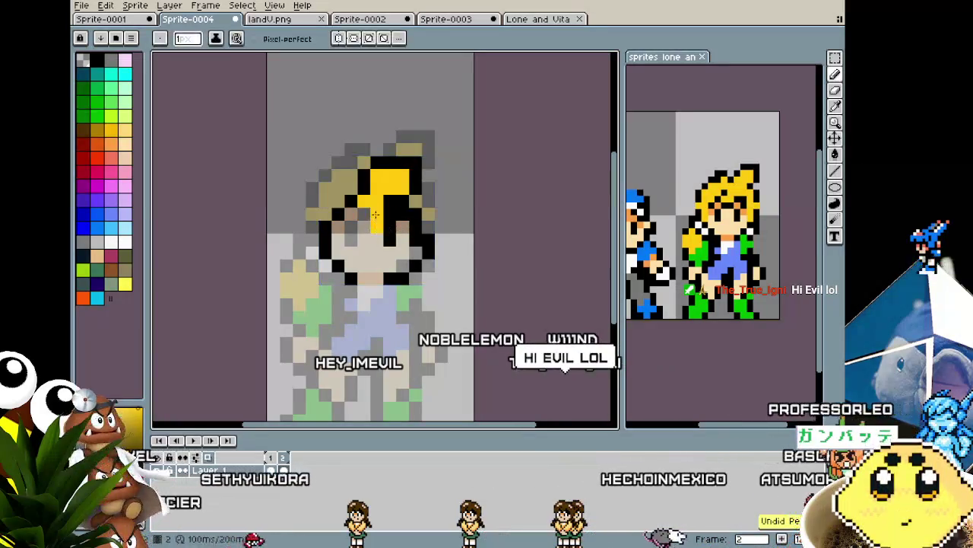
key(ctrl)
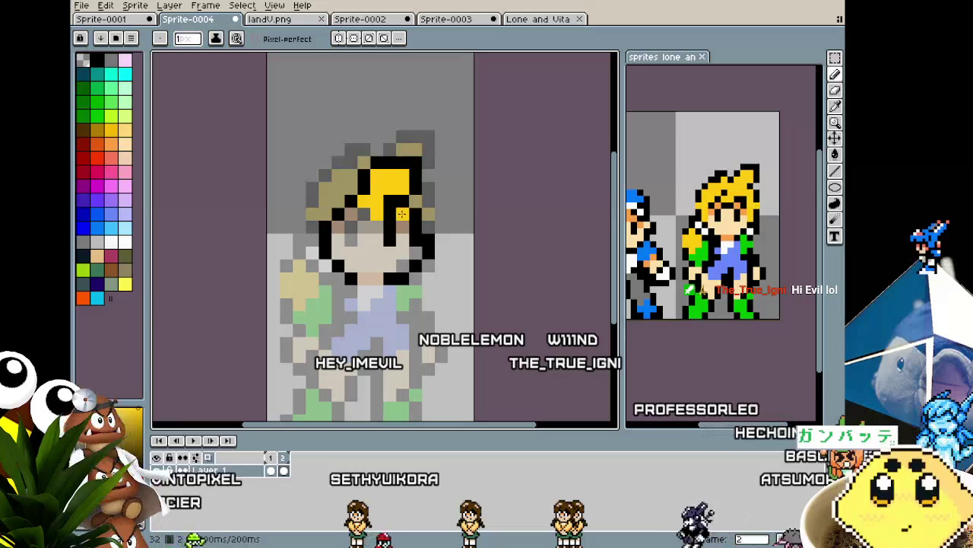
key(ctrl)
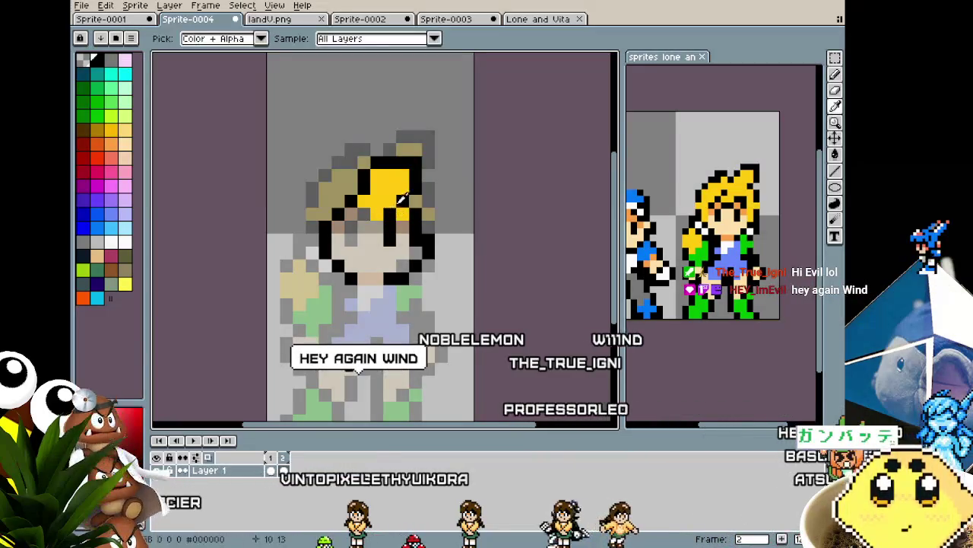
key(ctrl)
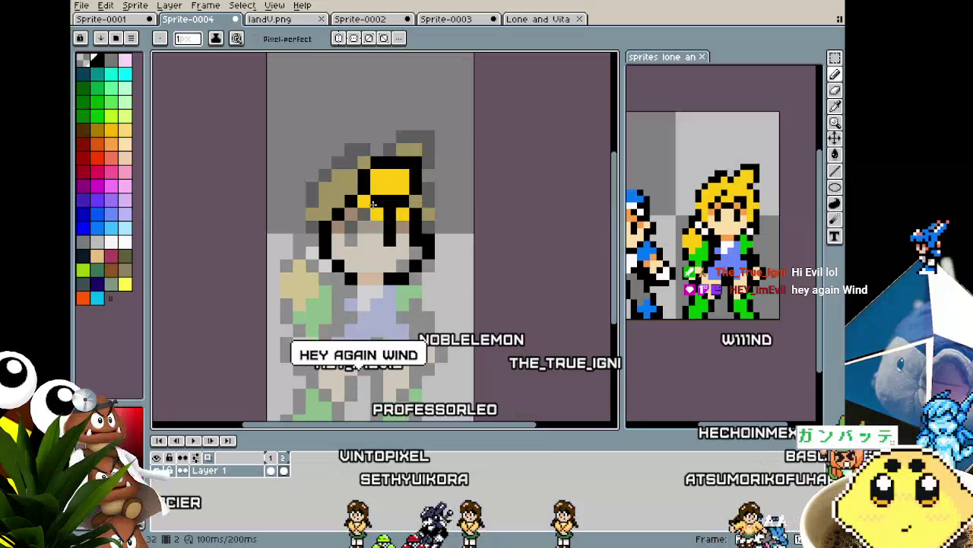
key(alt)
key(alt)
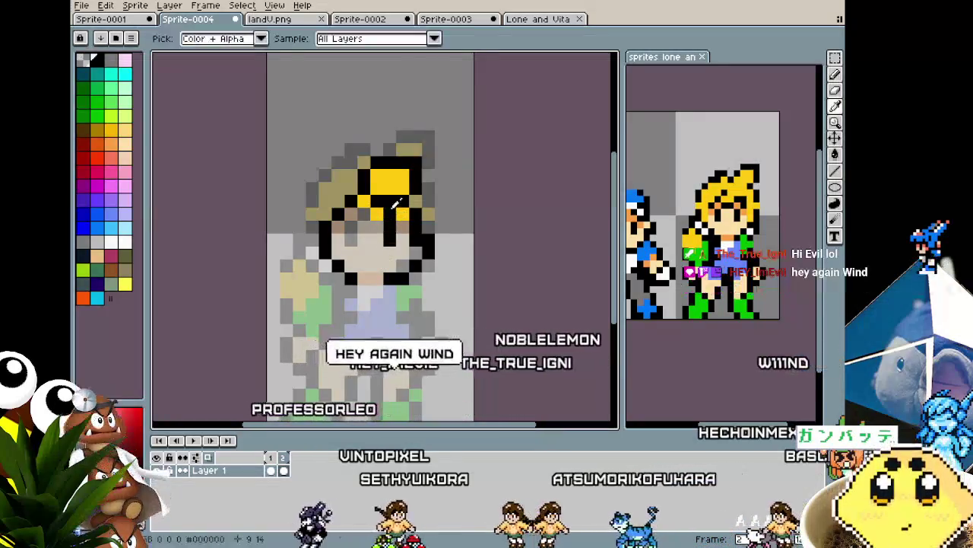
alt+click(380, 201)
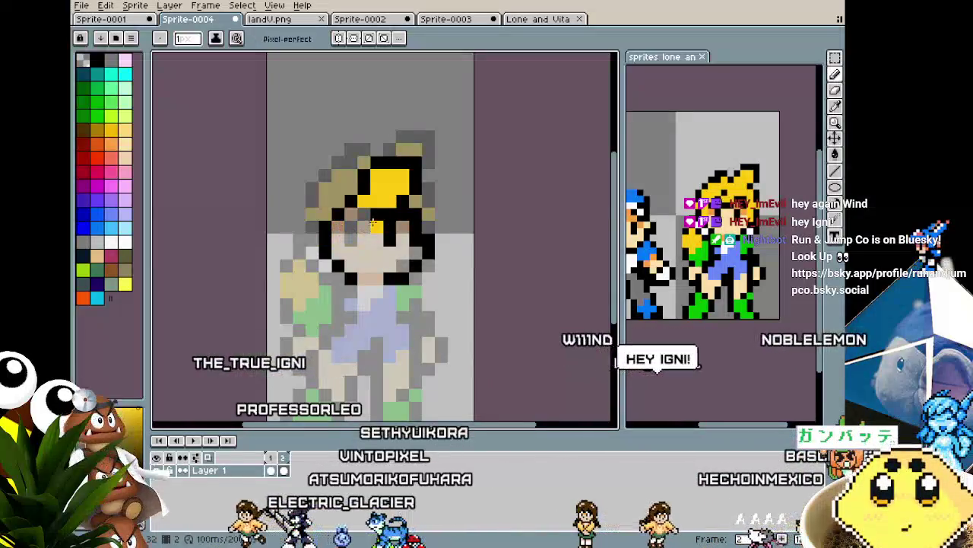
scroll(377, 224, up, 1)
scroll(384, 226, up, 1)
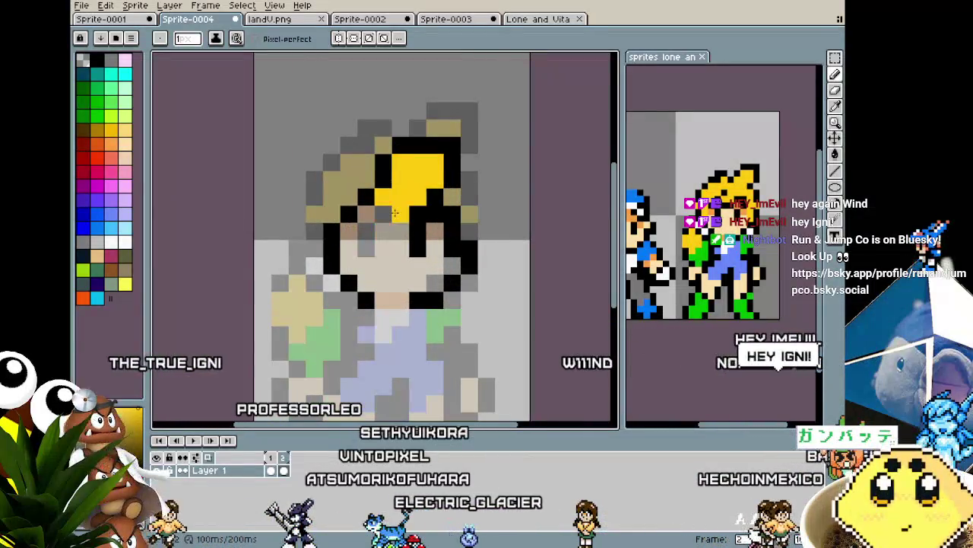
Step: Paint a 3px yellow hair lock down the left of the girl's face, comparing against frame 1
drag(367, 233, 384, 237)
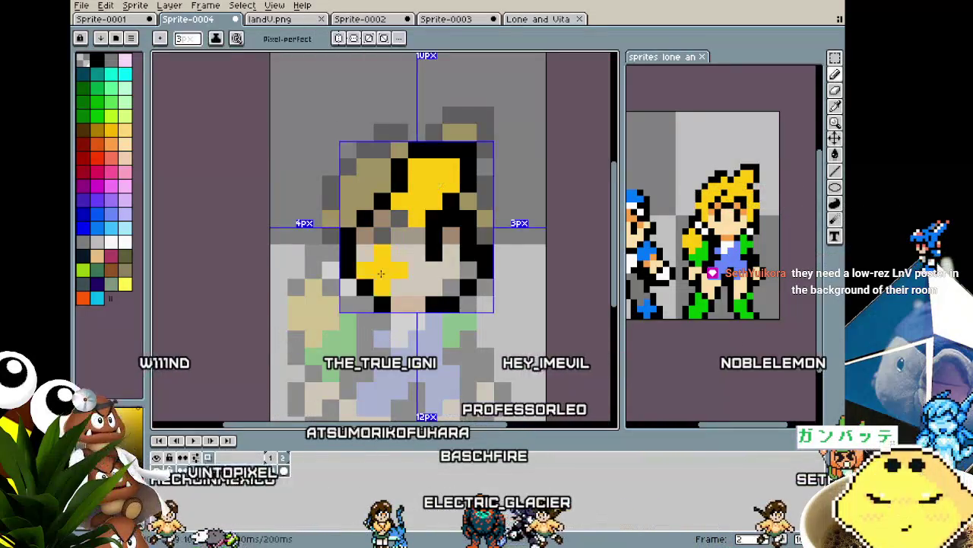
key(plus)
key(plus)
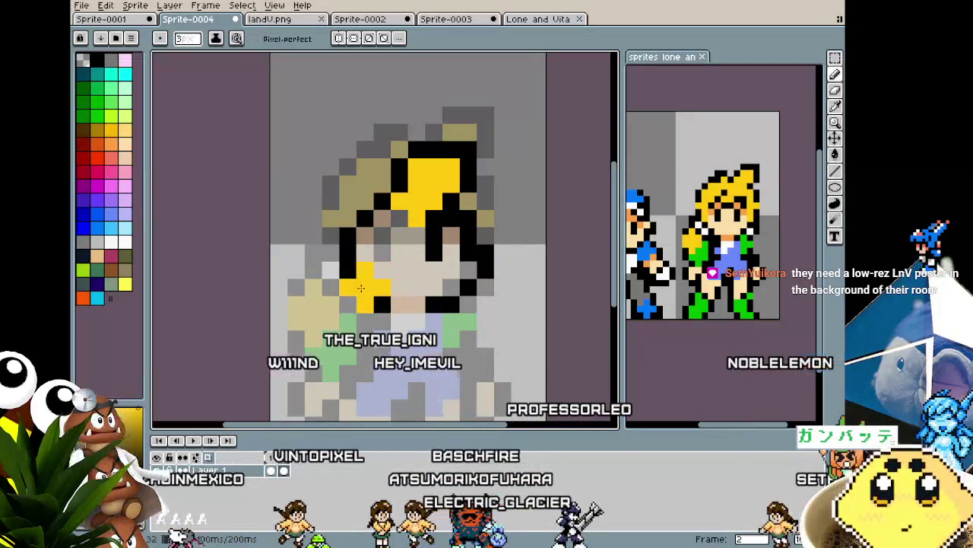
drag(381, 283, 348, 304)
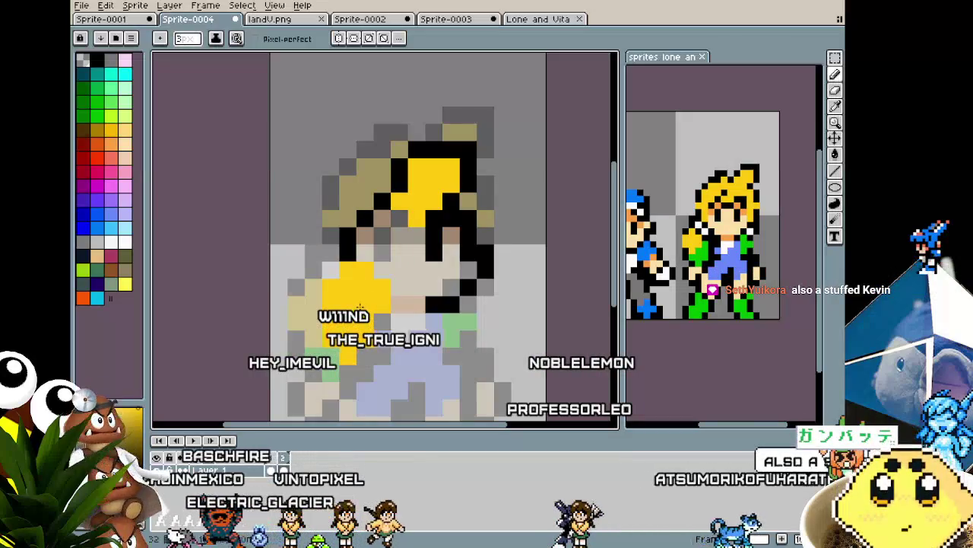
scroll(342, 339, down, 4)
scroll(341, 339, up, 4)
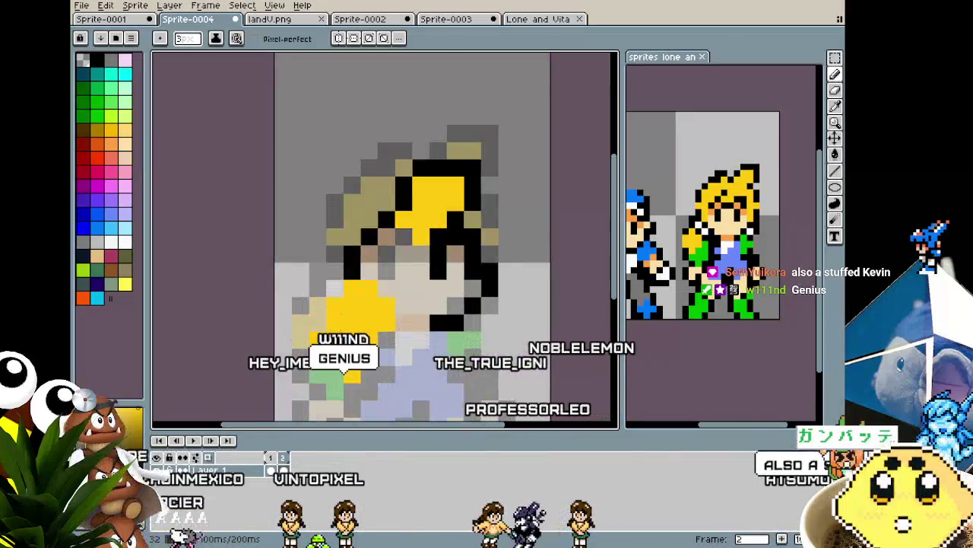
key(v)
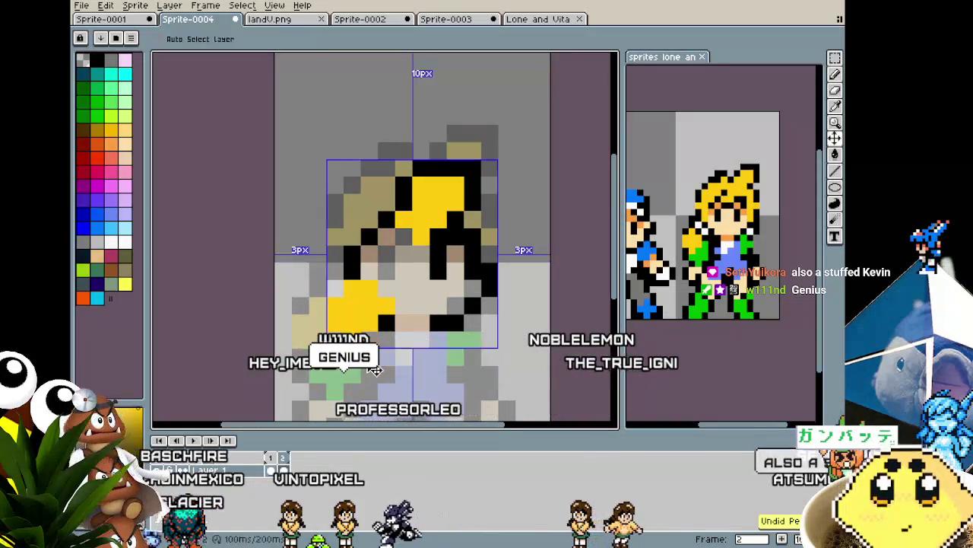
key(Left)
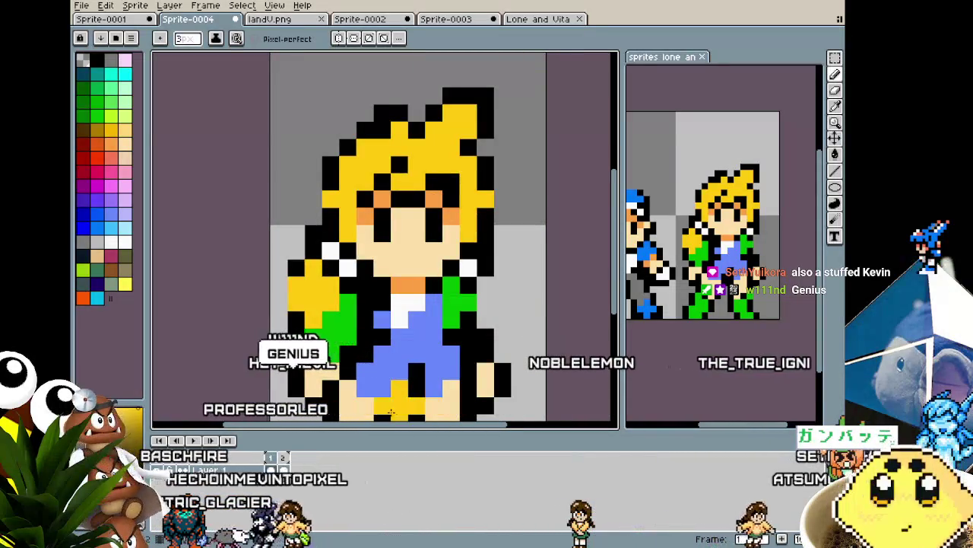
key(Right)
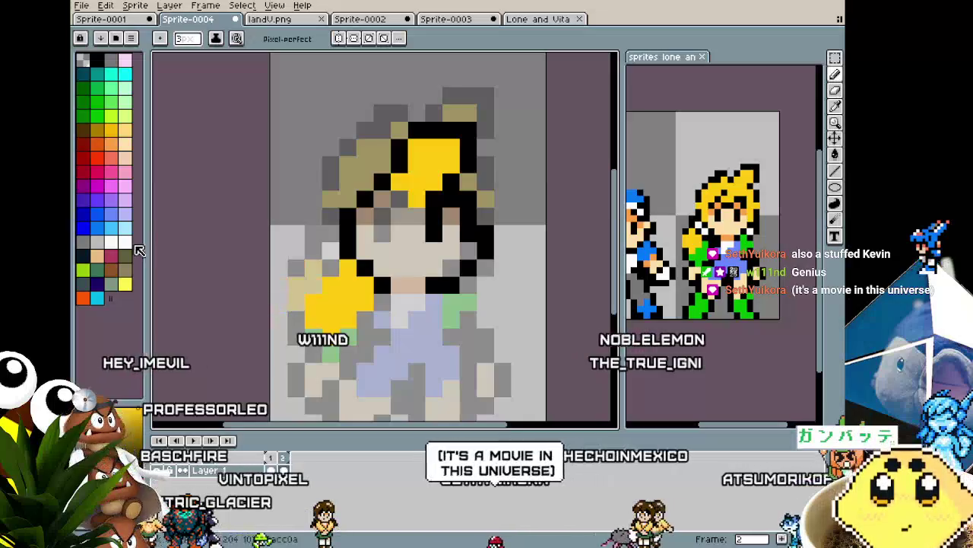
Step: Add a one-pixel white highlight to the yellow hair lock and outline it in black
key(x)
key(minus)
key(minus)
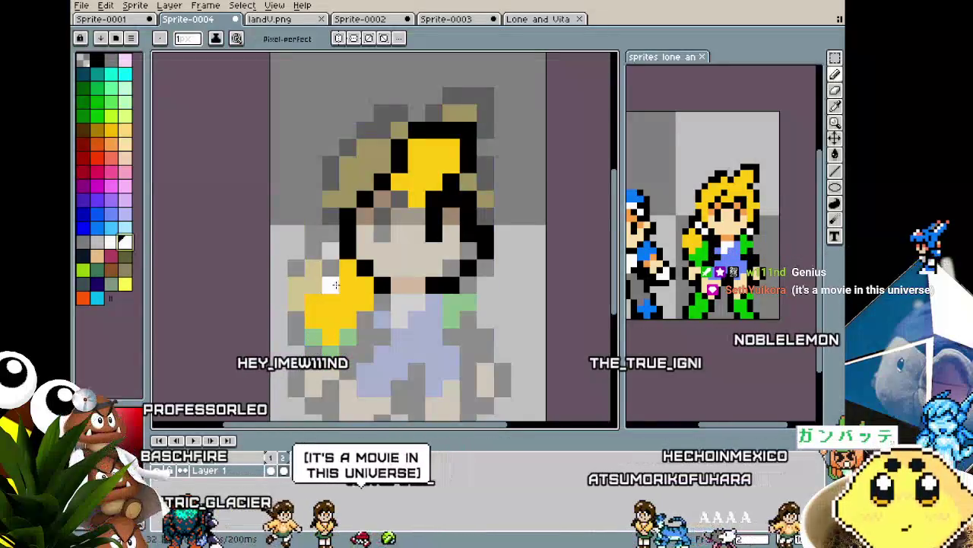
click(363, 285)
click(348, 267)
alt+click(366, 266)
click(330, 267)
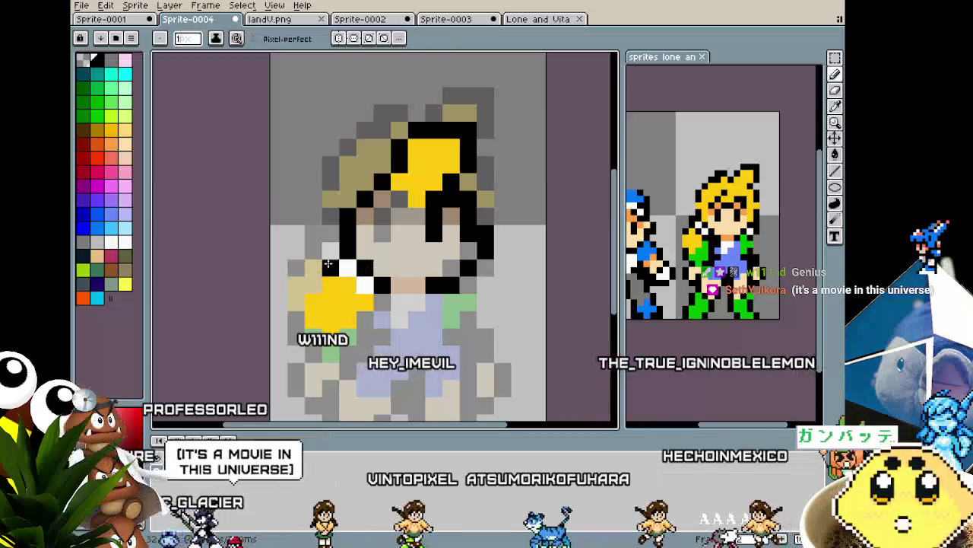
click(313, 285)
click(296, 319)
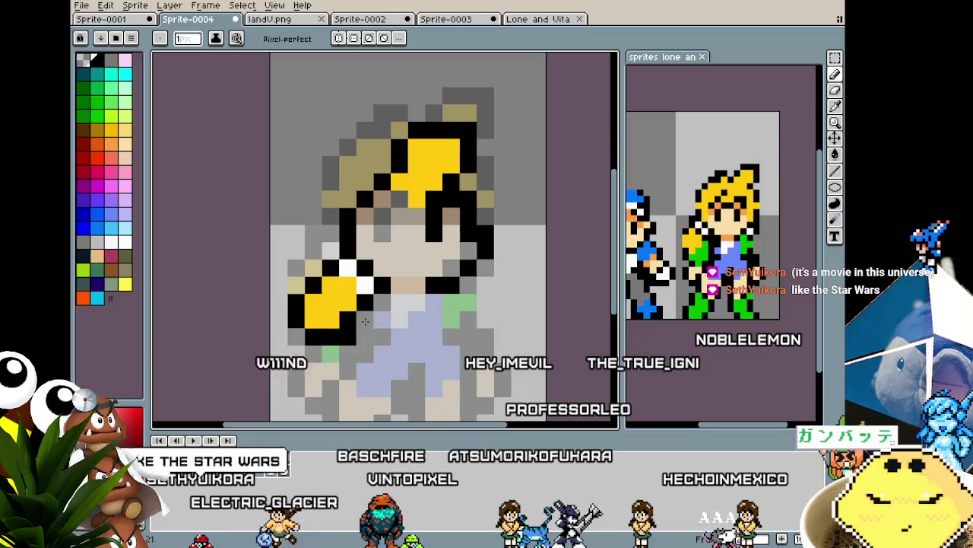
Step: Paint green from the palette over the lower shoulder pixels
scroll(357, 345, down, 3)
scroll(352, 390, up, 2)
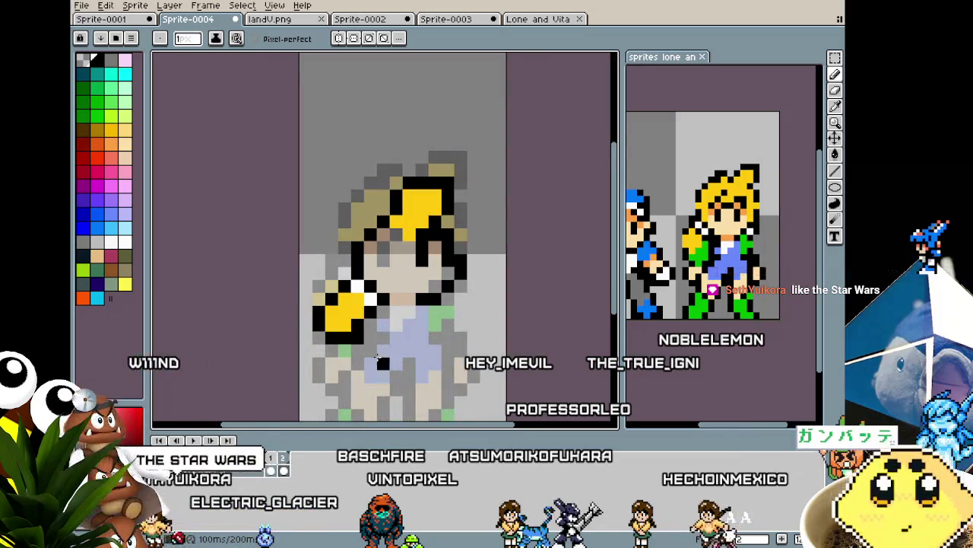
click(97, 115)
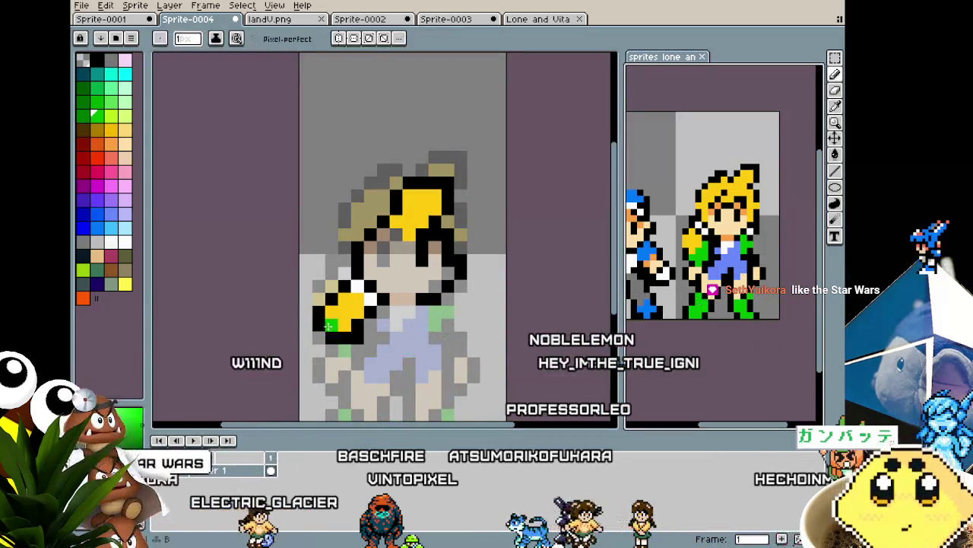
drag(333, 311, 348, 327)
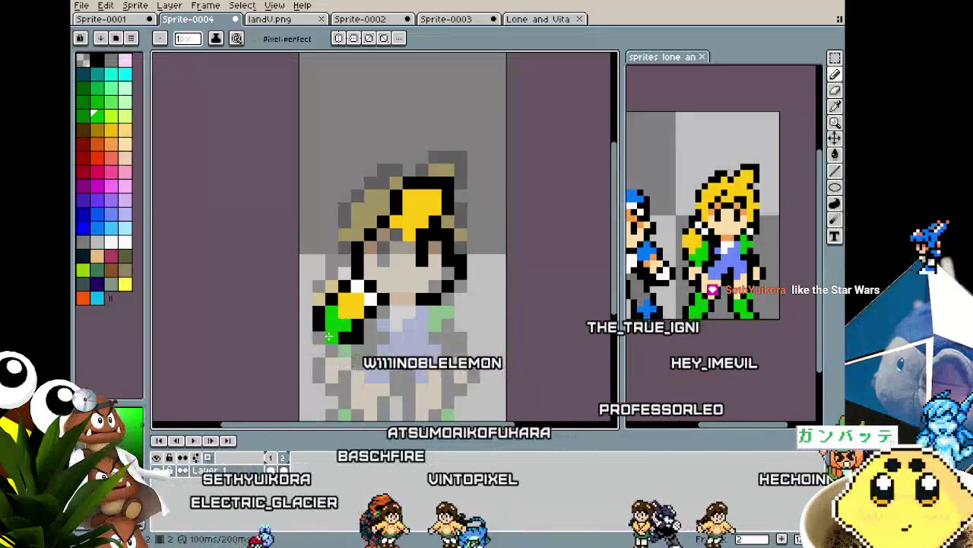
Step: Eyedrop the sprite's own green as the drawing colour
key(alt)
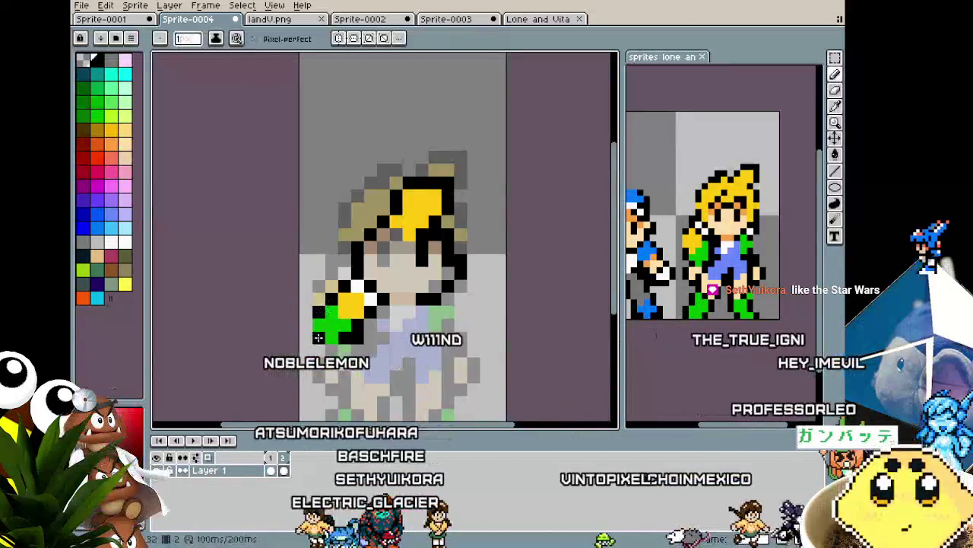
scroll(332, 394, down, 3)
scroll(331, 393, up, 3)
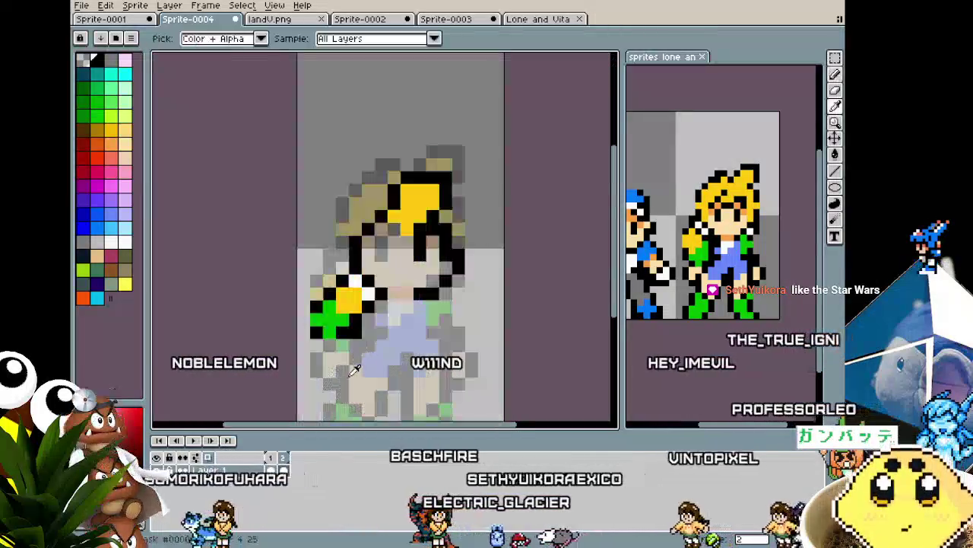
scroll(330, 372, down, 3)
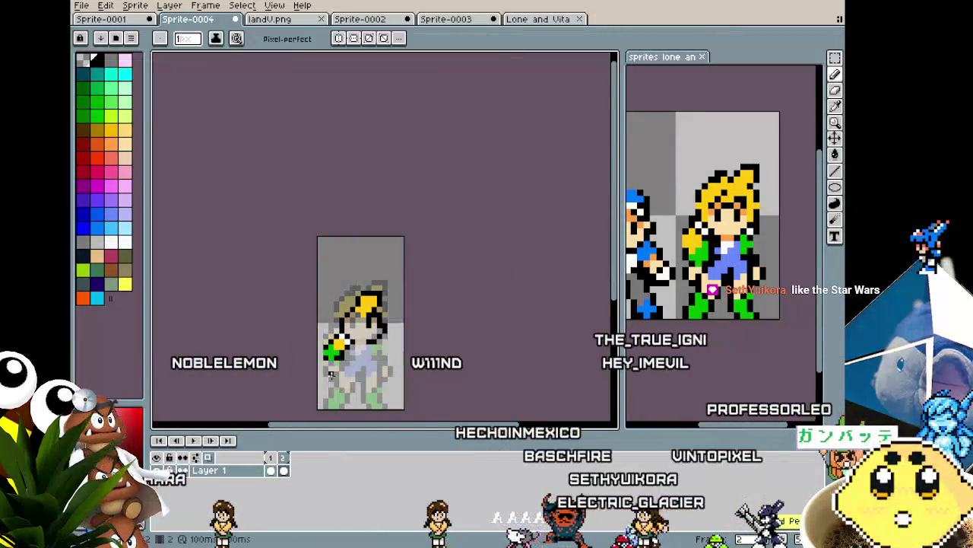
scroll(319, 289, up, 4)
key(alt)
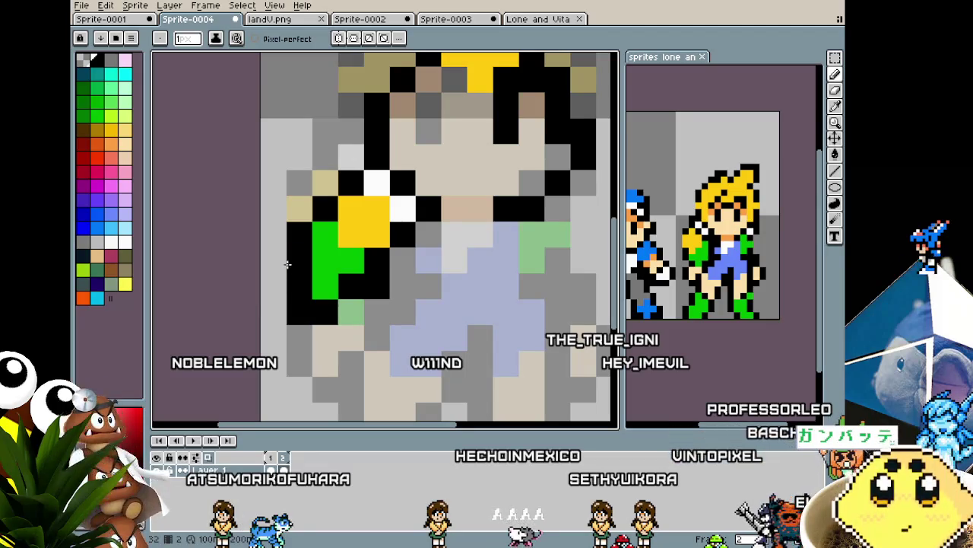
scroll(288, 264, down, 3)
scroll(305, 266, up, 3)
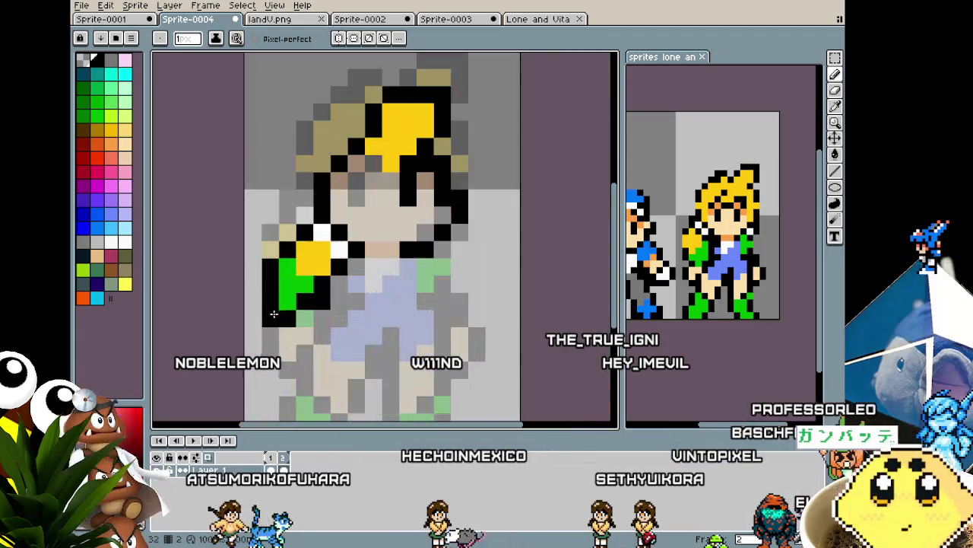
key(alt)
alt+click(303, 272)
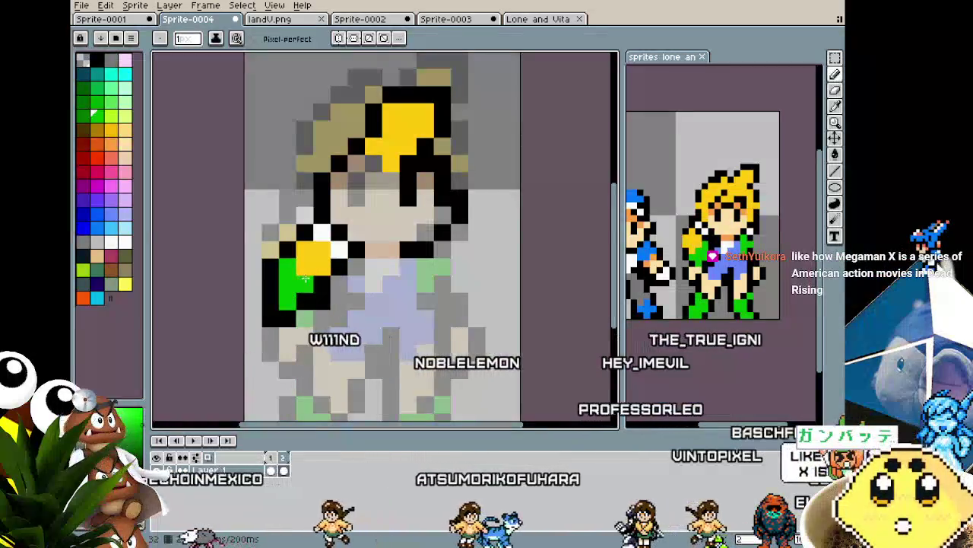
Step: Eyedrop the shoulder's yellow and return to the Pencil tool
scroll(299, 280, down, 3)
scroll(266, 353, down, 2)
scroll(266, 354, up, 1)
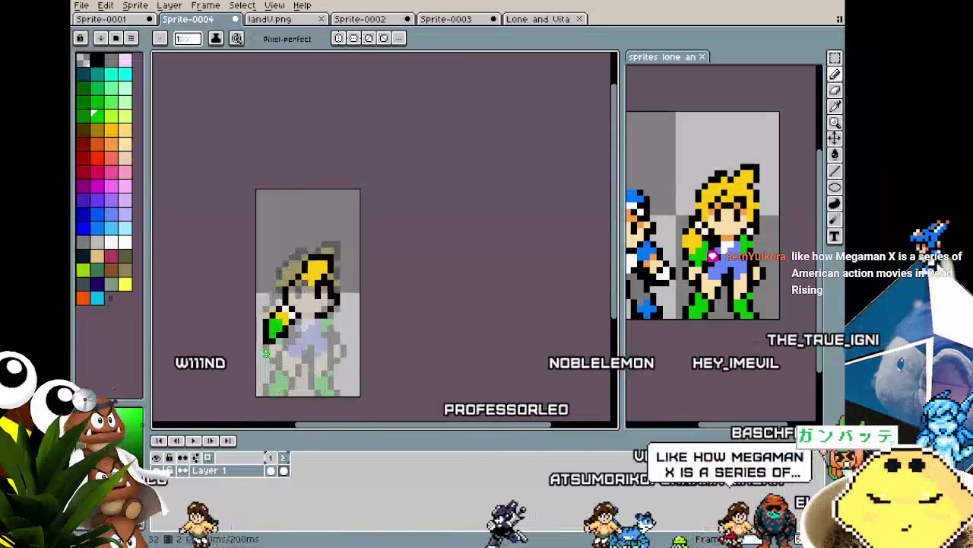
scroll(266, 353, up, 1)
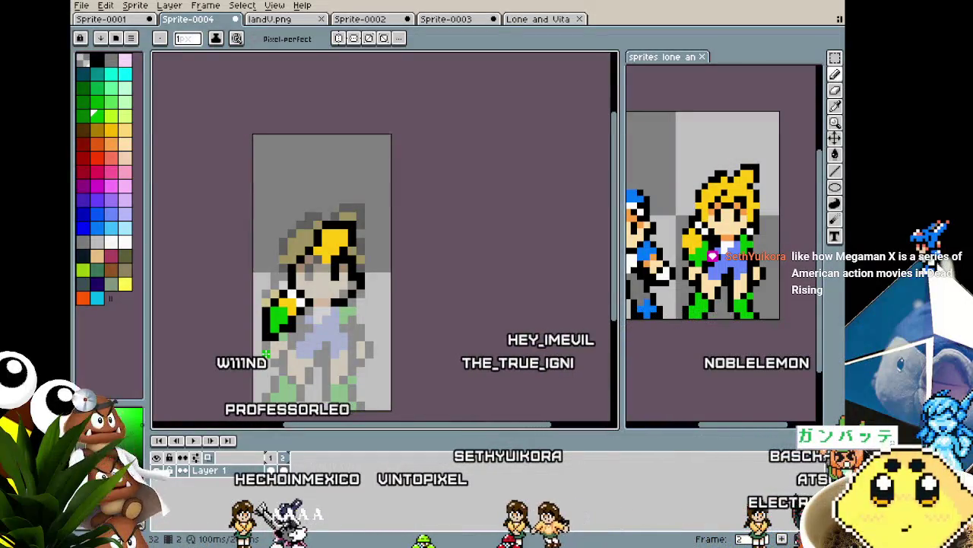
scroll(266, 353, up, 1)
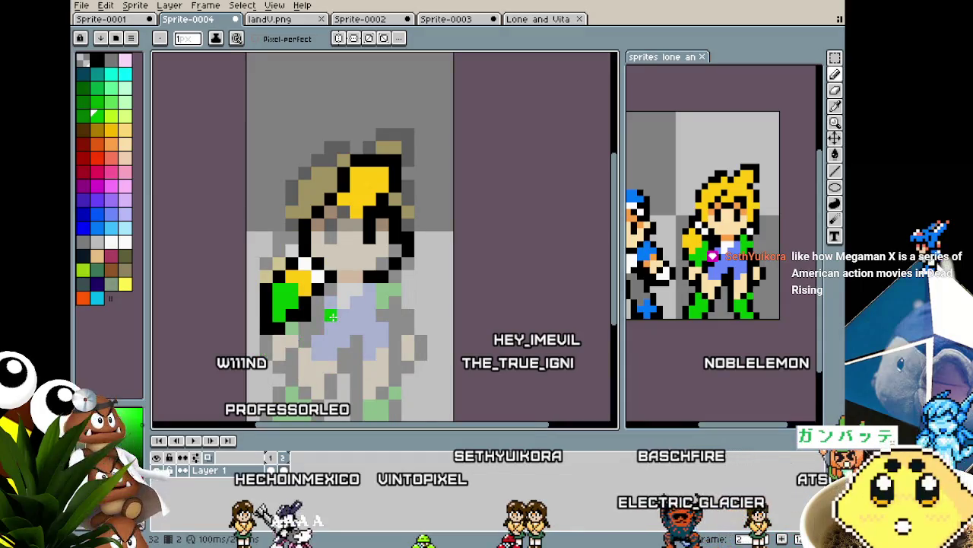
scroll(332, 316, up, 1)
key(alt)
click(267, 263)
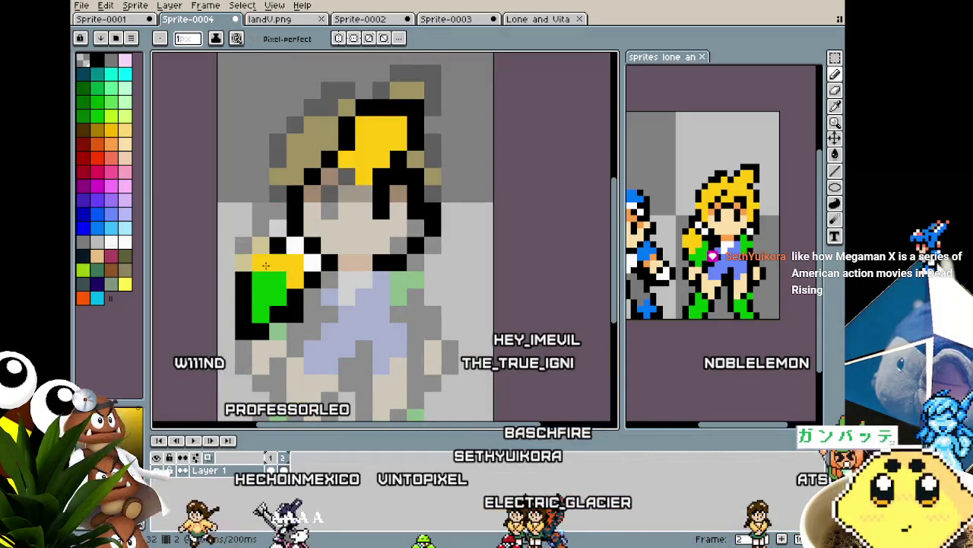
key(b)
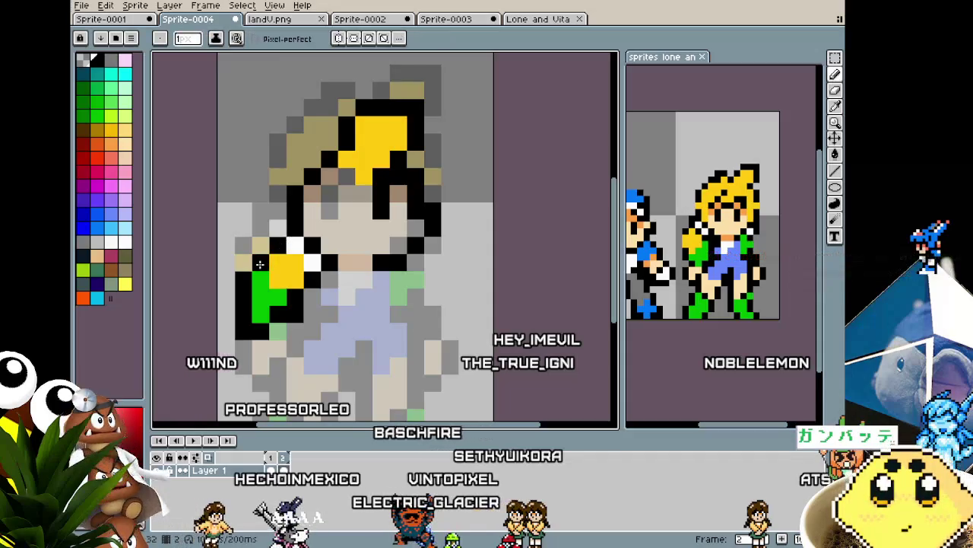
scroll(259, 263, down, 4)
scroll(283, 275, up, 3)
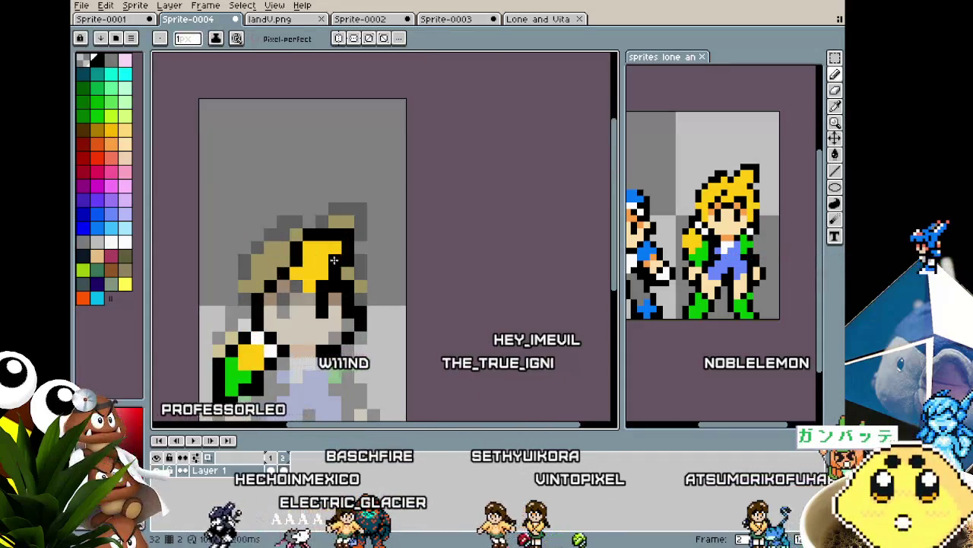
Step: Fill the girl's hair yellow down the lower left and draw a black outline along its bottom
drag(334, 261, 296, 254)
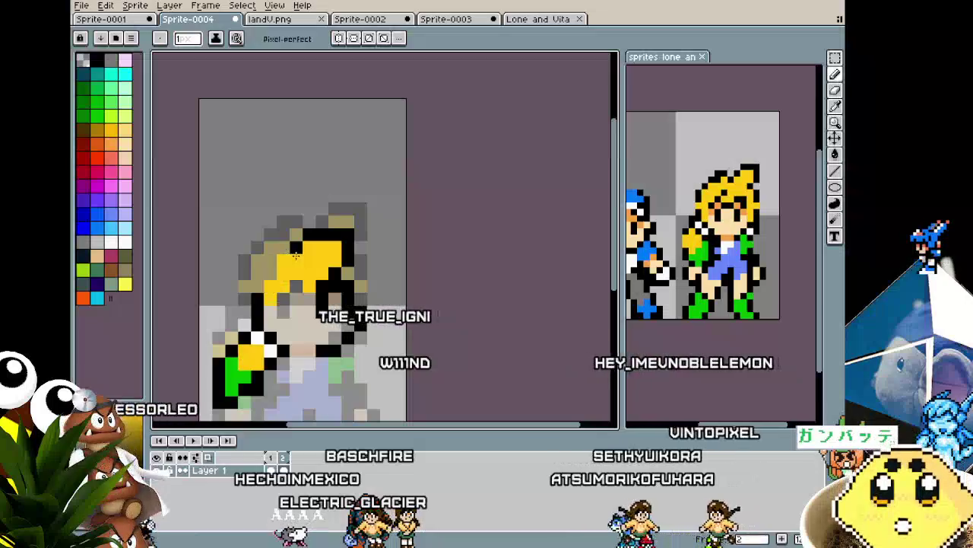
drag(296, 253, 280, 299)
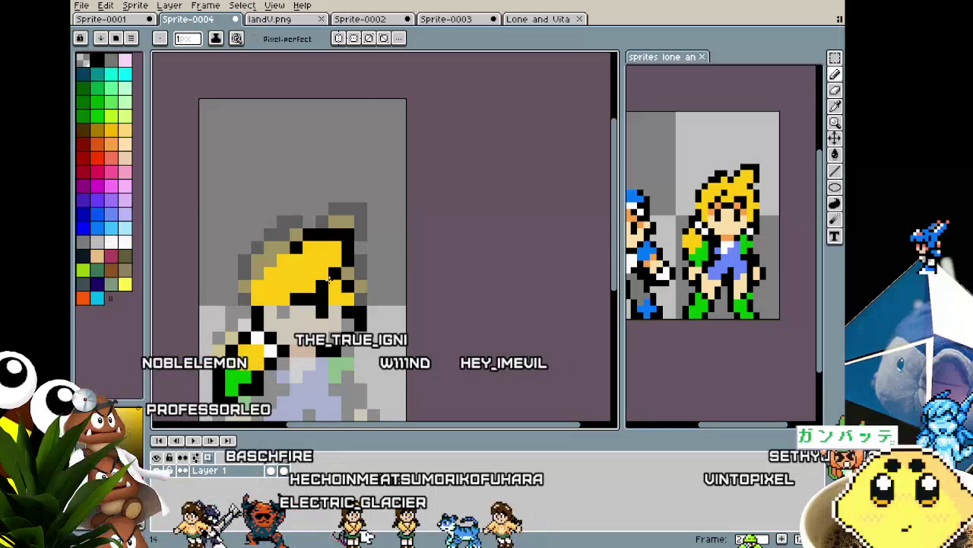
drag(291, 298, 340, 298)
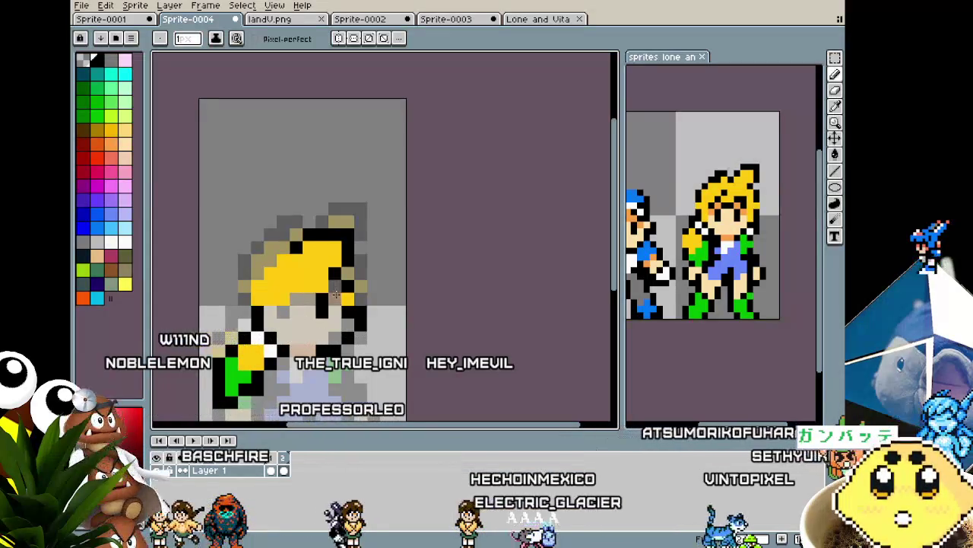
click(335, 286)
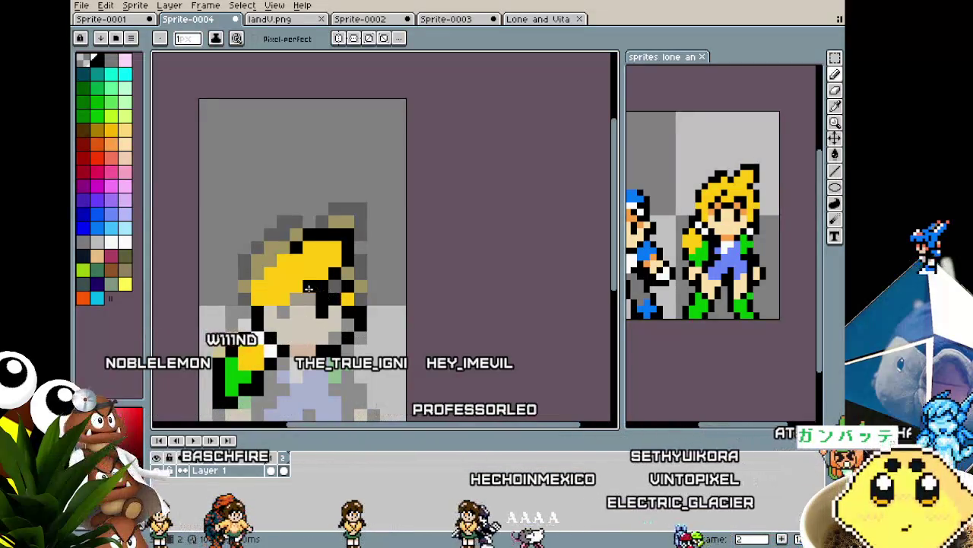
Step: Fill the upper-left hair yellow and add black outline pixels along the hair's top and left edge
alt+click(347, 285)
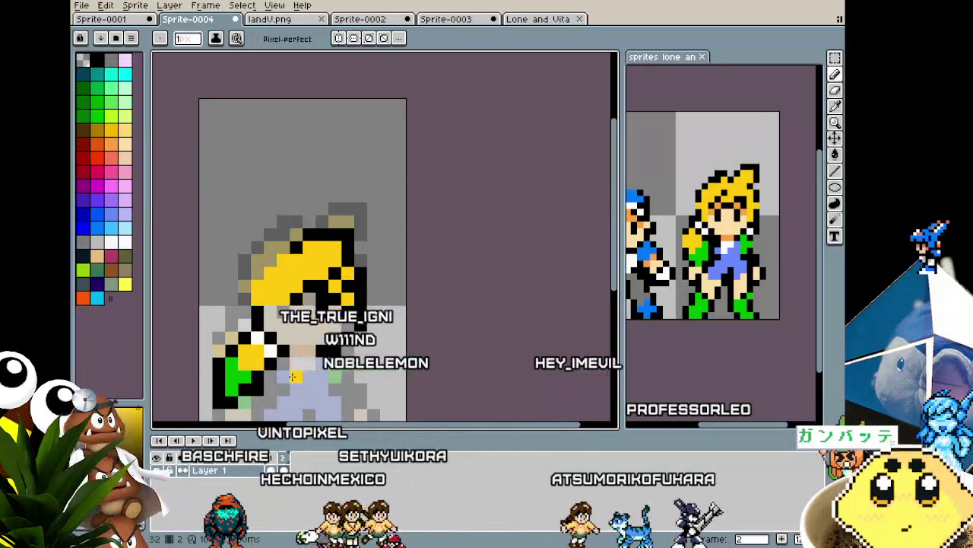
scroll(298, 406, down, 3)
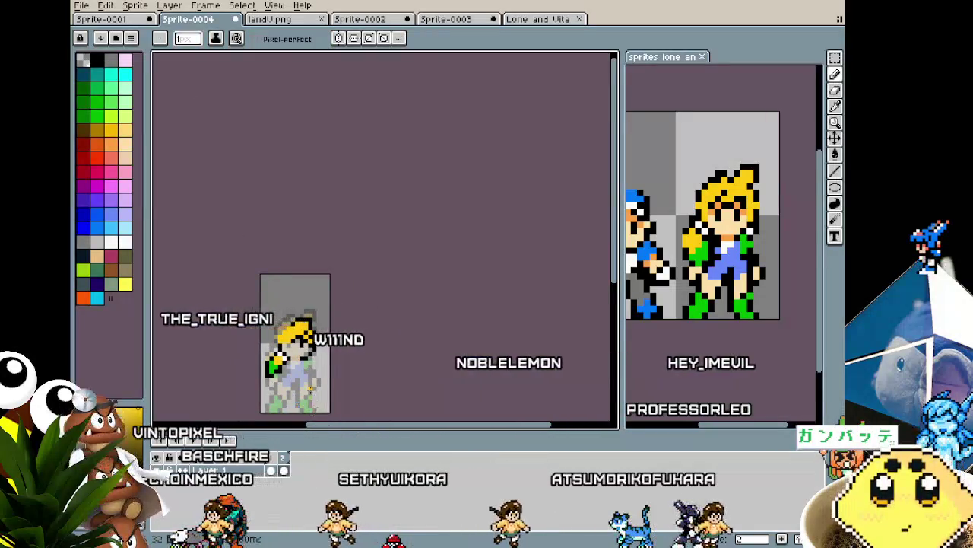
scroll(263, 346, up, 3)
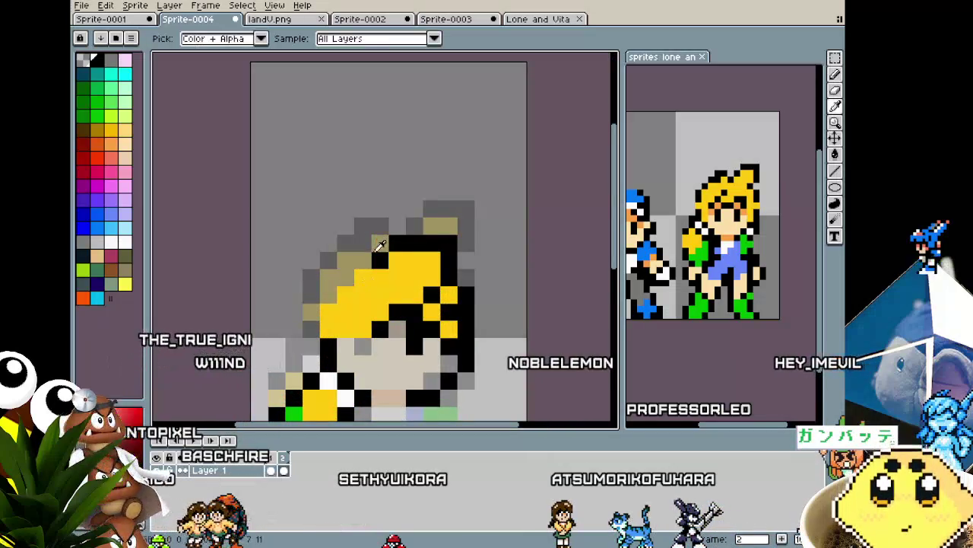
alt+click(381, 244)
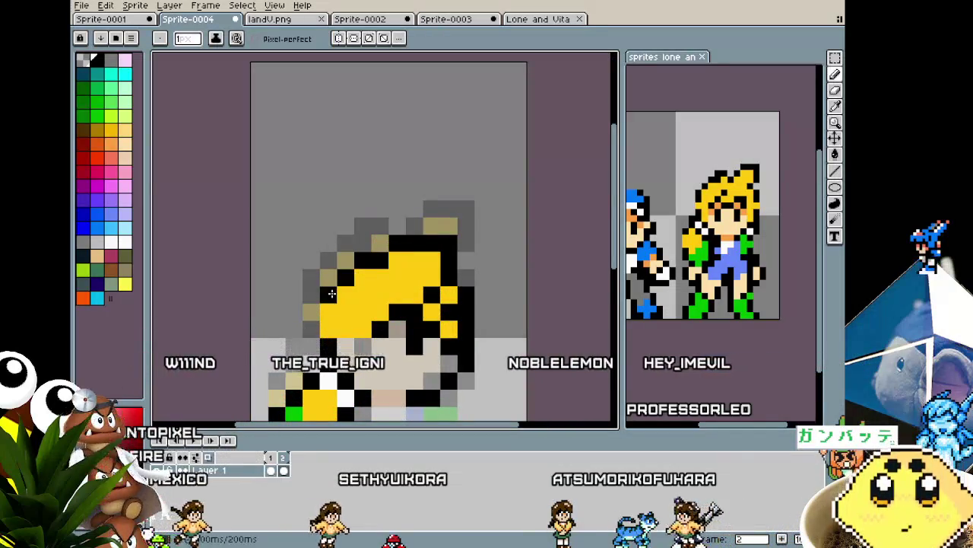
click(310, 314)
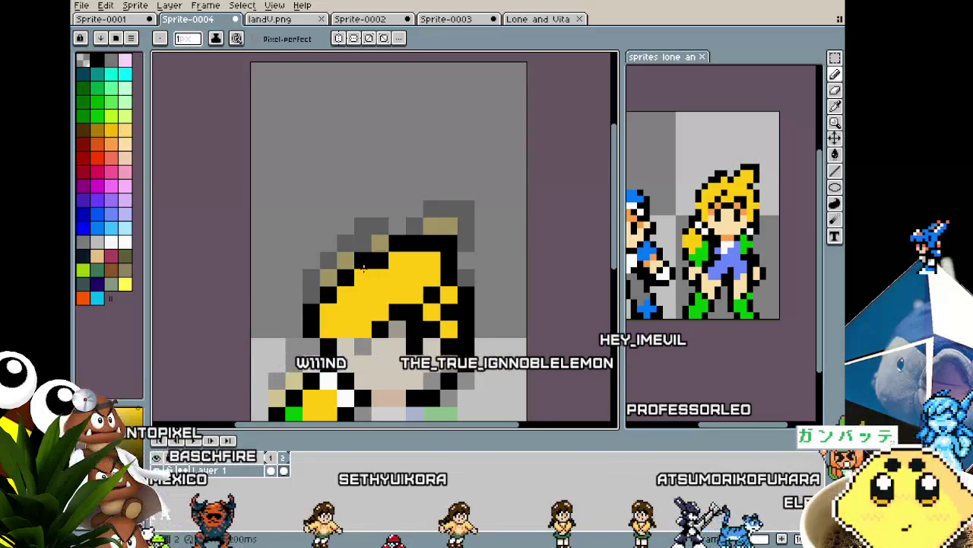
drag(363, 267, 346, 260)
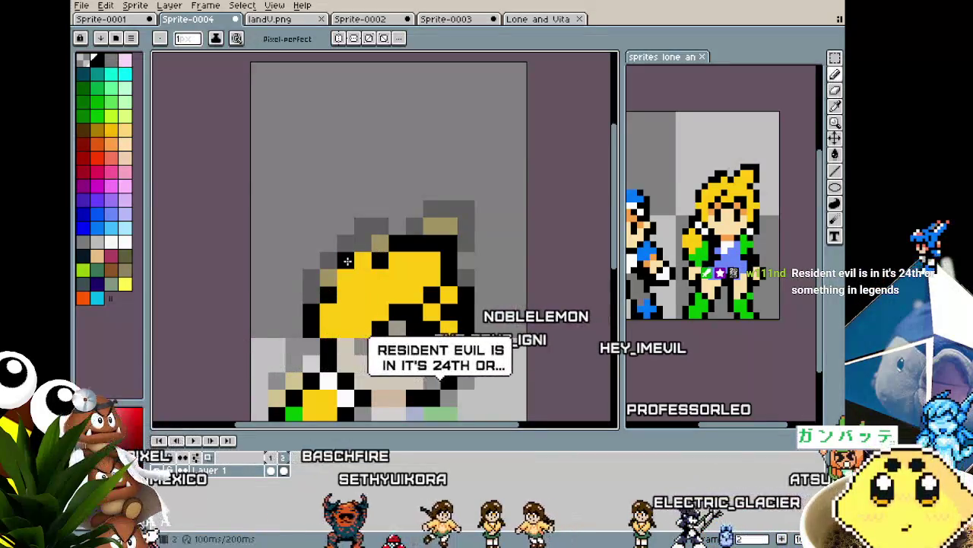
right_click(346, 261)
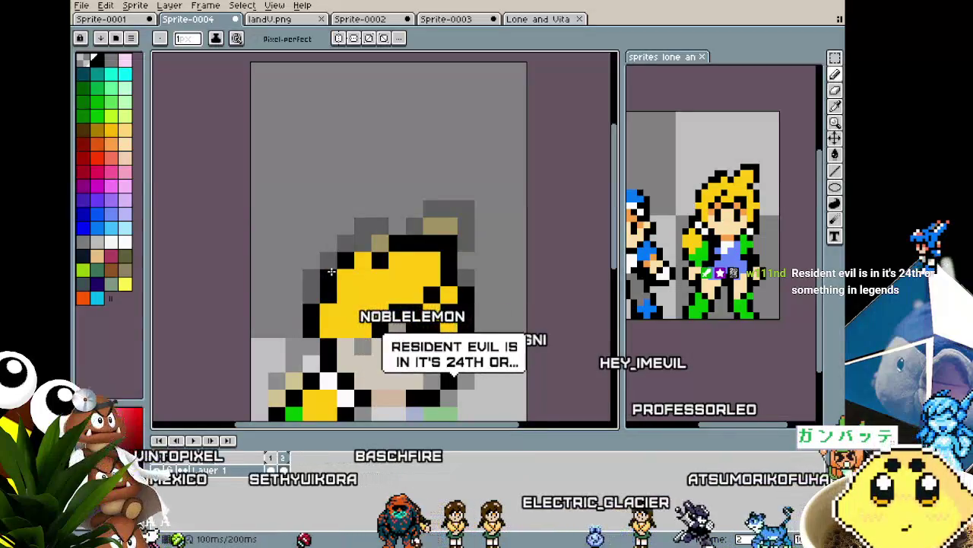
click(400, 228)
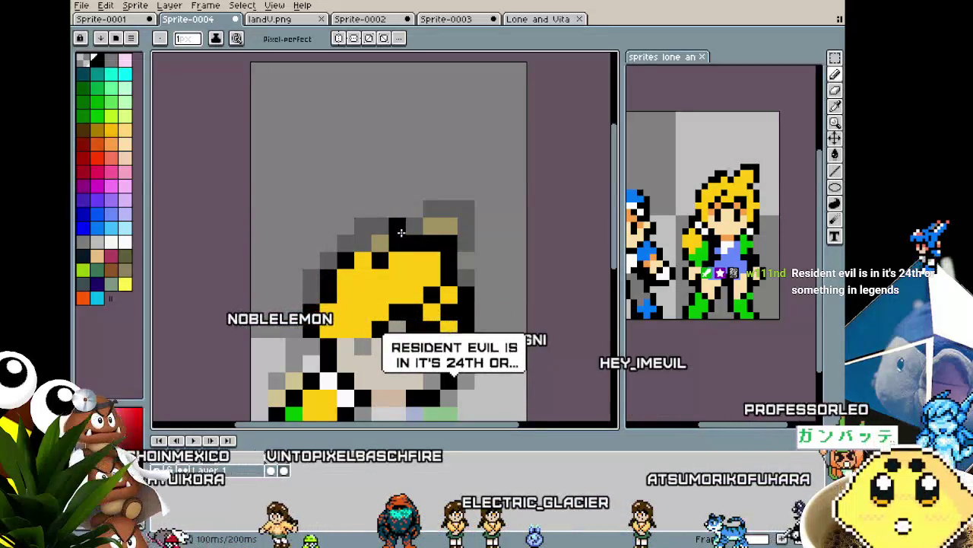
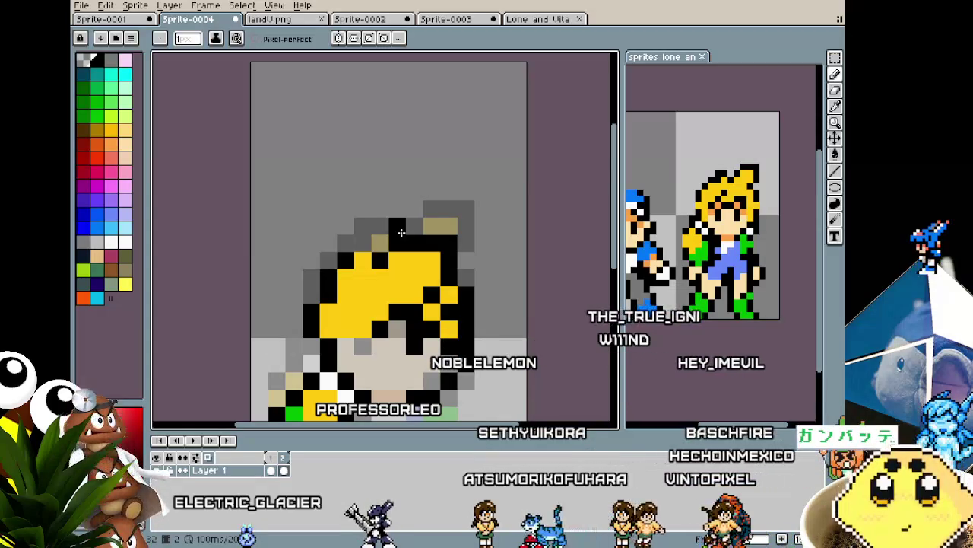
Step: Pick the peach swatch and paint a peach skin pixel at the character's neck
drag(401, 232, 355, 163)
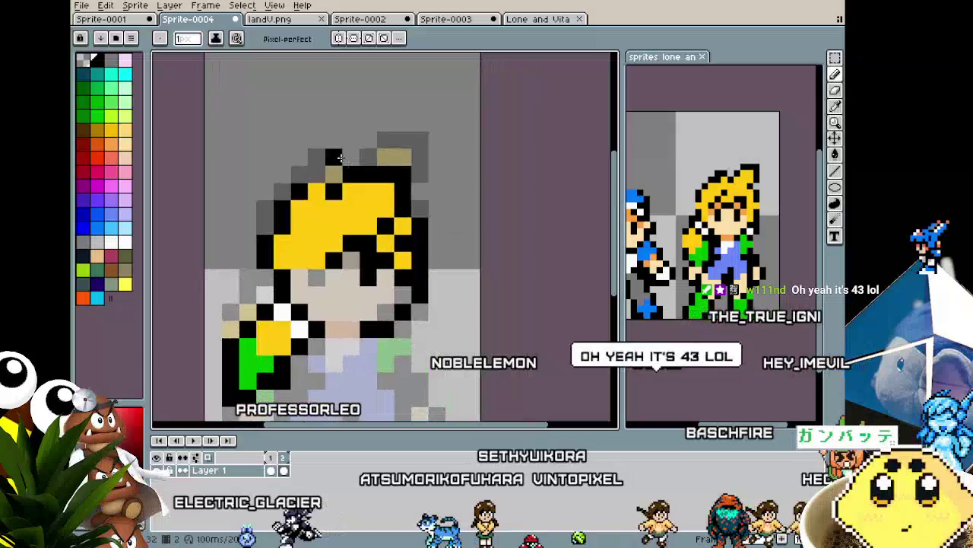
scroll(302, 177, down, 3)
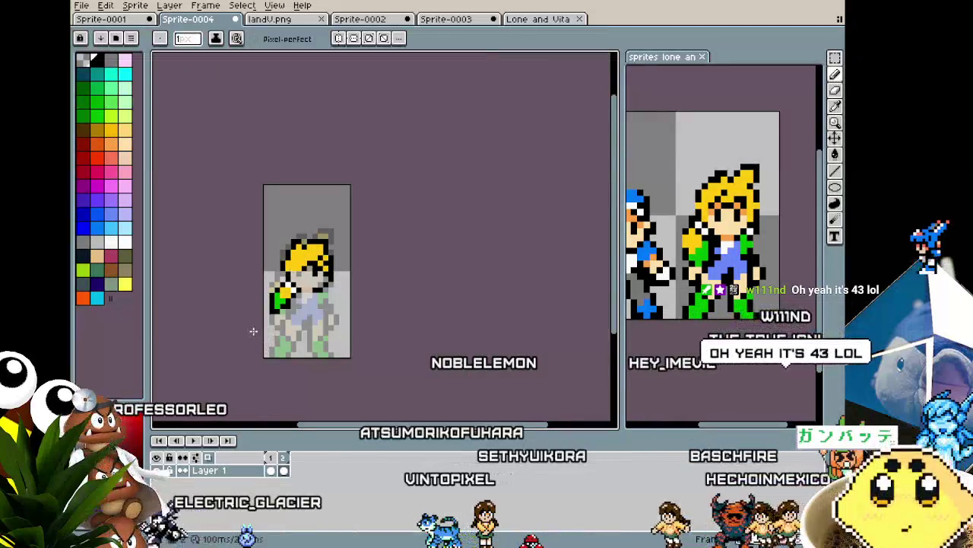
scroll(311, 221, up, 1)
scroll(317, 218, up, 2)
scroll(316, 218, right, 1)
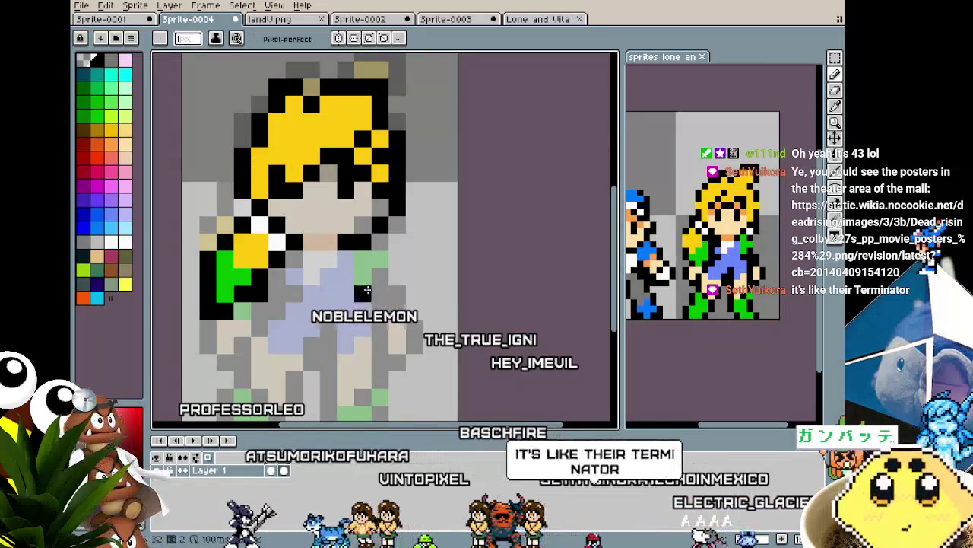
click(274, 241)
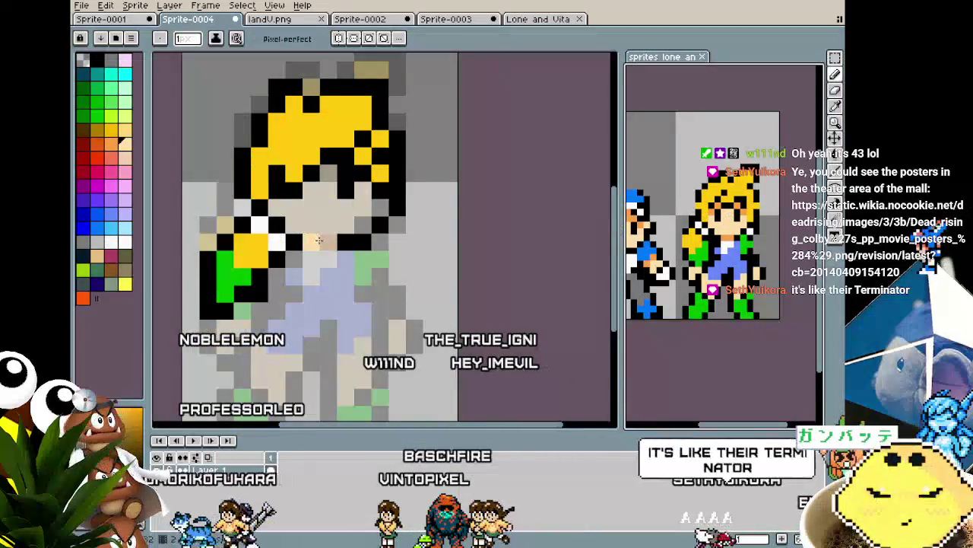
click(323, 241)
Step: Add orange shading pixels on the face and beneath the hair fringe
scroll(481, 185, up, 1)
key(i)
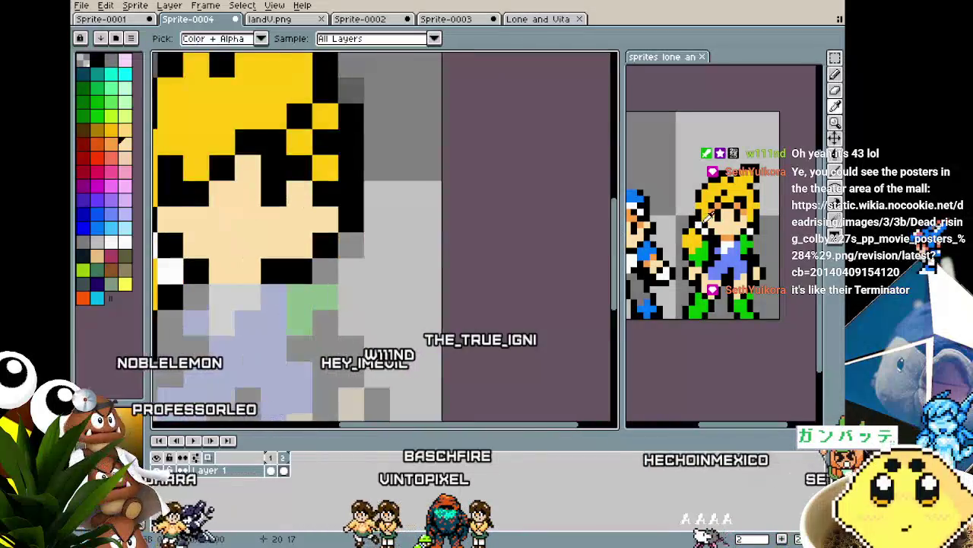
key(b)
click(366, 200)
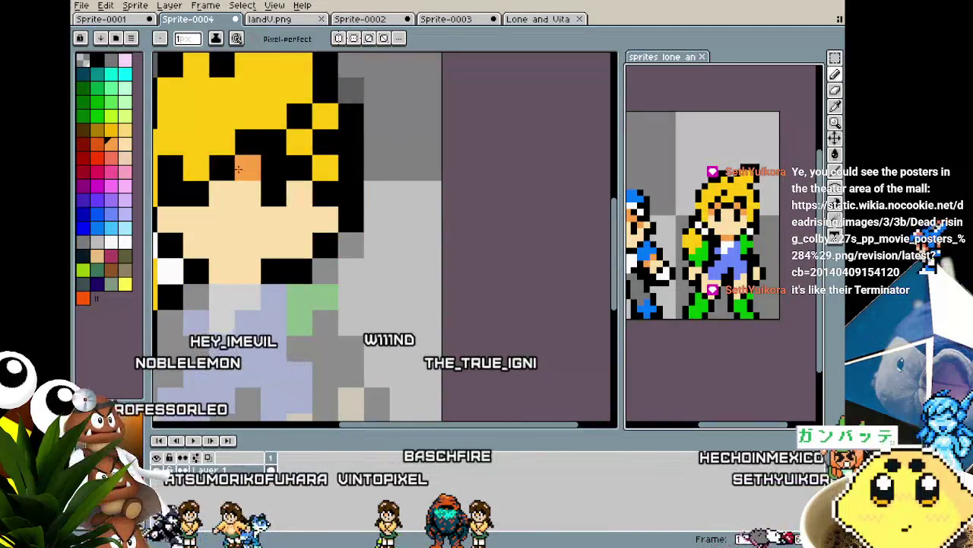
click(299, 193)
click(322, 221)
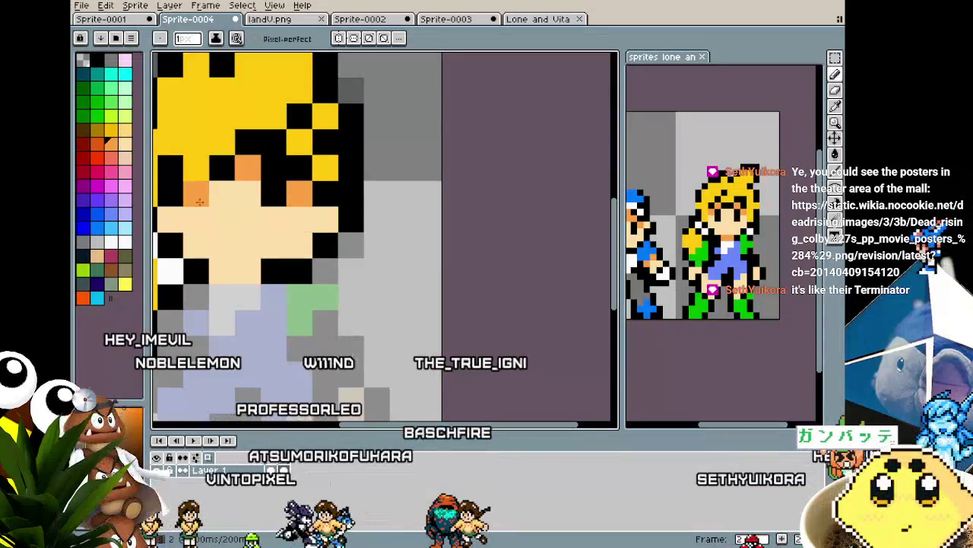
Step: Shade along the chin with a short orange stroke
scroll(273, 212, down, 2)
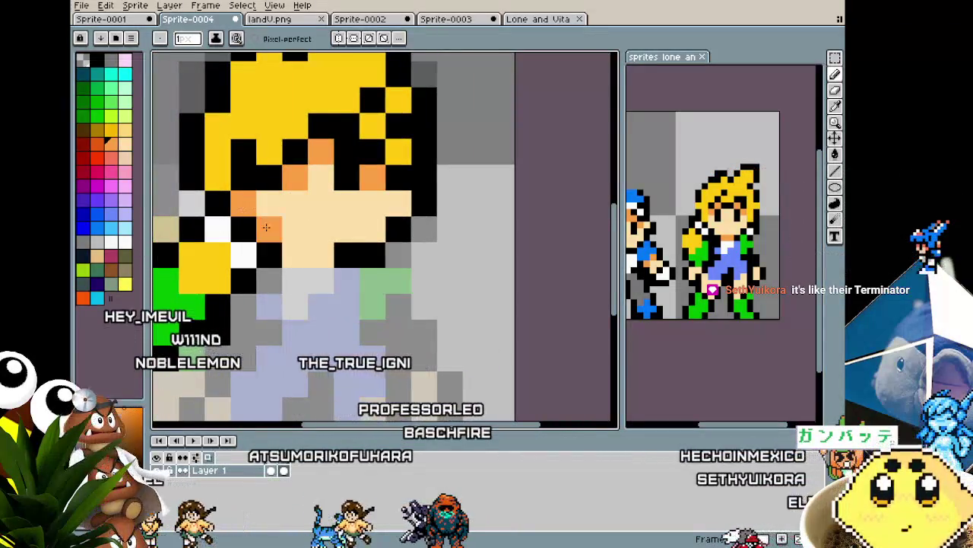
scroll(266, 227, down, 4)
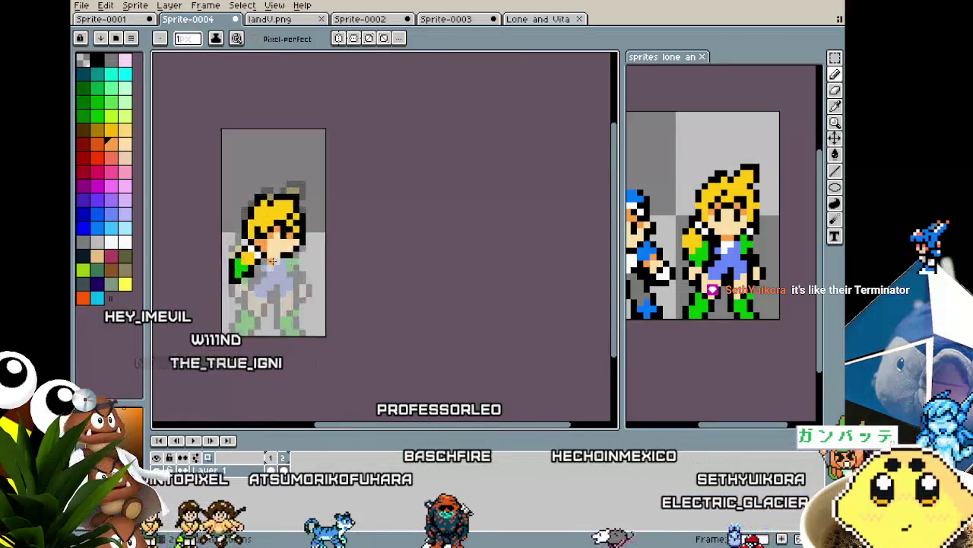
scroll(271, 261, up, 2)
drag(262, 245, 282, 249)
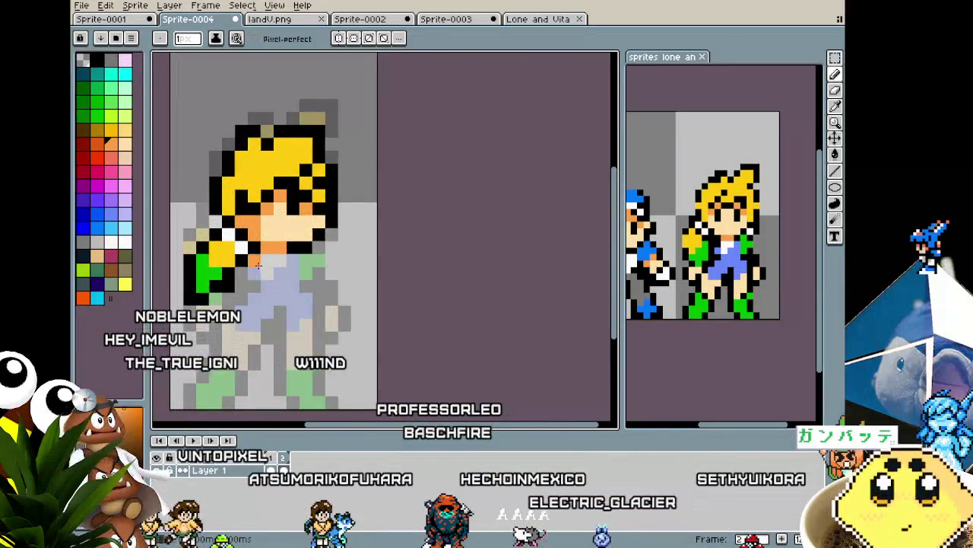
scroll(245, 263, down, 2)
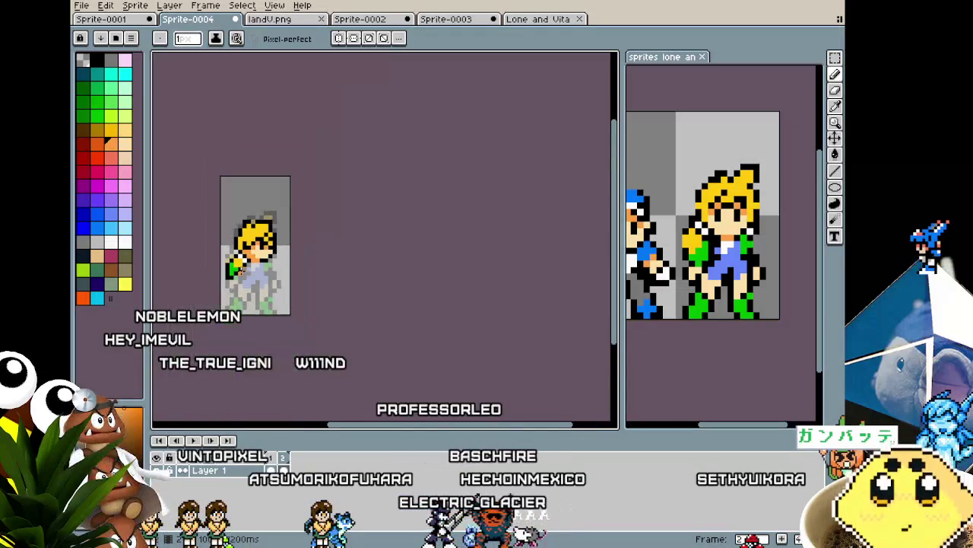
scroll(245, 254, up, 3)
scroll(281, 120, down, 1)
scroll(266, 116, up, 1)
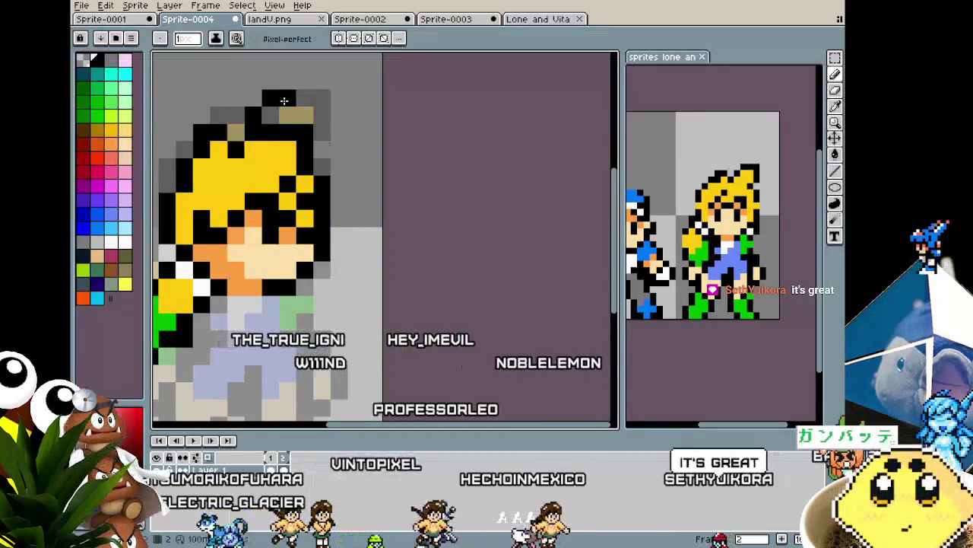
Step: Outline the head top in black, turn an olive hair pixel yellow, and soften the top-right corner gray
mouse_move(271, 100)
mouse_down()
mouse_move(305, 98)
mouse_move(236, 114)
mouse_up()
click(236, 131)
alt+click(274, 98)
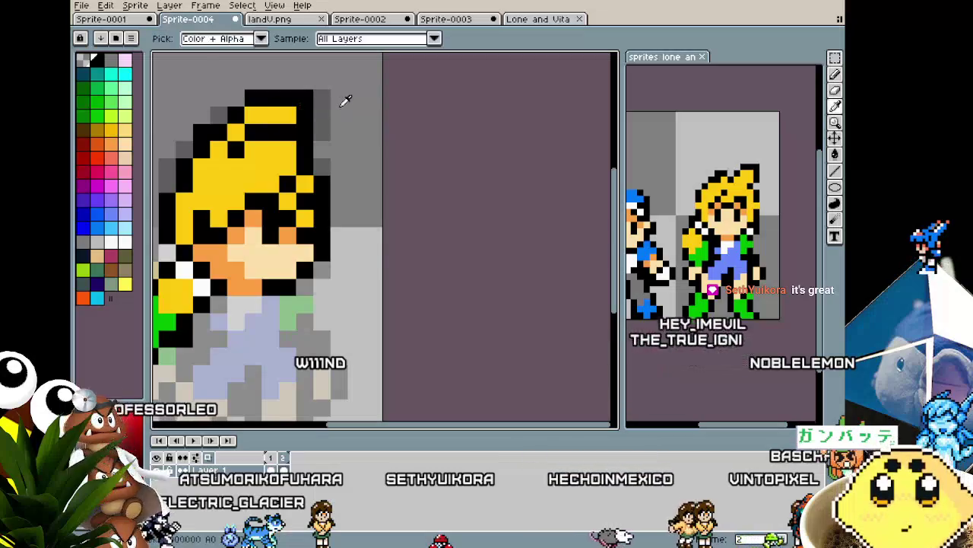
click(308, 96)
Step: Fill the black gap beside the face with yellow and resample the hair yellow
scroll(291, 107, down, 3)
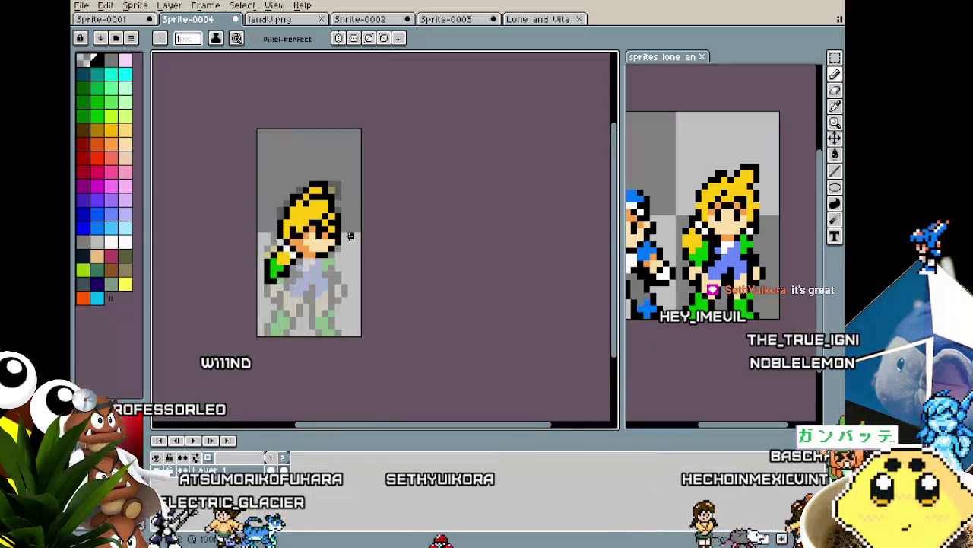
scroll(304, 152, down, 1)
scroll(335, 213, up, 1)
scroll(350, 248, up, 2)
scroll(350, 249, up, 1)
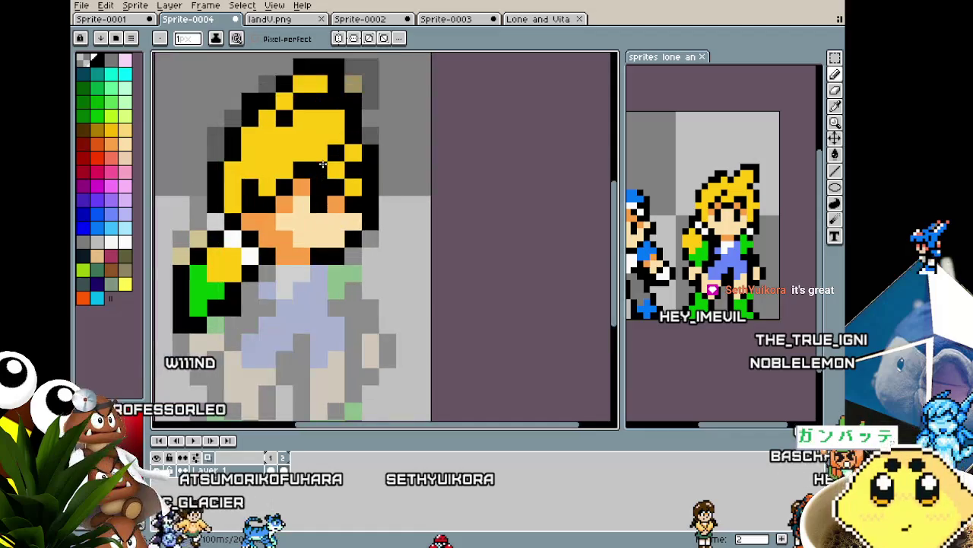
scroll(340, 149, down, 2)
scroll(327, 160, up, 2)
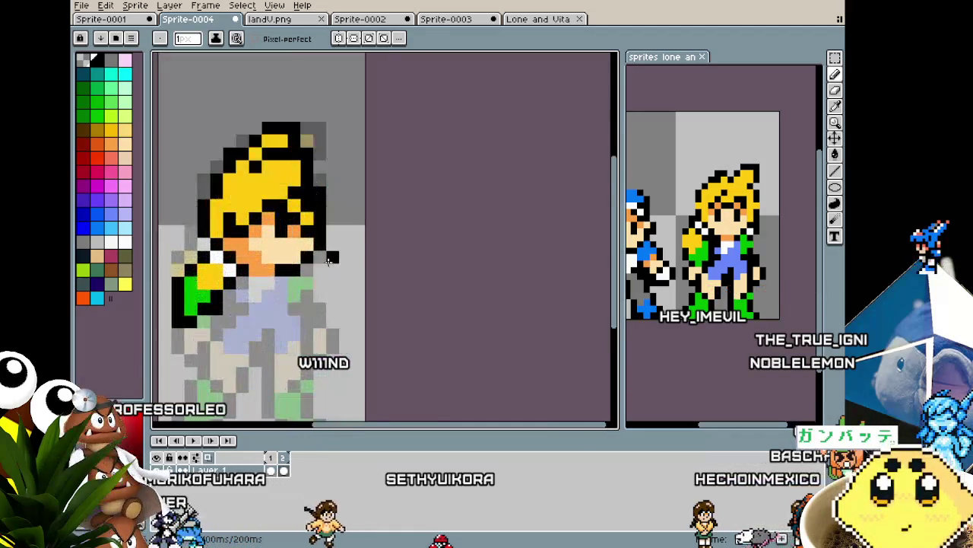
scroll(312, 167, up, 2)
key(i)
click(310, 200)
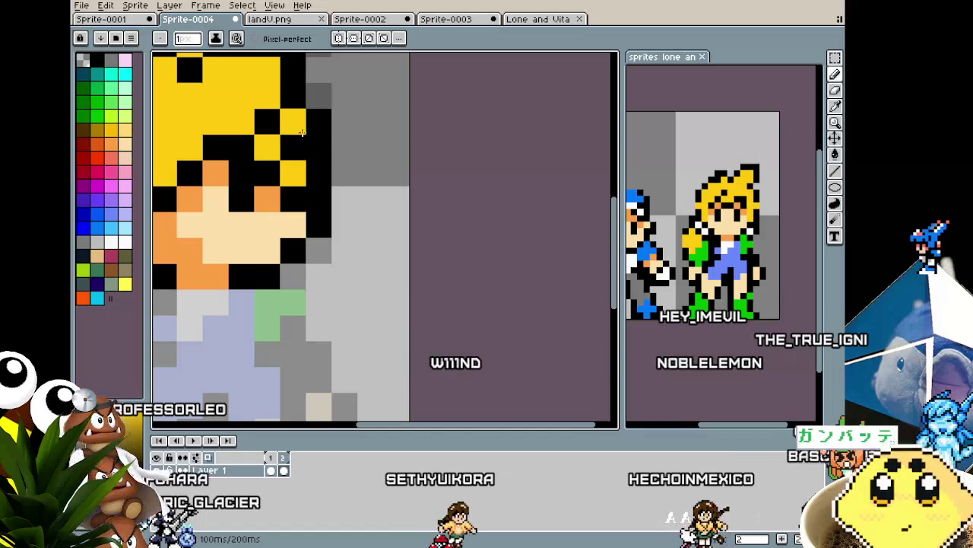
scroll(325, 143, down, 3)
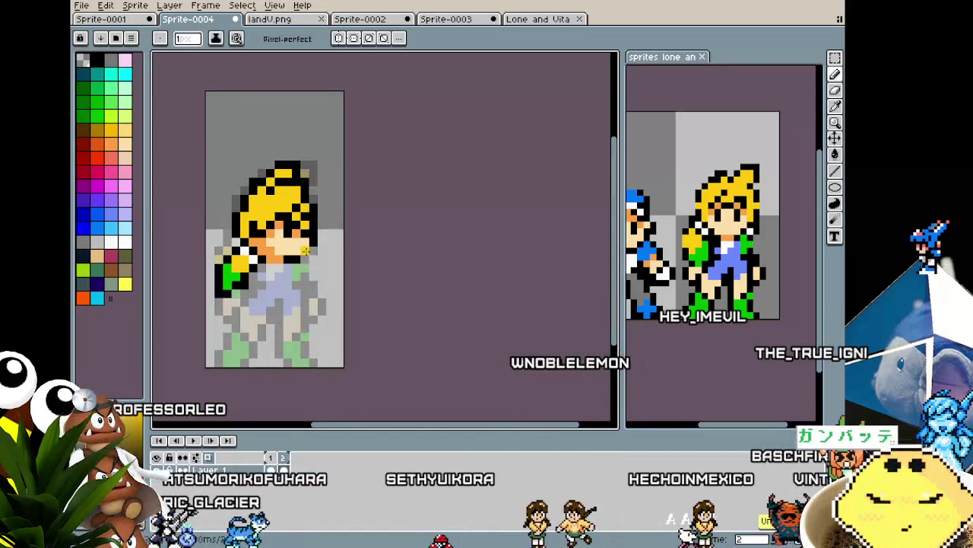
scroll(305, 250, down, 2)
scroll(295, 280, up, 3)
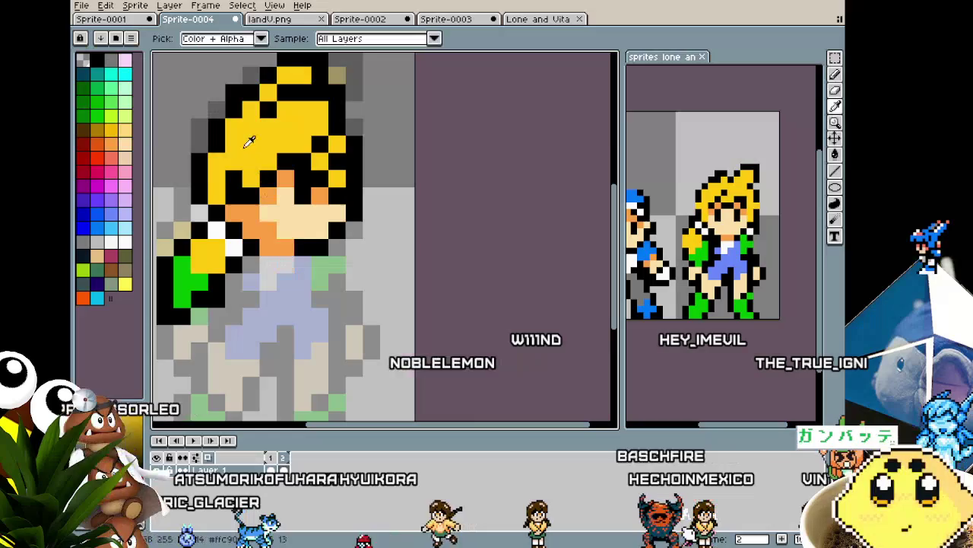
alt+click(249, 225)
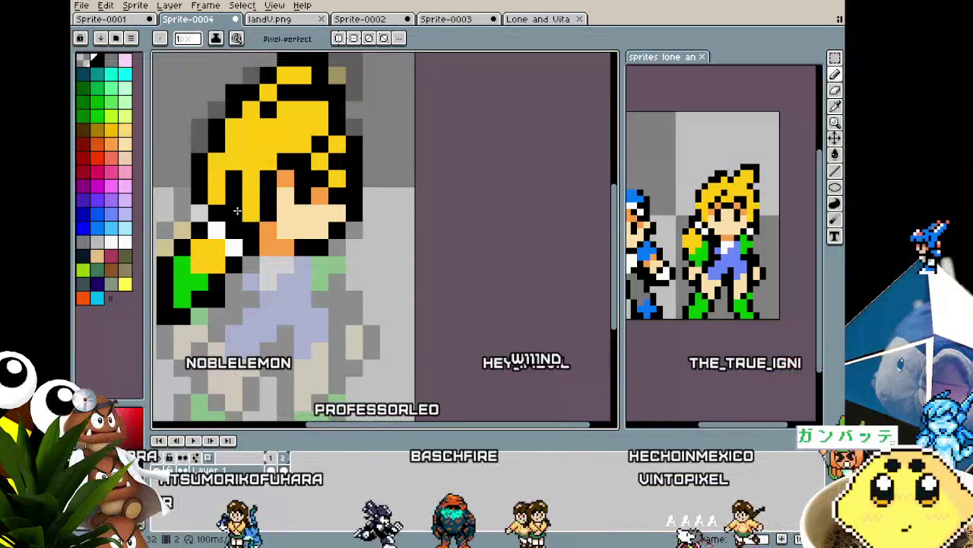
alt+click(235, 181)
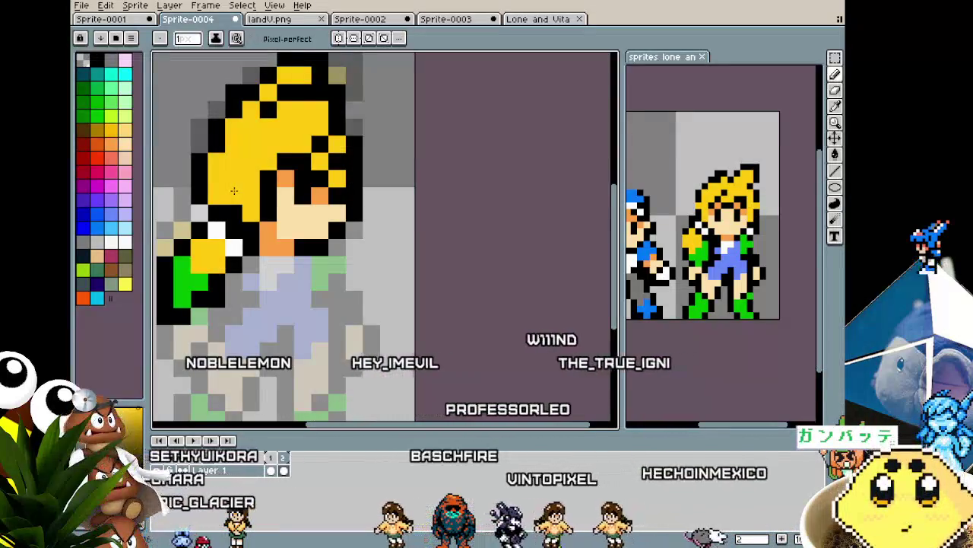
Step: Repaint stray black and orange face pixels peach and add an orange jaw pixel
scroll(237, 205, down, 2)
scroll(238, 220, down, 2)
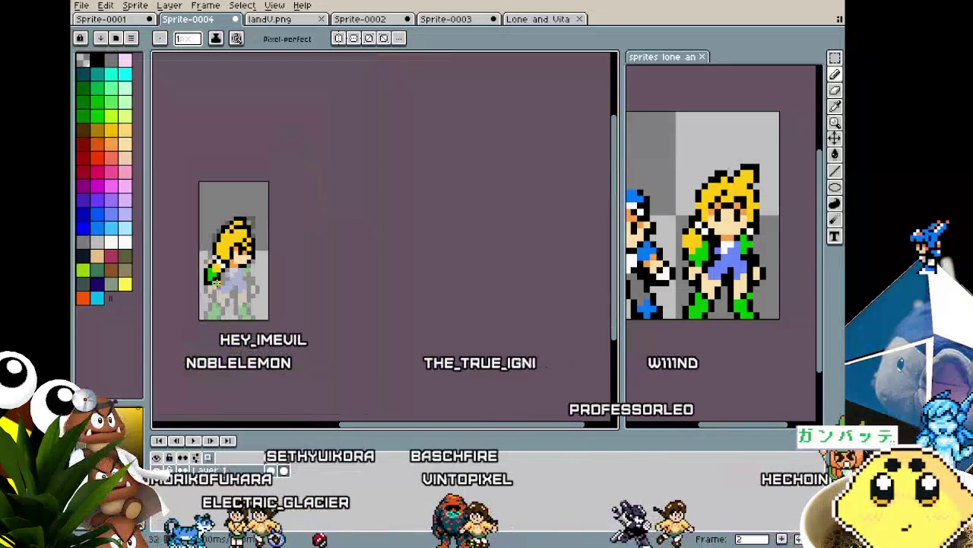
scroll(237, 269, up, 1)
scroll(237, 270, up, 3)
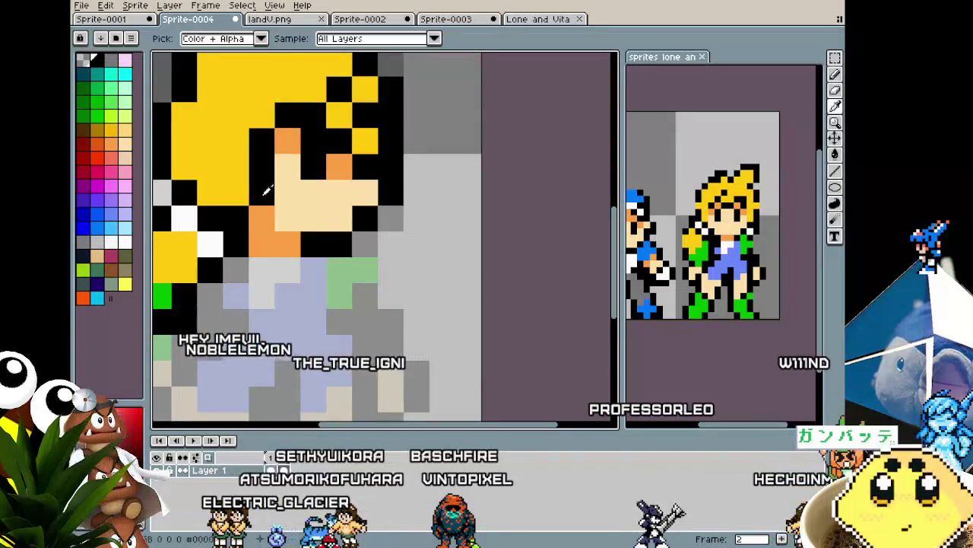
alt+click(290, 207)
click(266, 201)
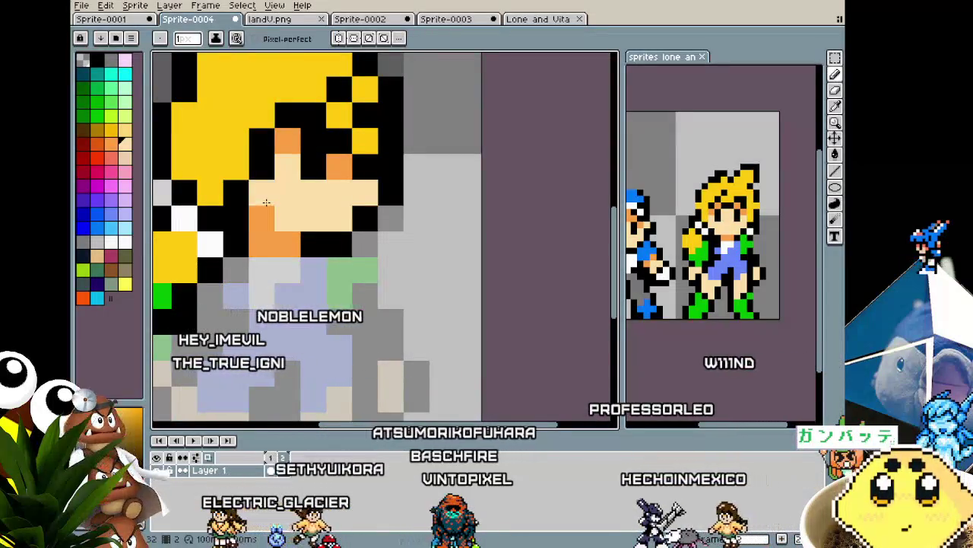
right_click(291, 238)
click(269, 213)
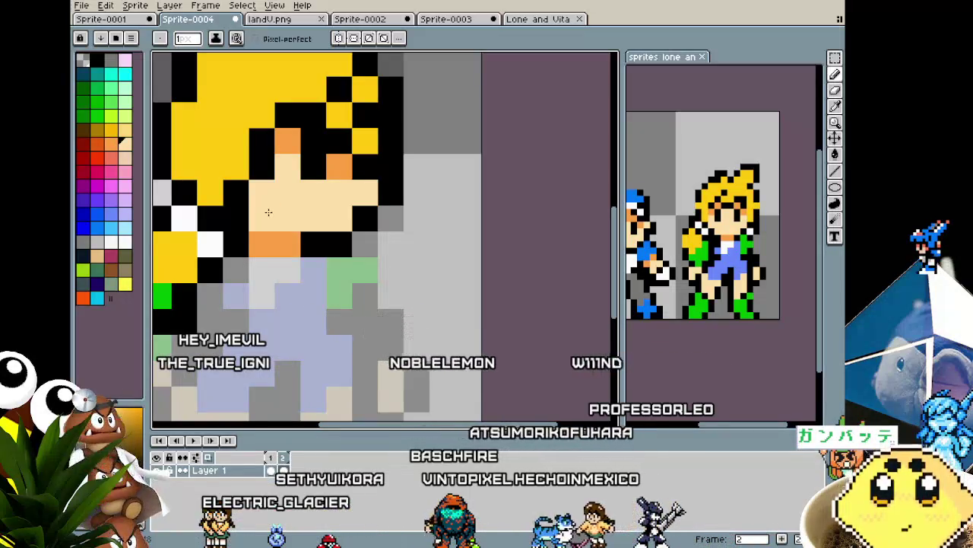
scroll(305, 232, down, 2)
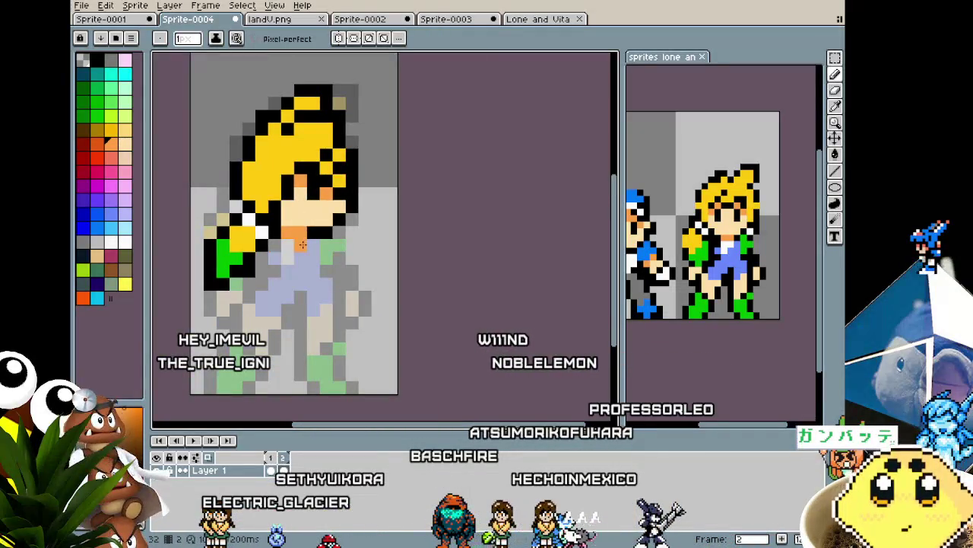
Step: Pan and zoom the canvas to recentre on the character's face
drag(302, 244, 339, 222)
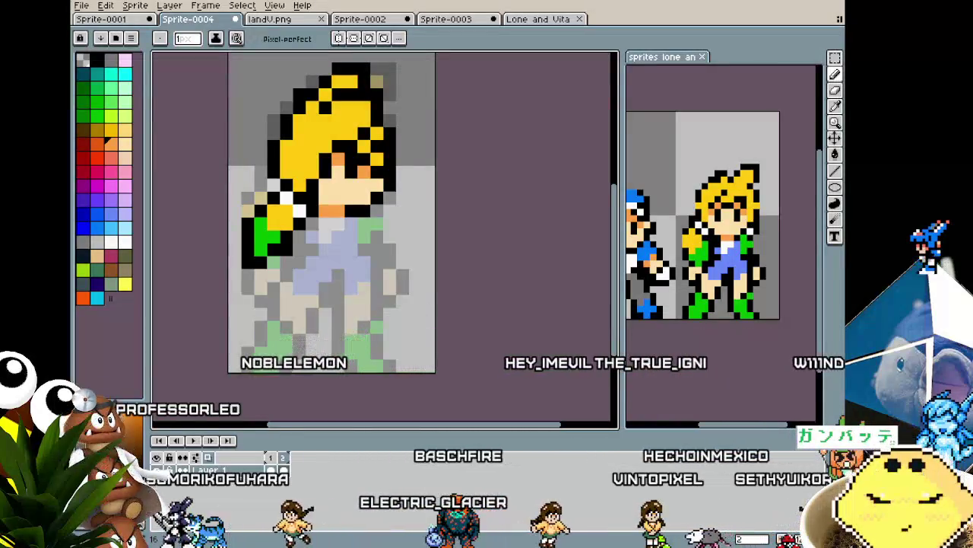
scroll(384, 335, up, 1)
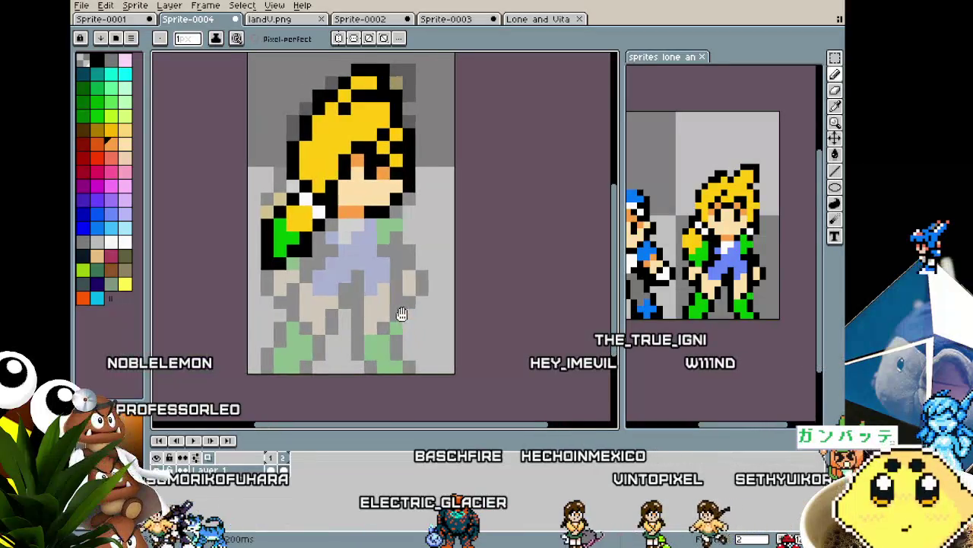
scroll(358, 272, up, 1)
drag(359, 273, 372, 290)
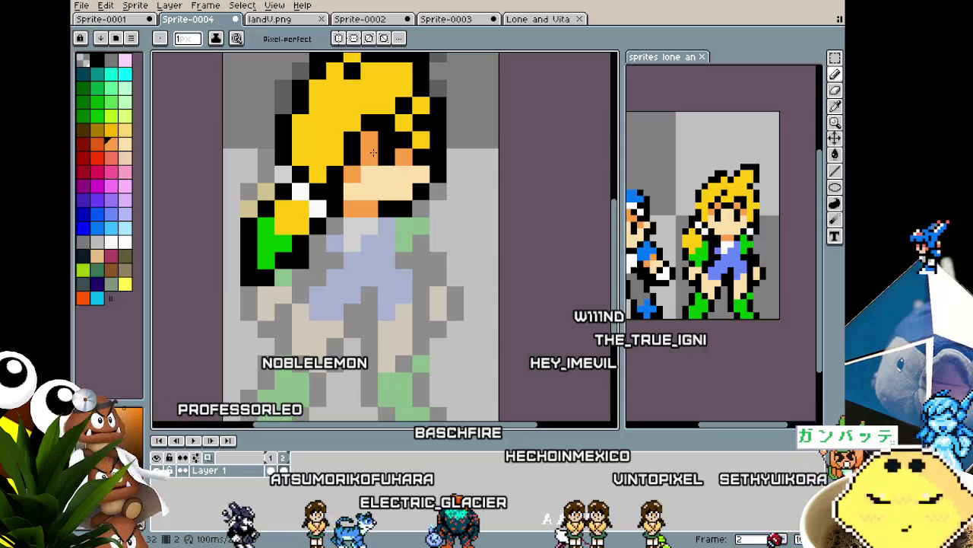
scroll(347, 226, down, 1)
scroll(384, 169, up, 1)
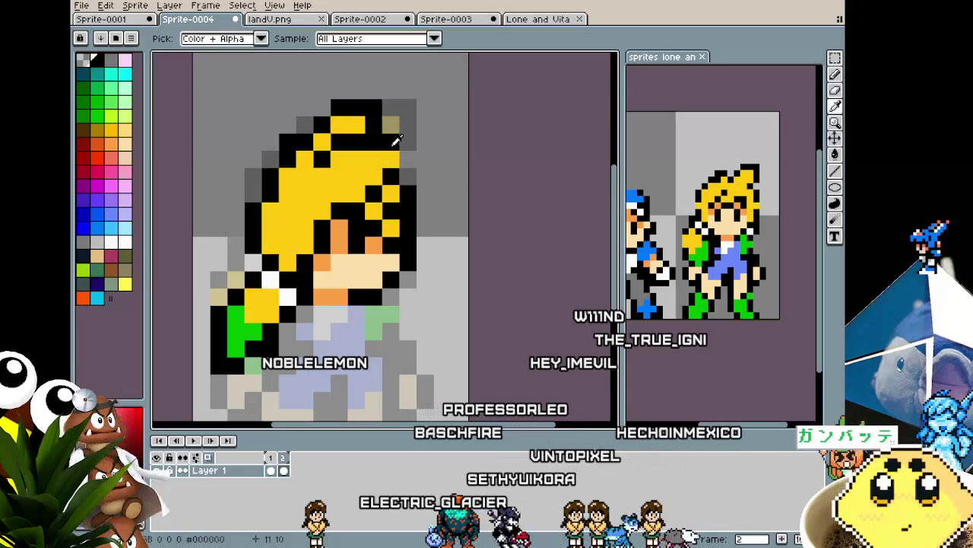
scroll(343, 320, down, 2)
scroll(332, 326, down, 1)
scroll(328, 315, up, 1)
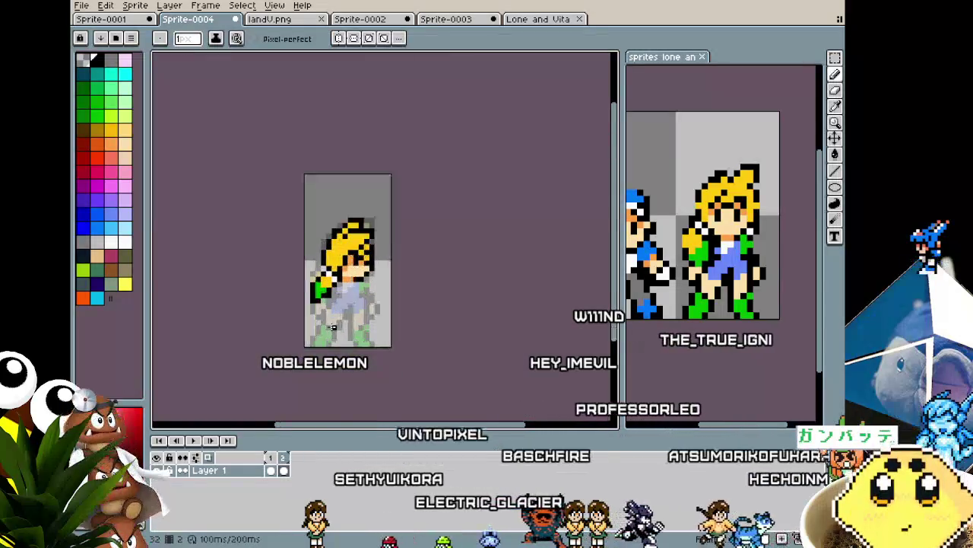
scroll(316, 292, up, 1)
scroll(300, 262, up, 1)
scroll(286, 234, up, 1)
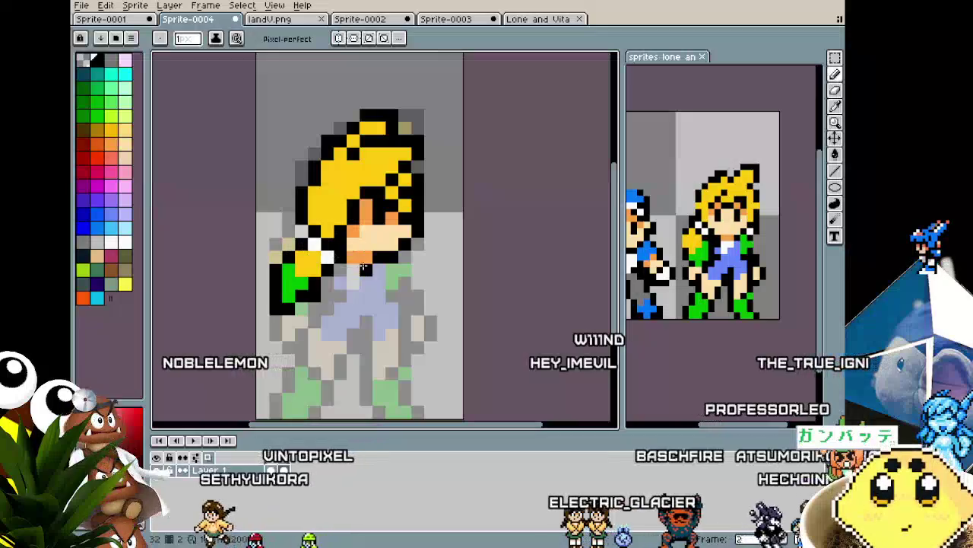
scroll(338, 321, down, 2)
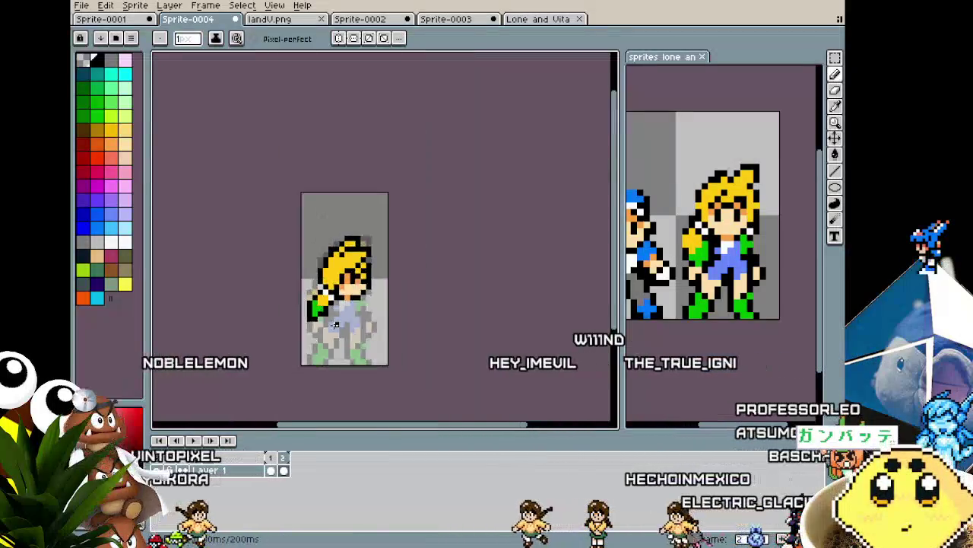
scroll(339, 321, down, 1)
scroll(336, 319, up, 3)
scroll(334, 318, up, 1)
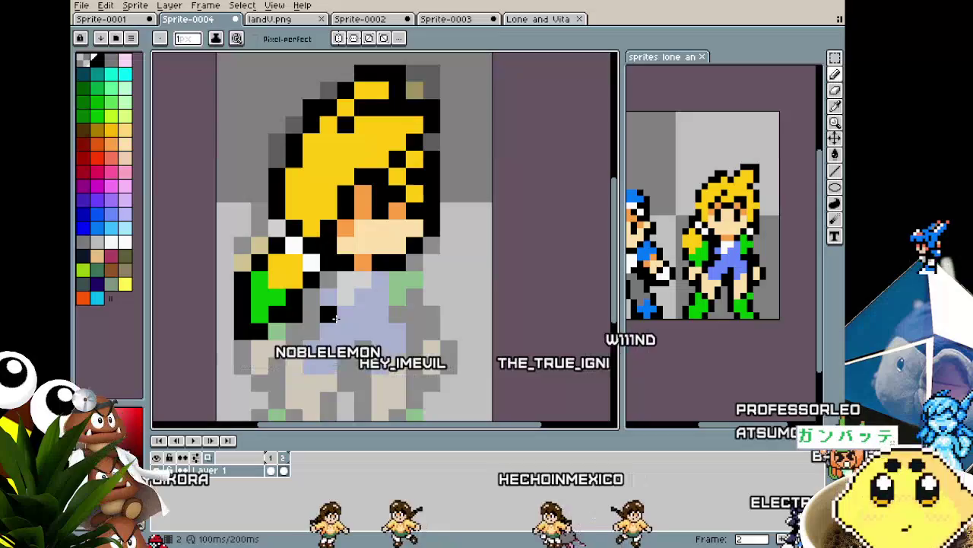
Step: Sample black from the hair outline as the drawing colour and return to the pencil
key(i)
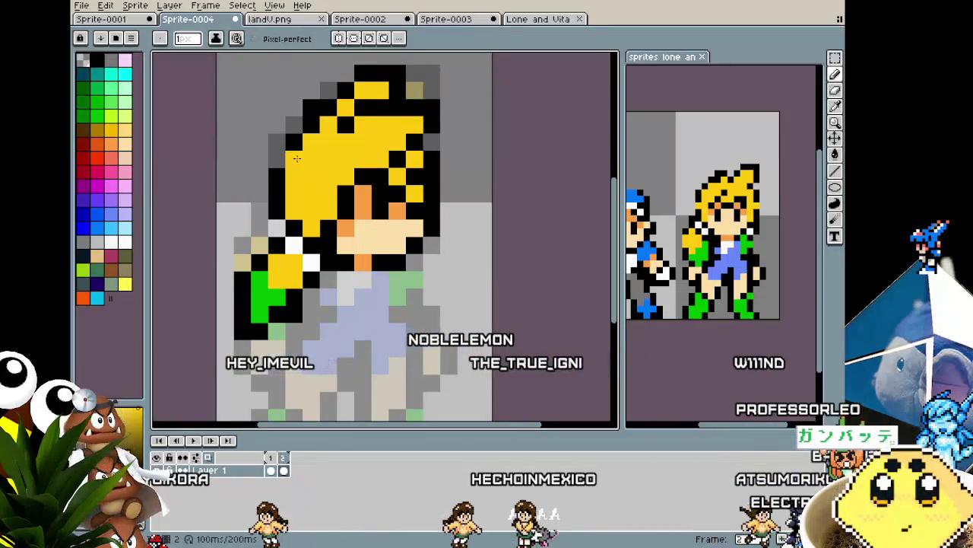
click(303, 139)
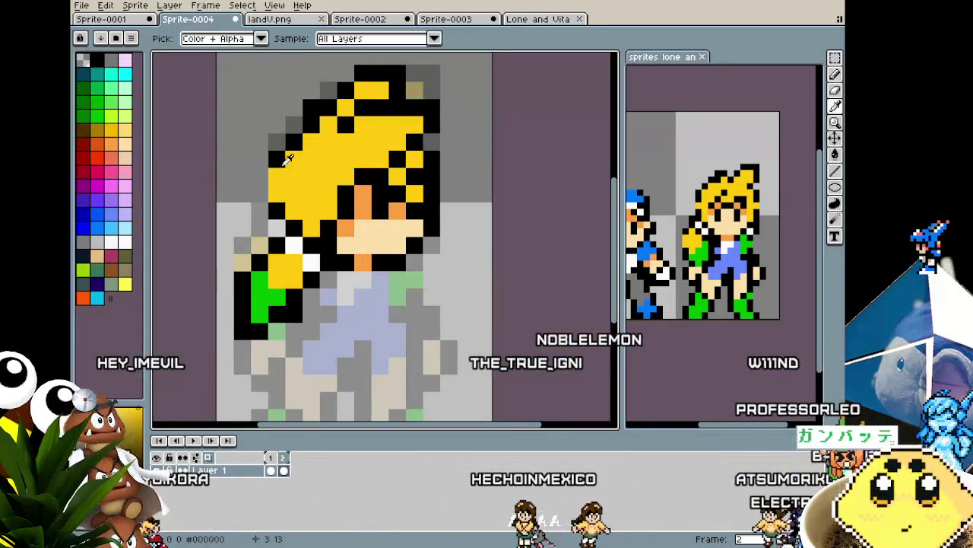
key(v)
scroll(290, 156, down, 3)
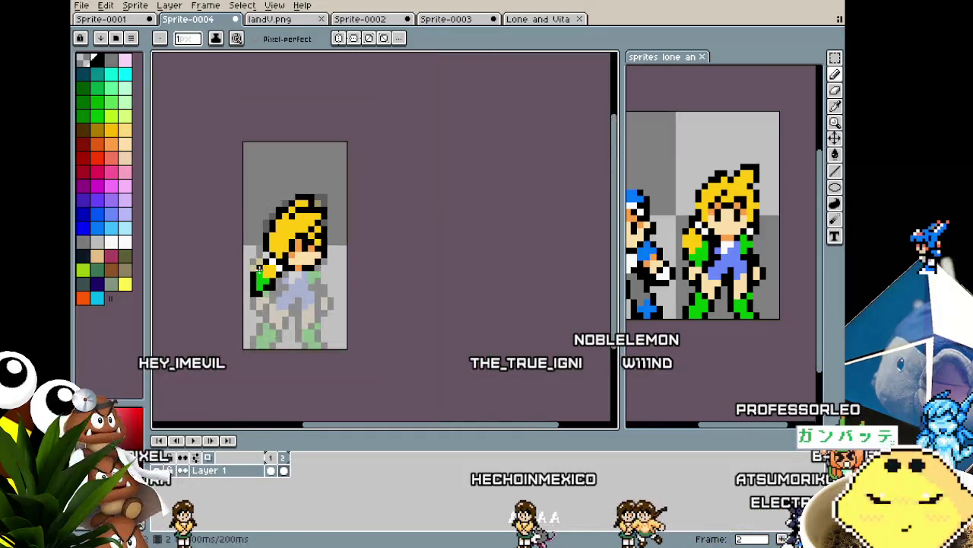
scroll(281, 213, down, 2)
scroll(270, 290, up, 2)
scroll(269, 290, up, 3)
scroll(271, 290, up, 1)
scroll(312, 227, down, 1)
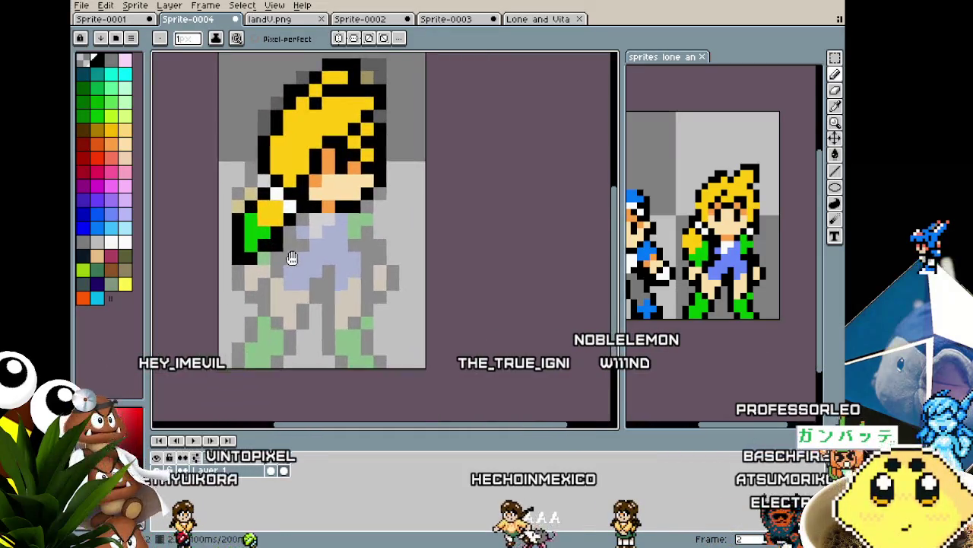
key(i)
key(b)
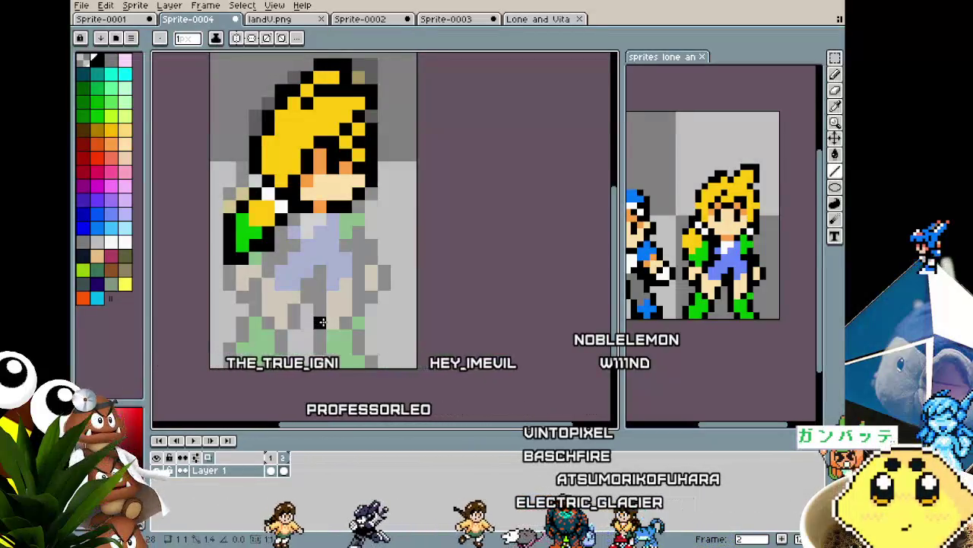
Step: Draw a black line down the legs and paint the front boot bright green
drag(321, 323, 322, 363)
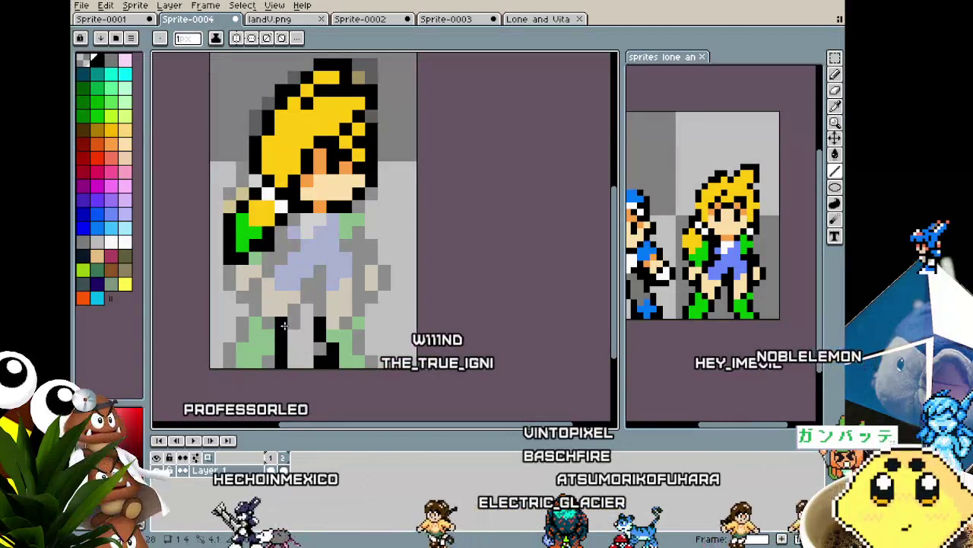
key(i)
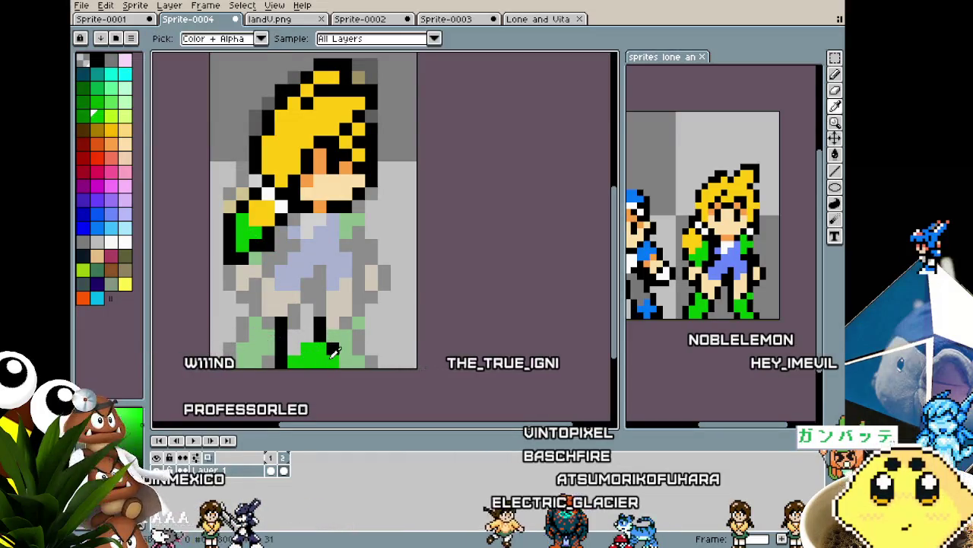
key(b)
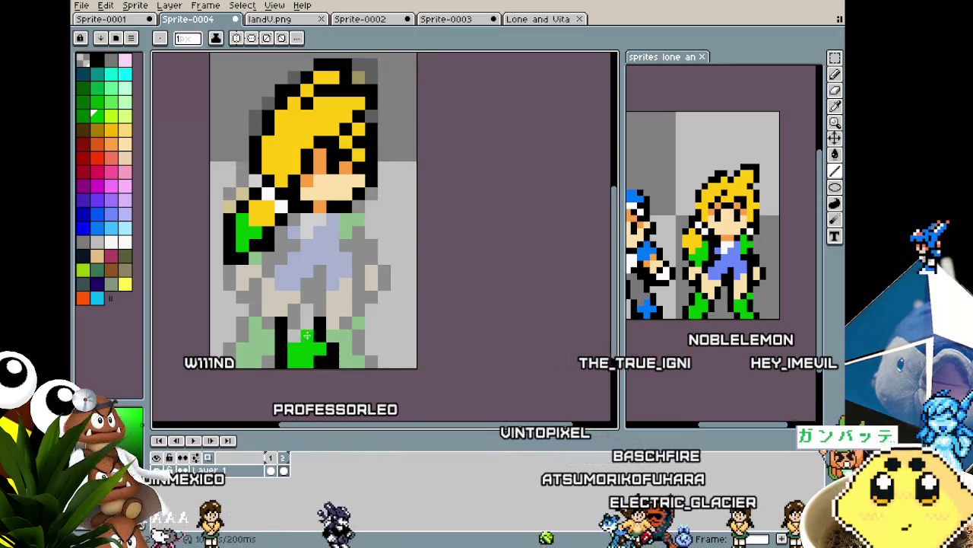
click(306, 325)
Step: Add more green to the boot and draw black outline pixels at the hip and down the body
key(i)
click(328, 327)
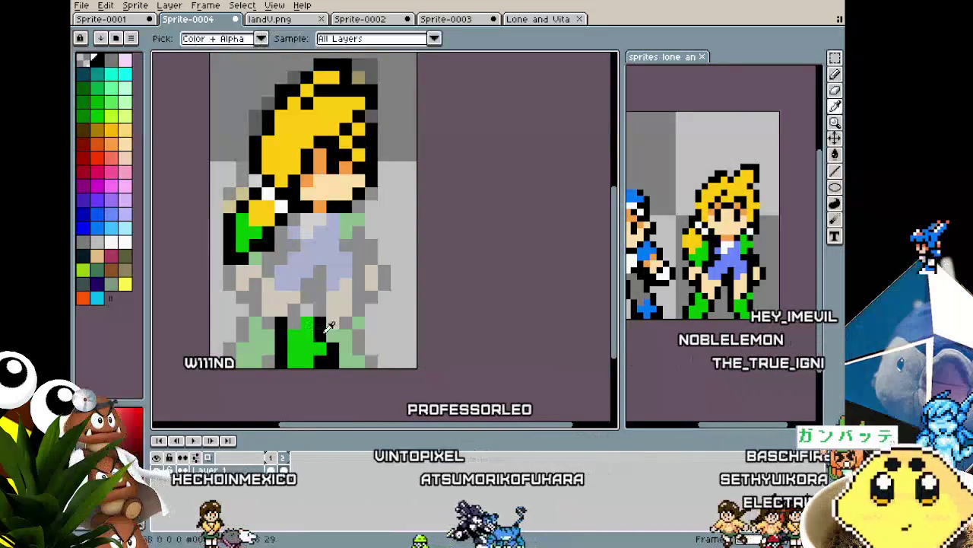
key(b)
click(269, 297)
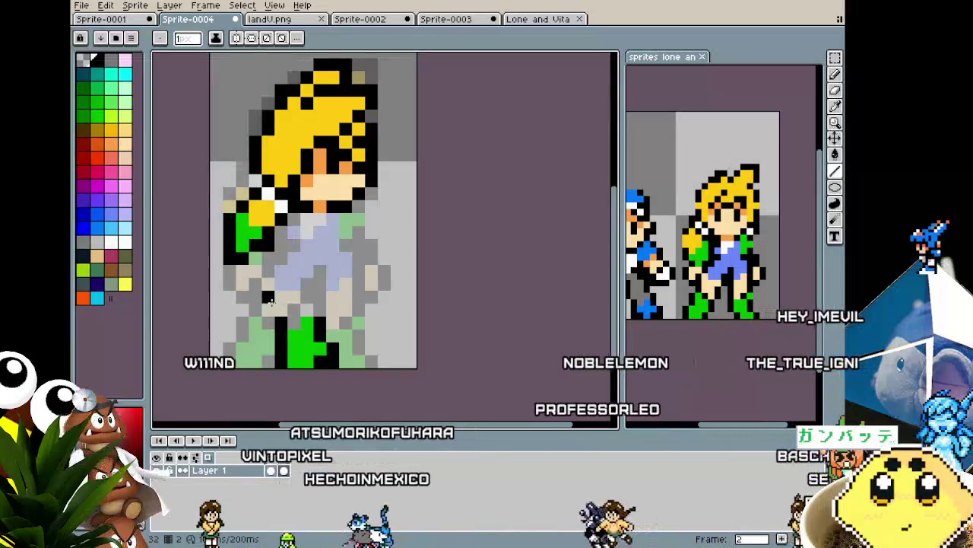
drag(282, 297, 281, 309)
click(320, 297)
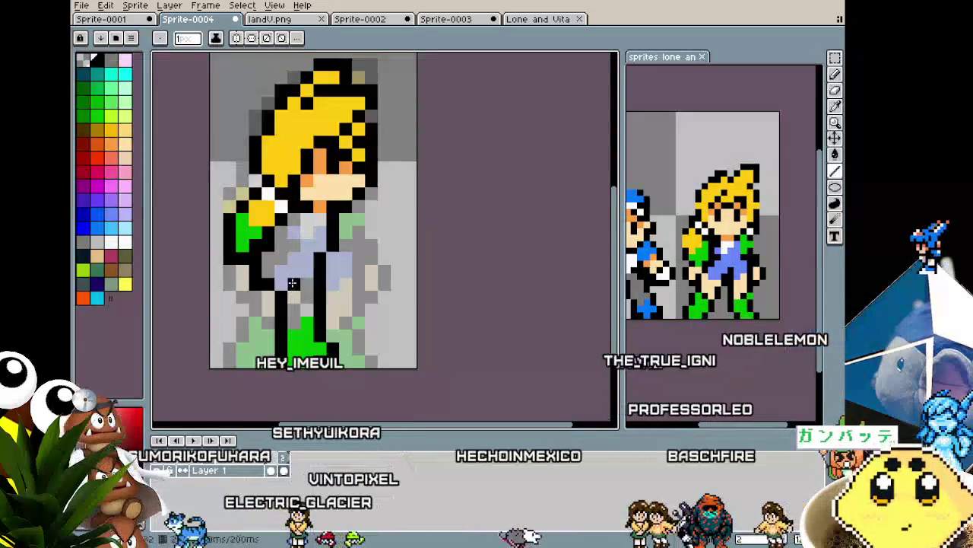
Step: Select skin tone, then black, then green as the drawing colour
alt+click(283, 281)
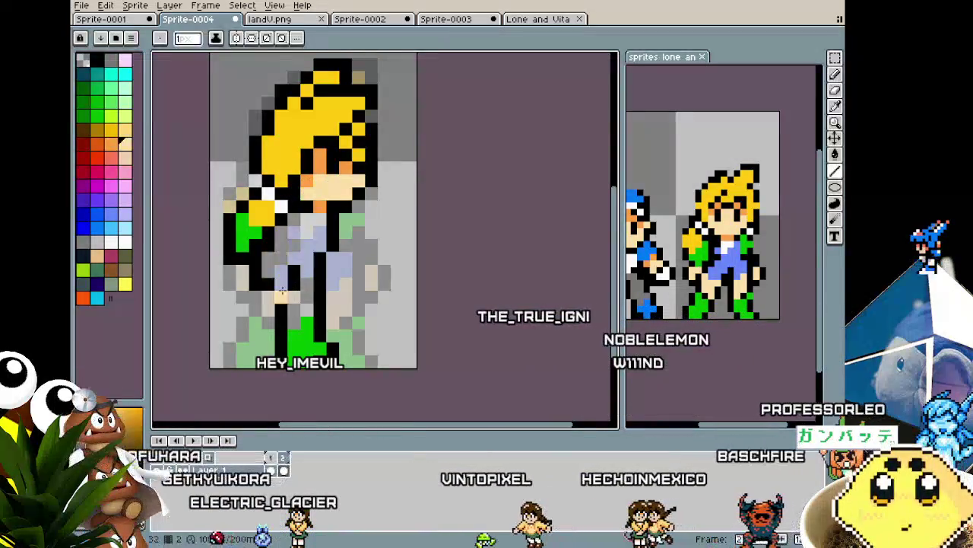
alt+click(287, 266)
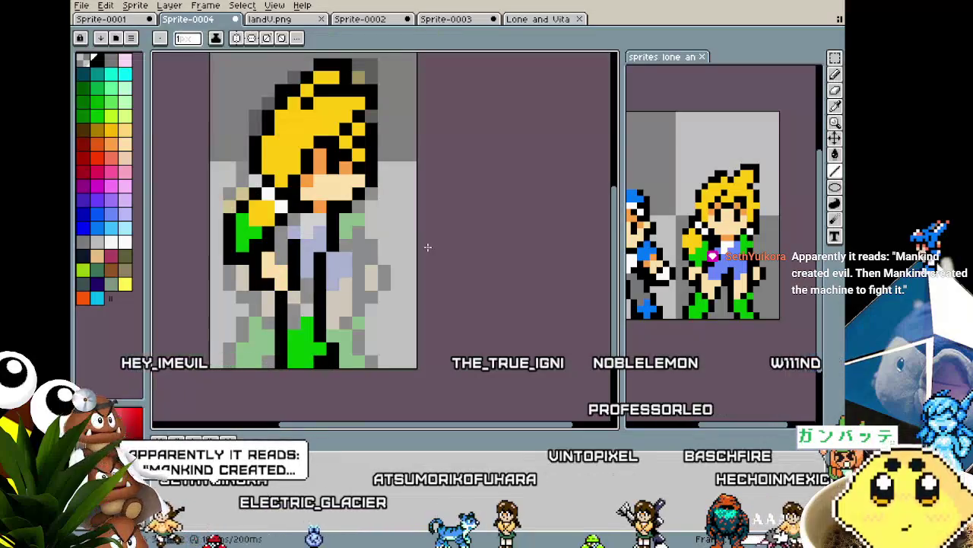
alt+click(245, 232)
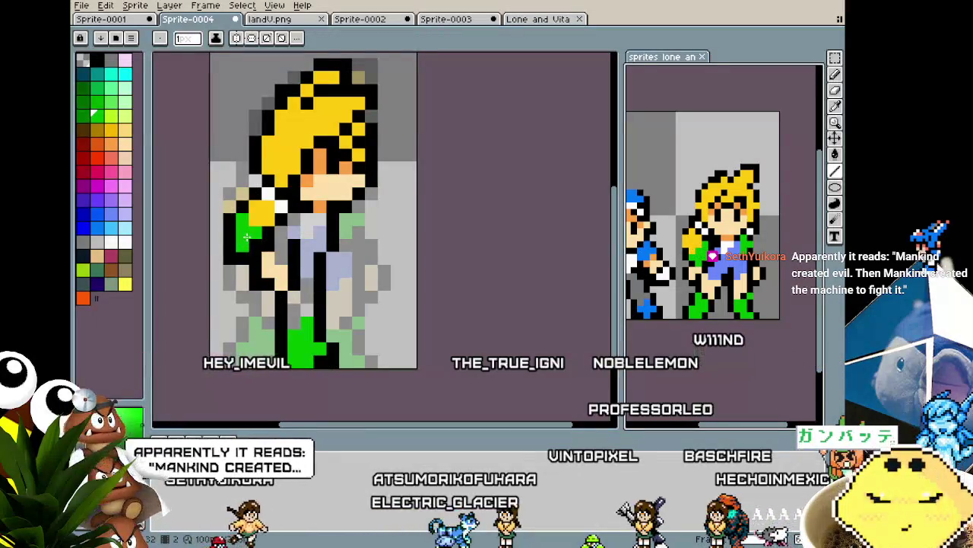
Step: Turn a collar pixel white and, after checking the landV.png reference, restore an arm pixel to skin tone
scroll(246, 237, up, 2)
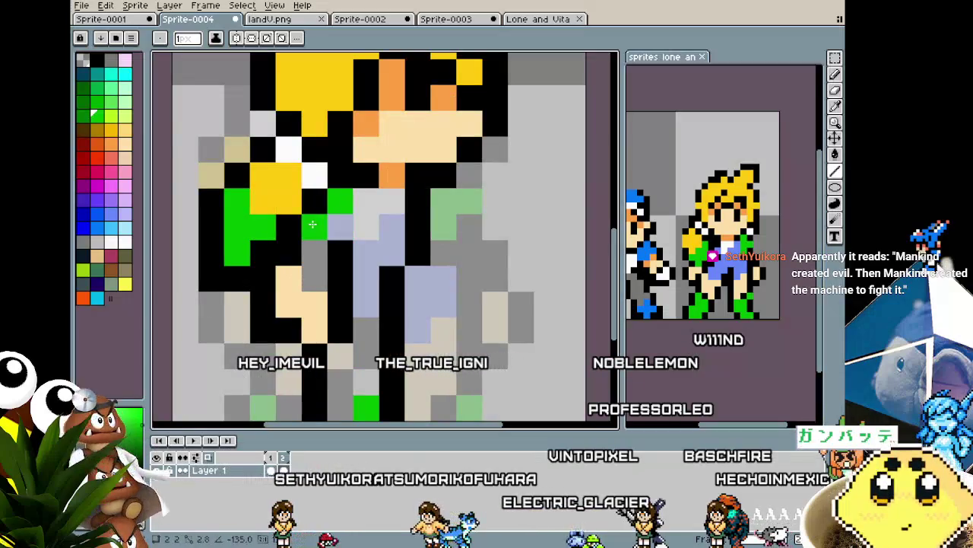
click(311, 225)
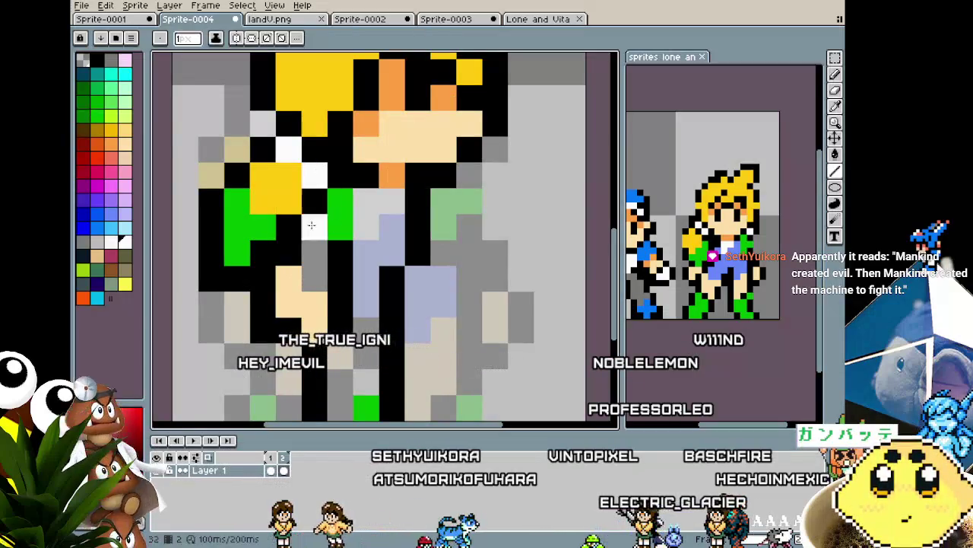
click(310, 283)
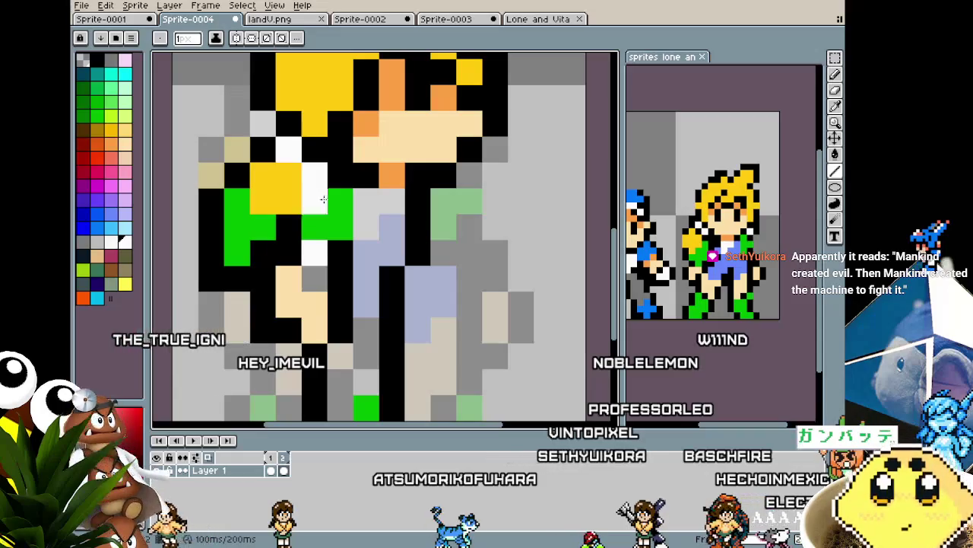
click(302, 22)
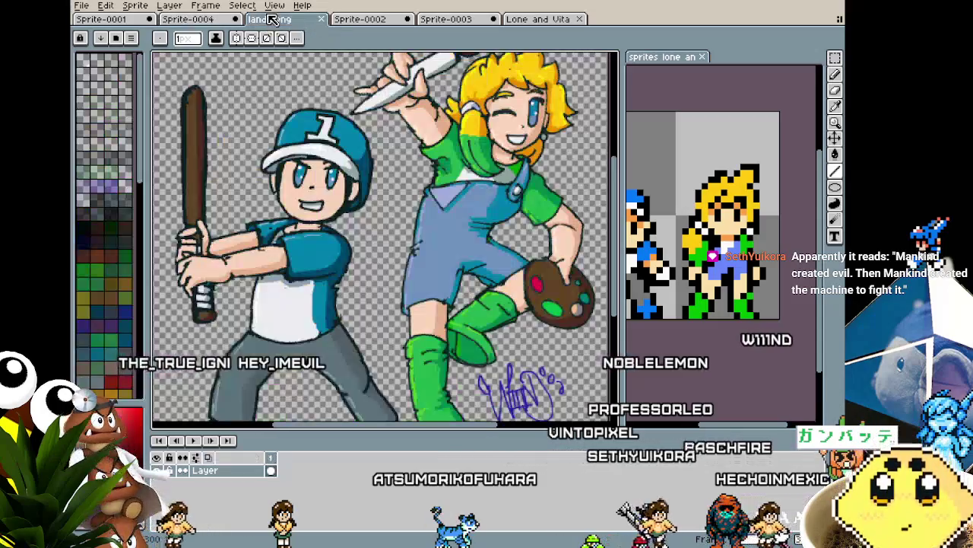
click(203, 25)
alt+click(293, 300)
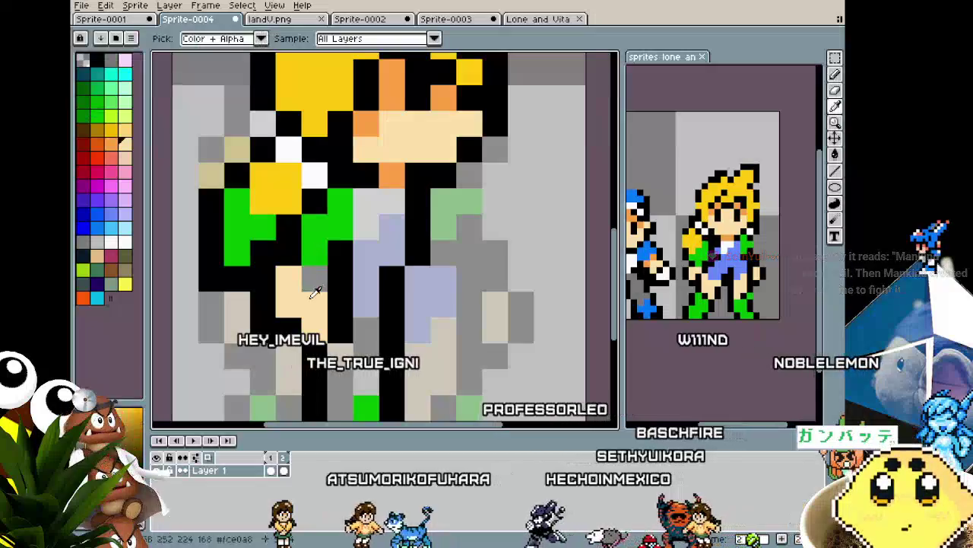
click(303, 282)
Step: Paint skin tone over the green pixel on the arm
scroll(302, 281, down, 5)
scroll(293, 296, down, 3)
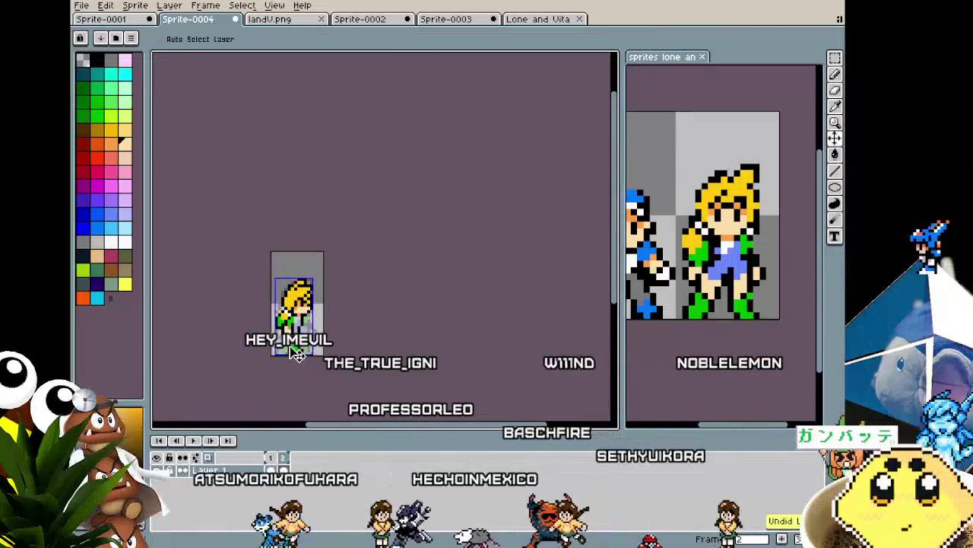
scroll(289, 308, up, 3)
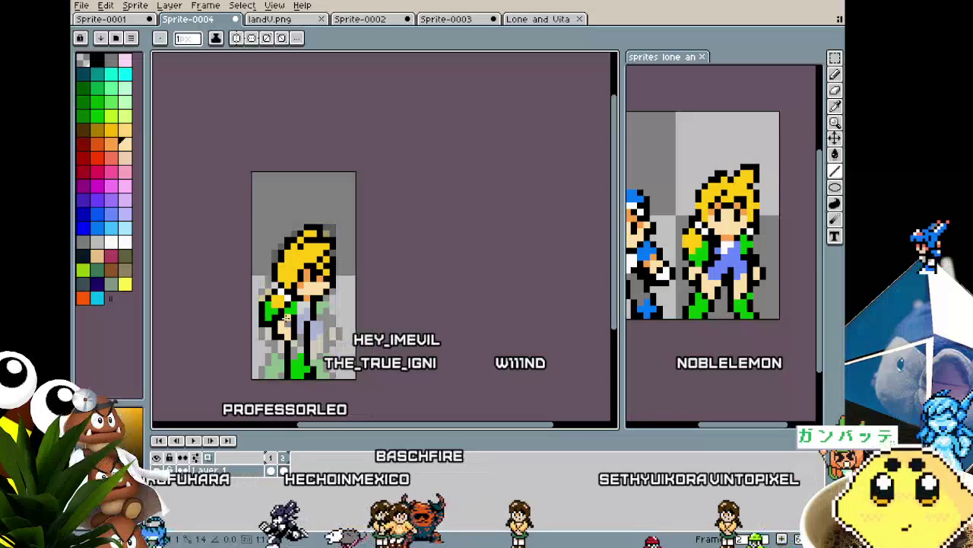
scroll(285, 323, down, 3)
scroll(283, 335, up, 2)
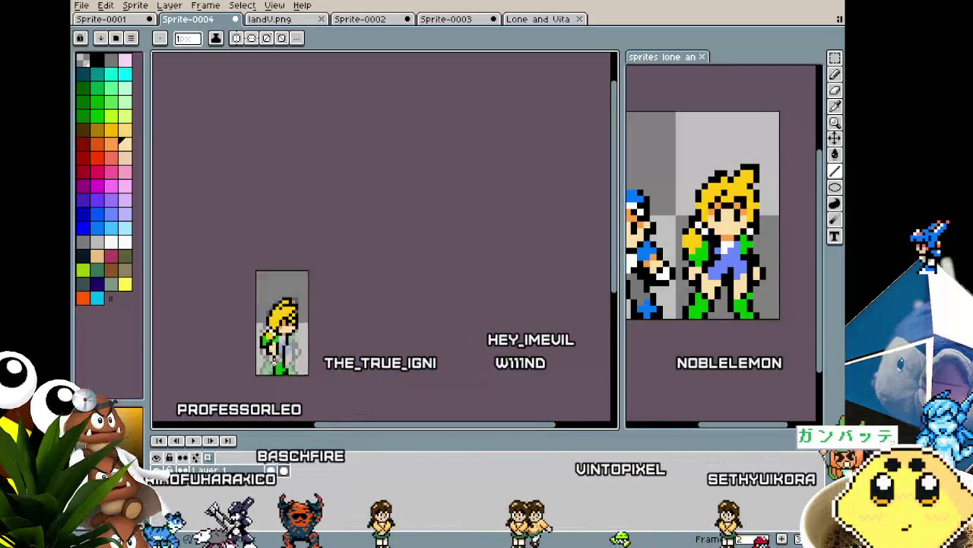
scroll(278, 357, up, 3)
drag(276, 288, 298, 260)
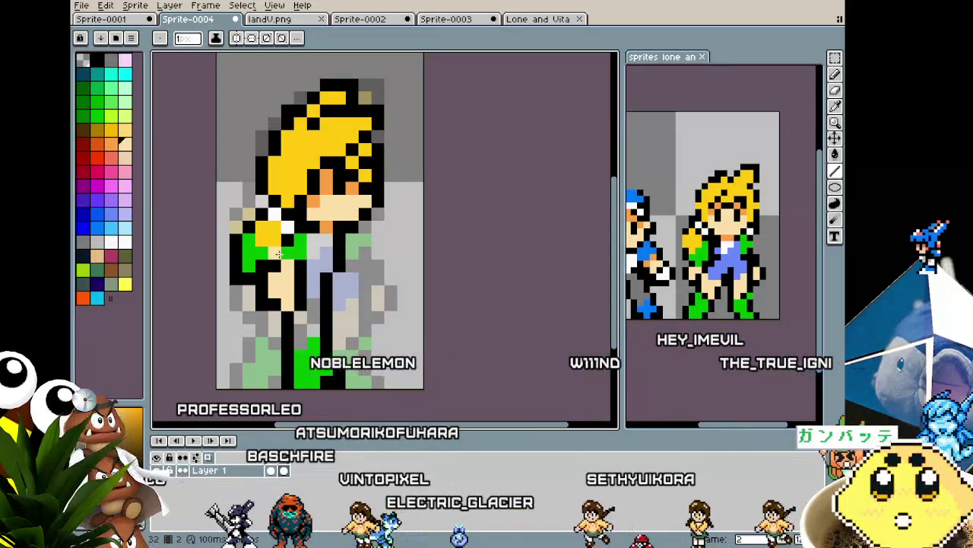
alt+click(251, 250)
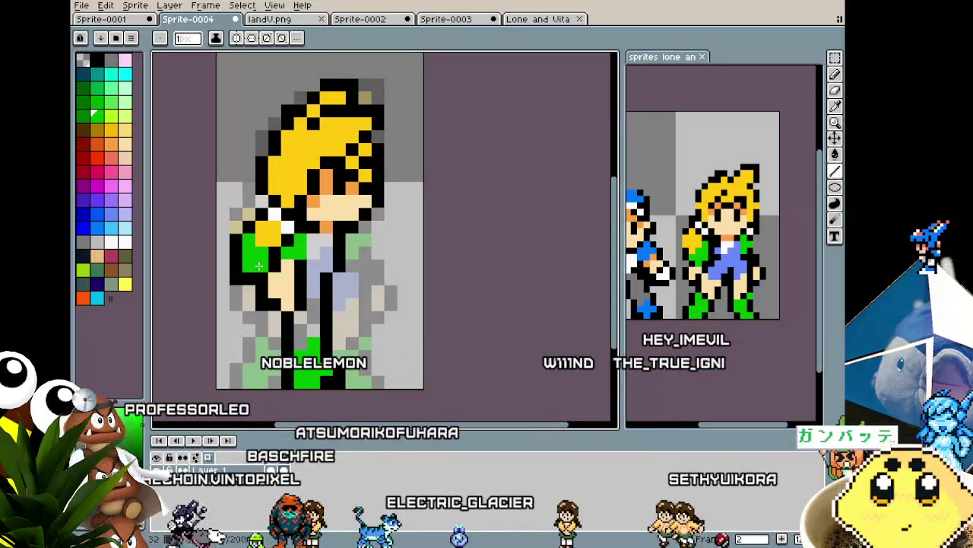
key(v)
key(h)
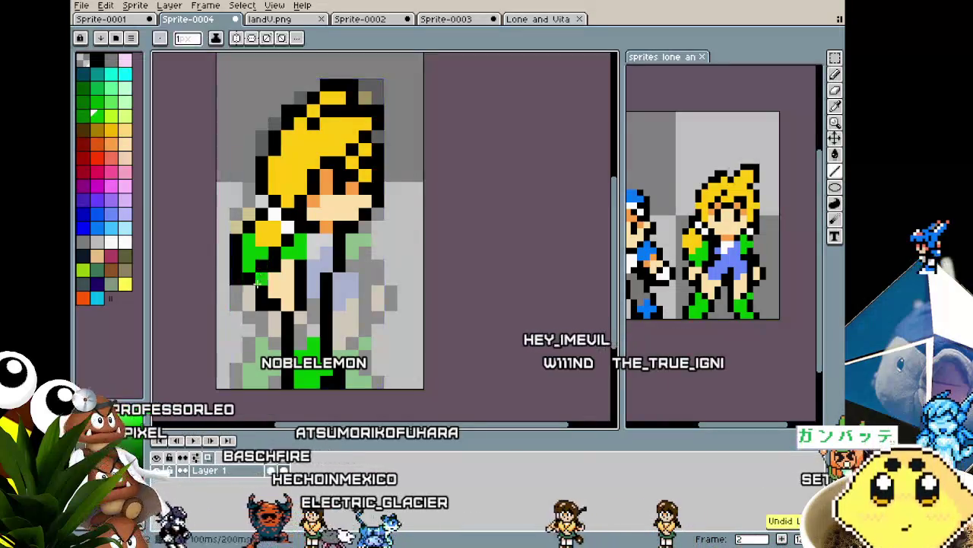
drag(259, 301, 256, 321)
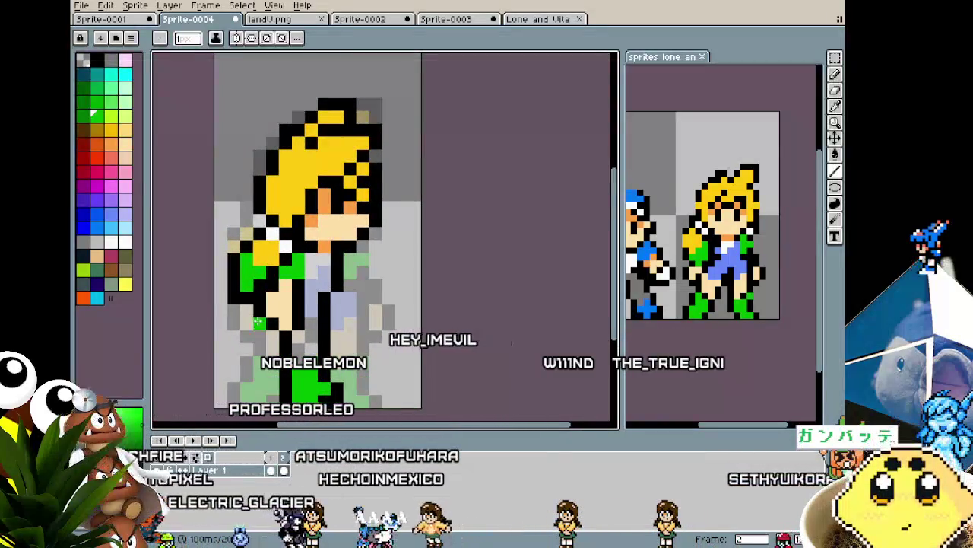
scroll(259, 323, up, 1)
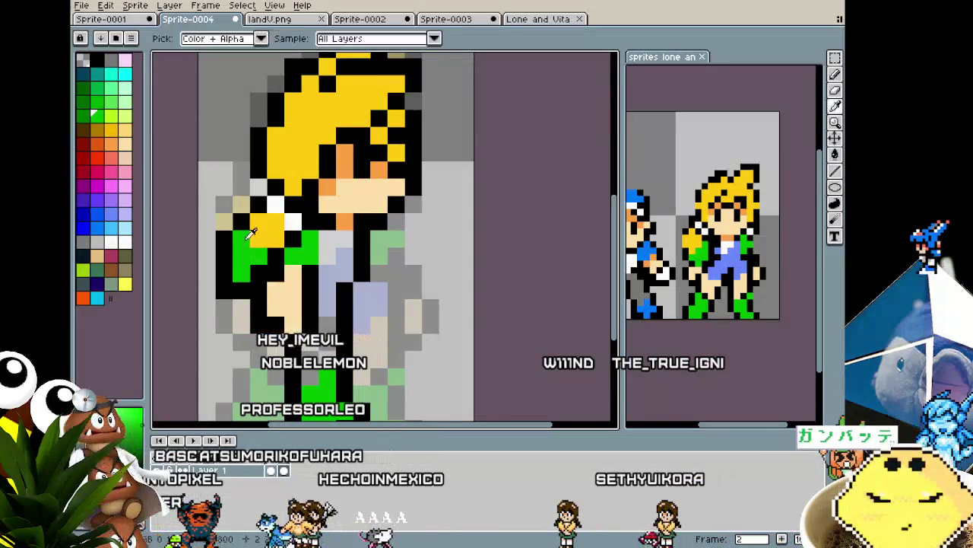
drag(268, 291, 255, 240)
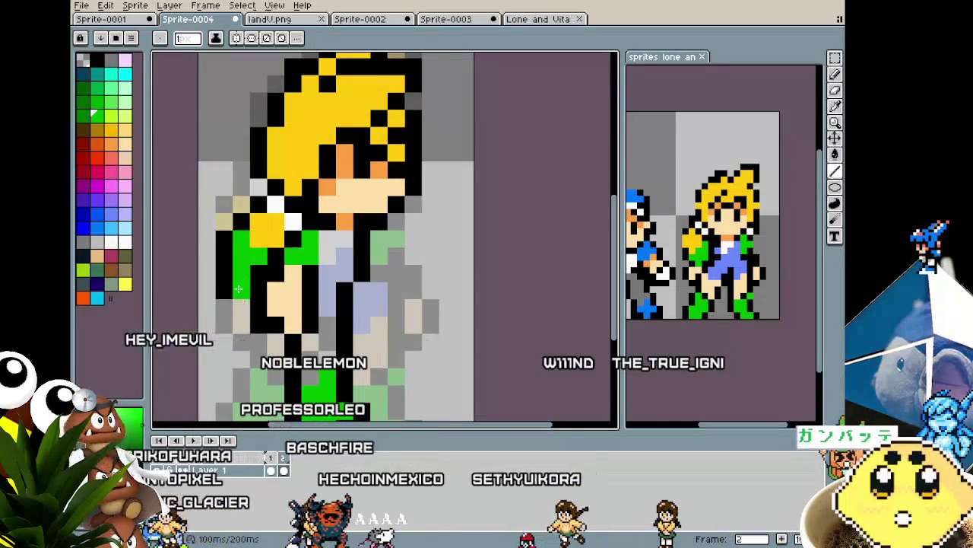
Step: Extend the white collar pixels down the front of the chest
drag(279, 333, 229, 335)
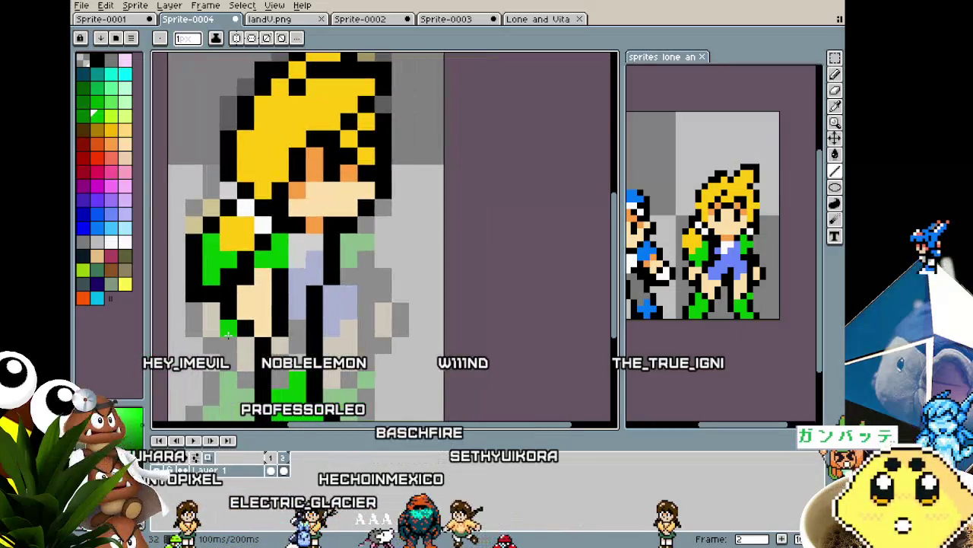
alt+click(251, 199)
click(304, 241)
drag(301, 261, 300, 277)
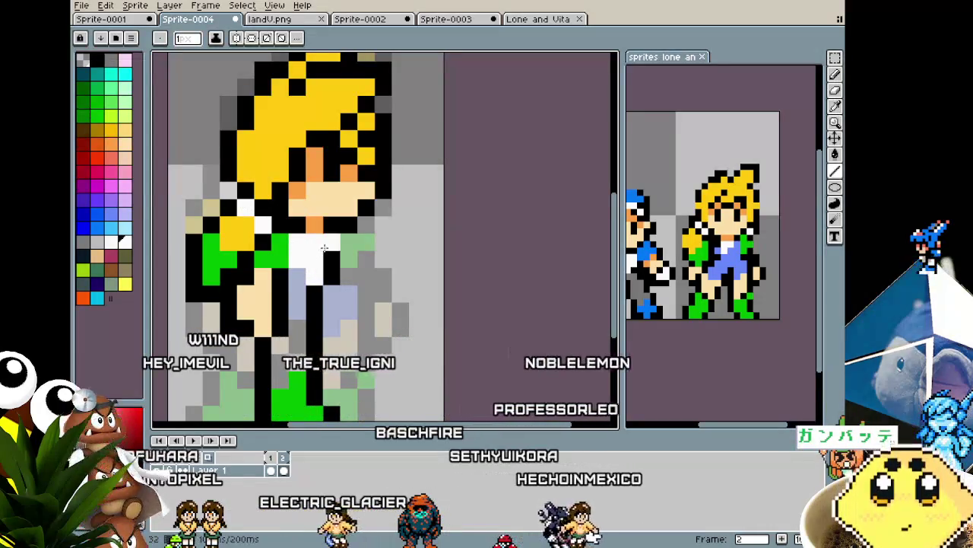
Step: Paint light blue down the chest under the collar, replacing the green and black pixels
key(alt)
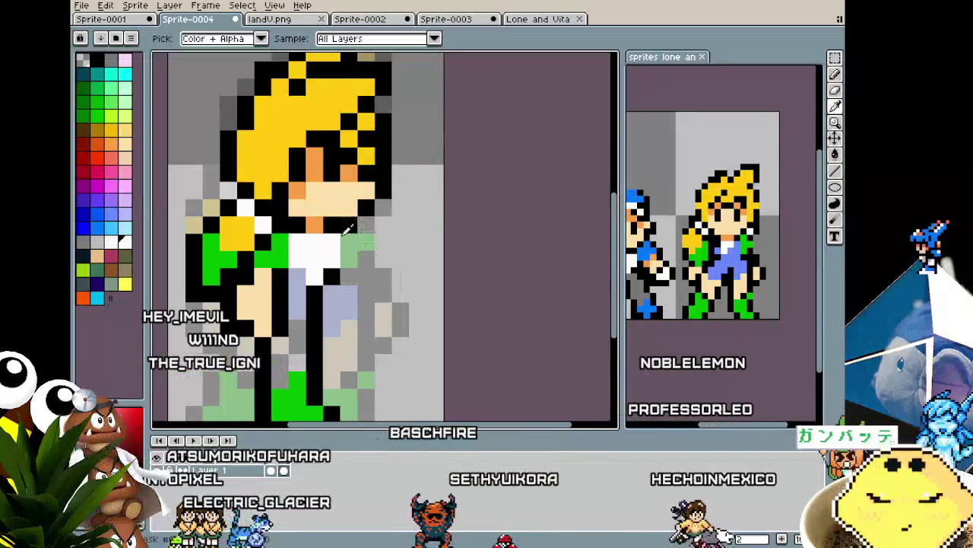
alt+click(407, 297)
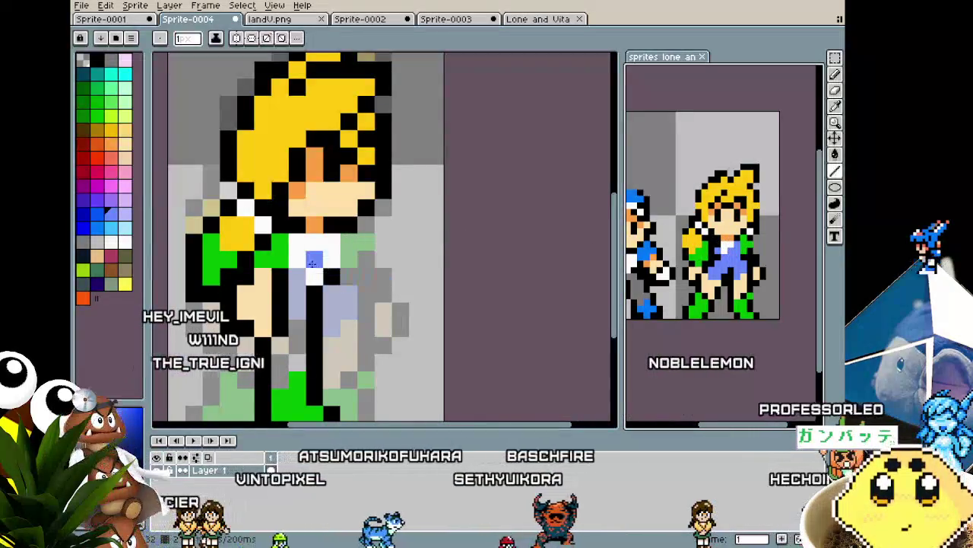
click(282, 241)
key(alt+n)
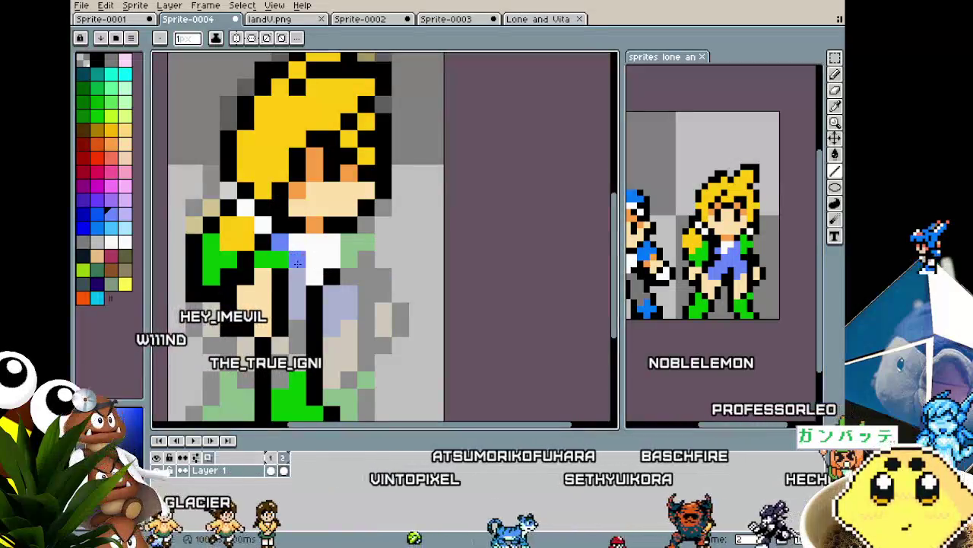
drag(282, 241, 308, 306)
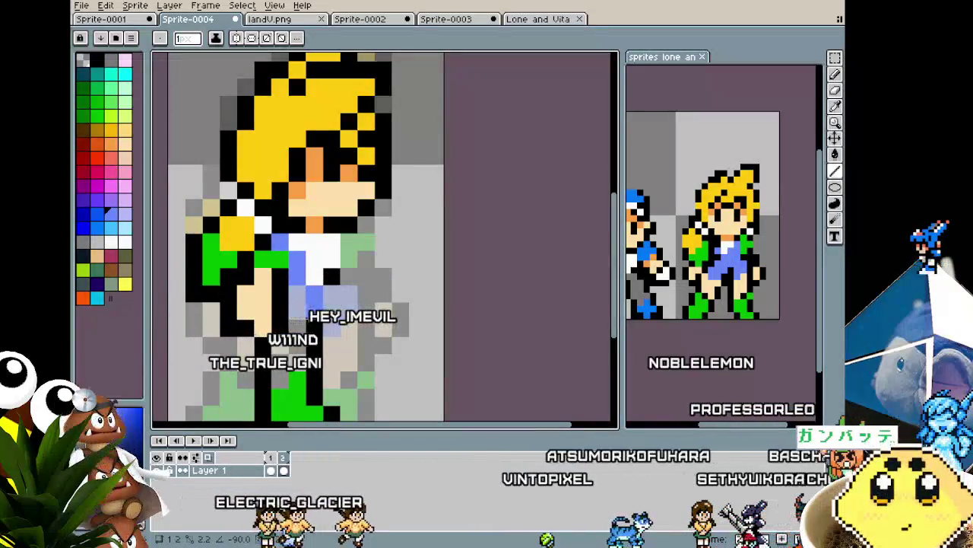
click(327, 282)
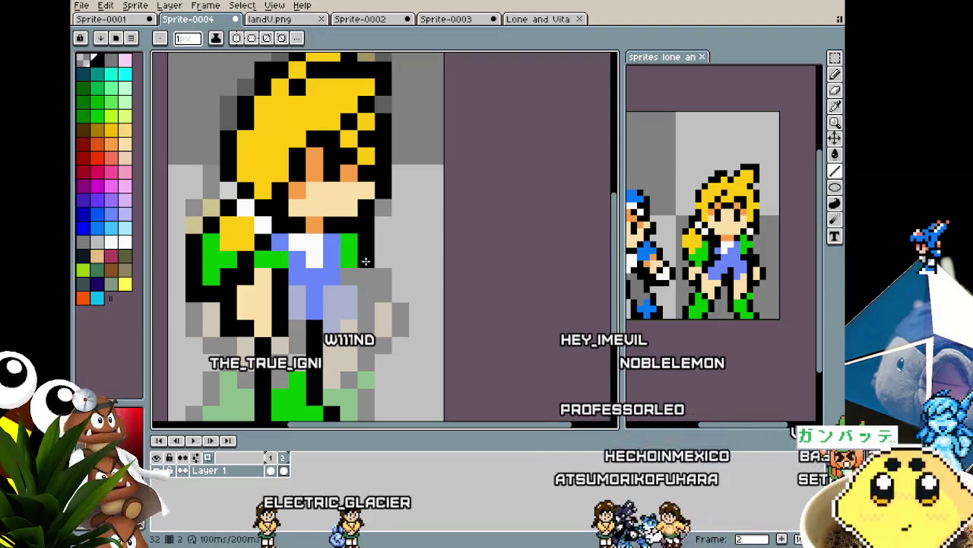
alt+click(297, 291)
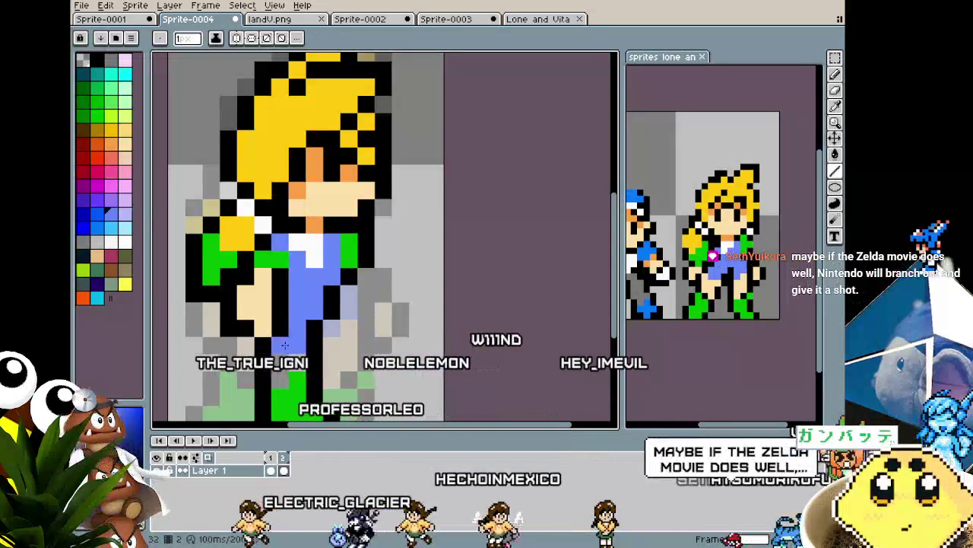
key(alt)
alt+click(320, 207)
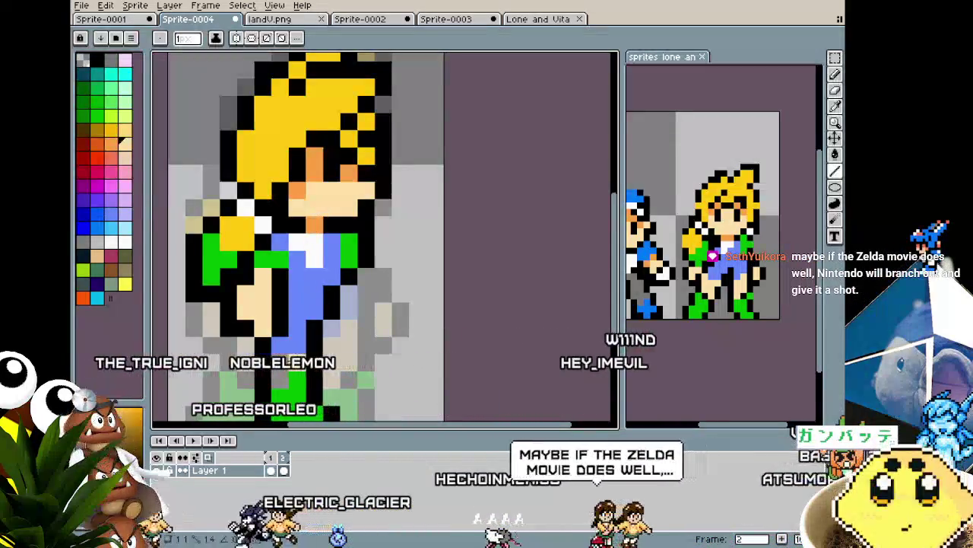
scroll(302, 314, down, 3)
scroll(302, 314, up, 1)
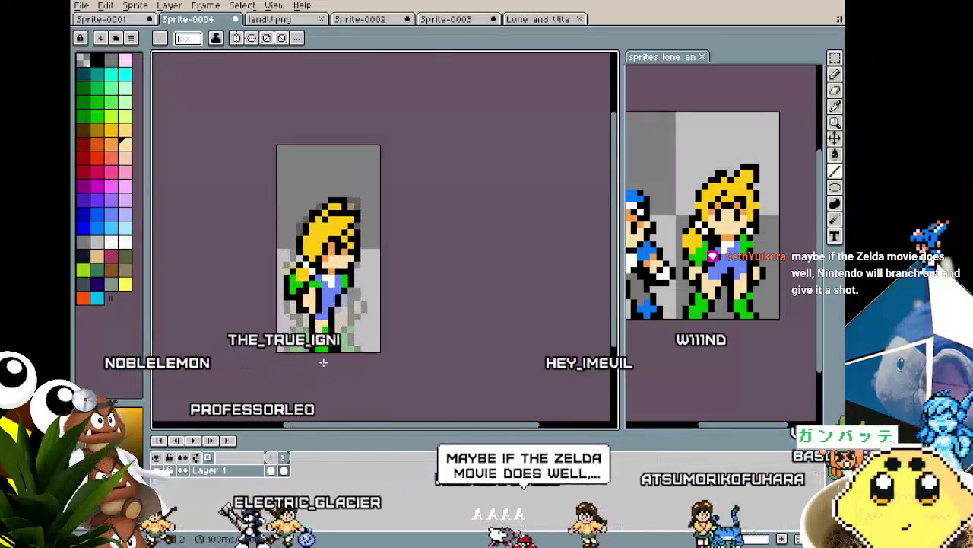
scroll(302, 314, up, 2)
scroll(302, 314, up, 1)
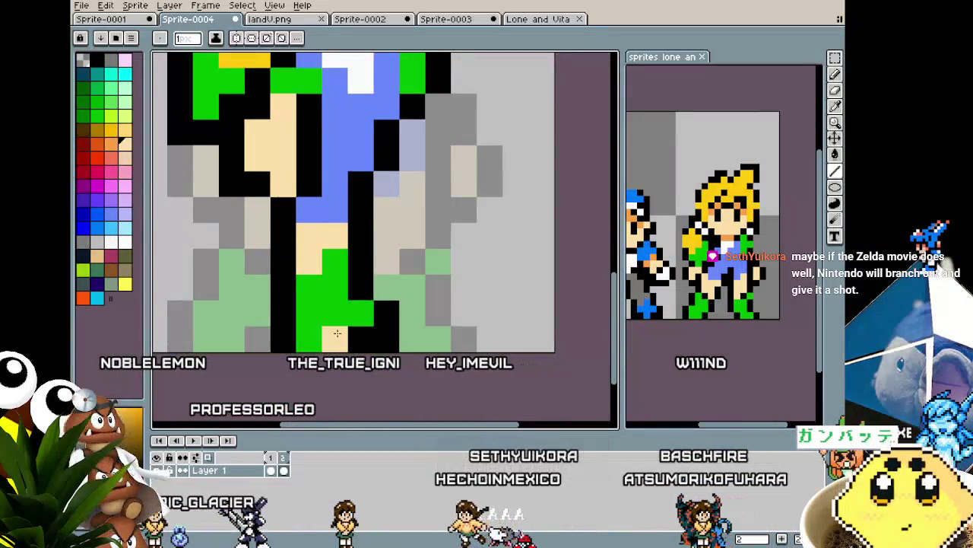
scroll(337, 333, right, 2)
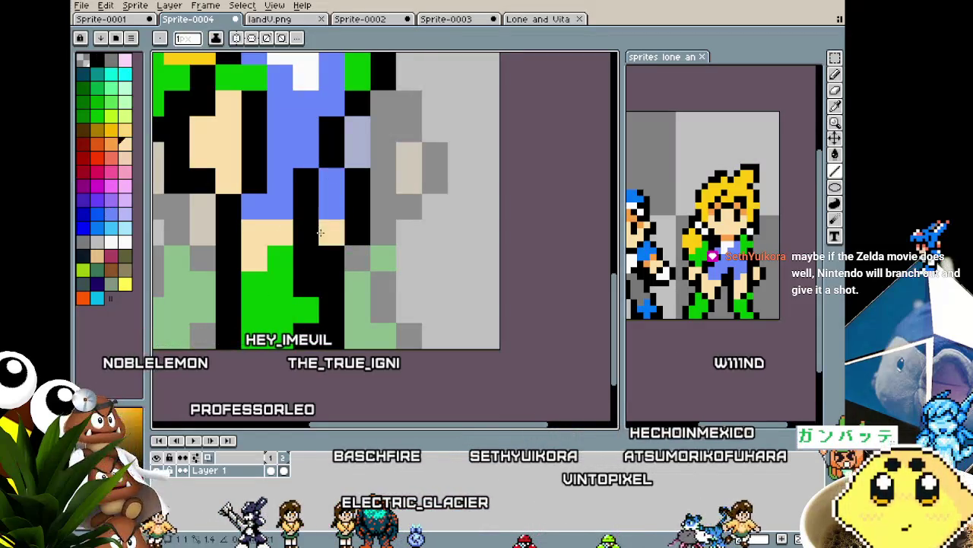
scroll(260, 329, down, 4)
scroll(261, 329, down, 1)
scroll(262, 328, up, 1)
scroll(268, 328, up, 2)
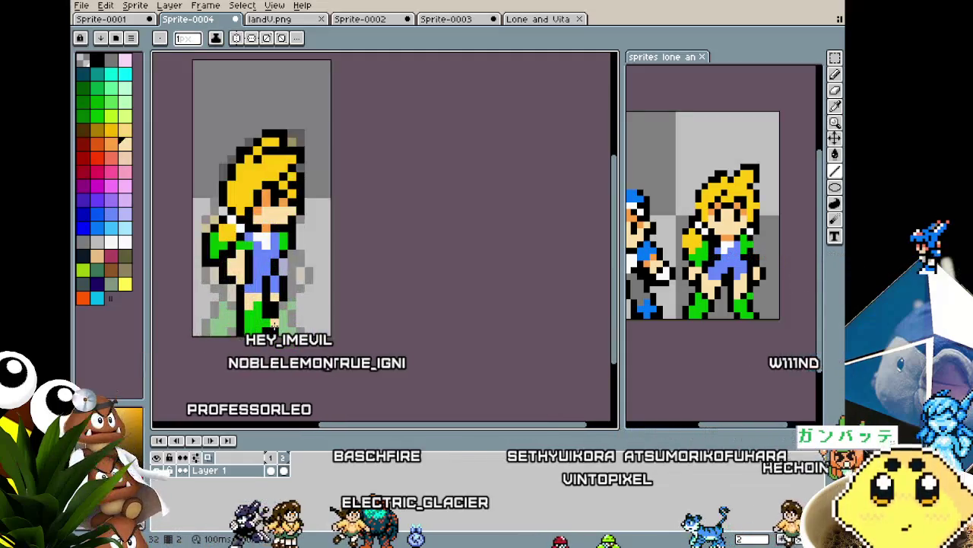
scroll(273, 327, up, 1)
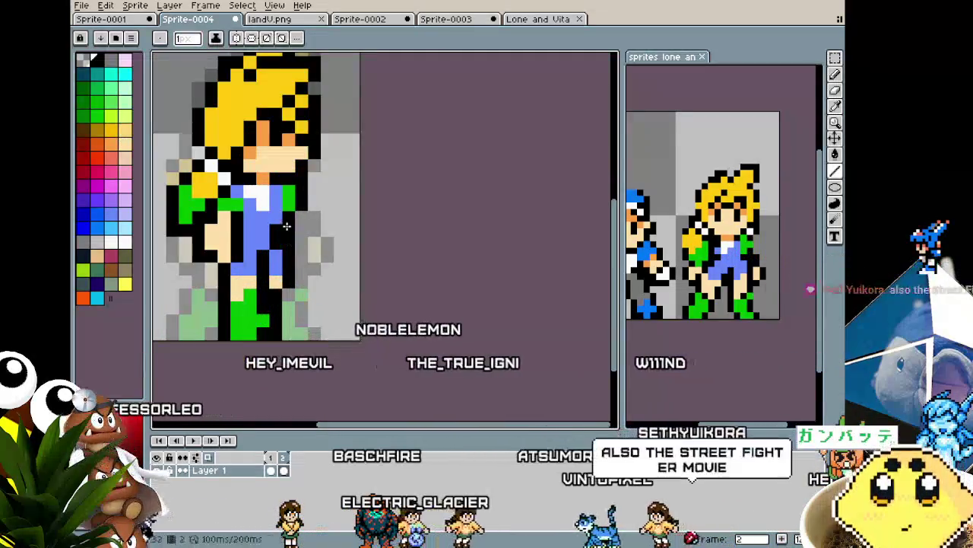
key(v)
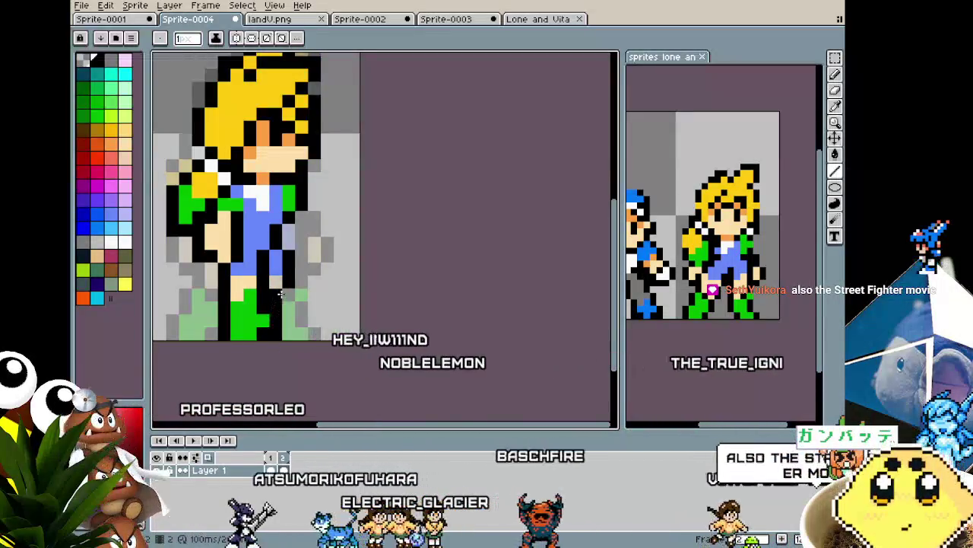
key(i)
key(b)
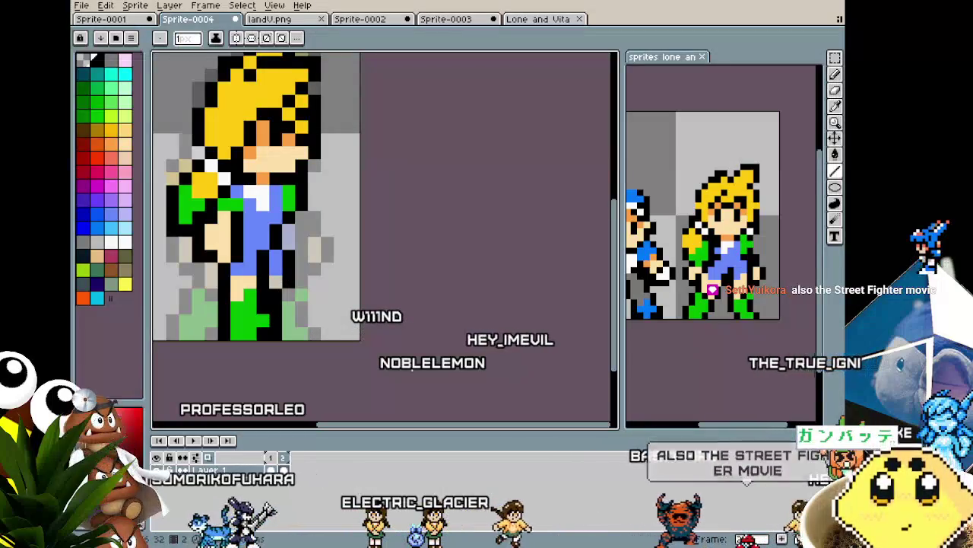
key(Left)
drag(413, 377, 453, 392)
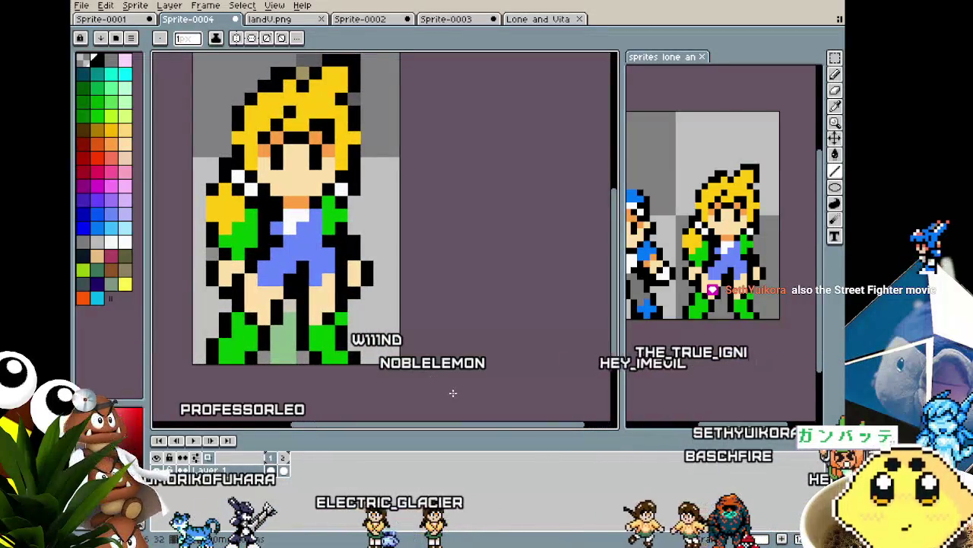
key(Right)
scroll(366, 330, up, 1)
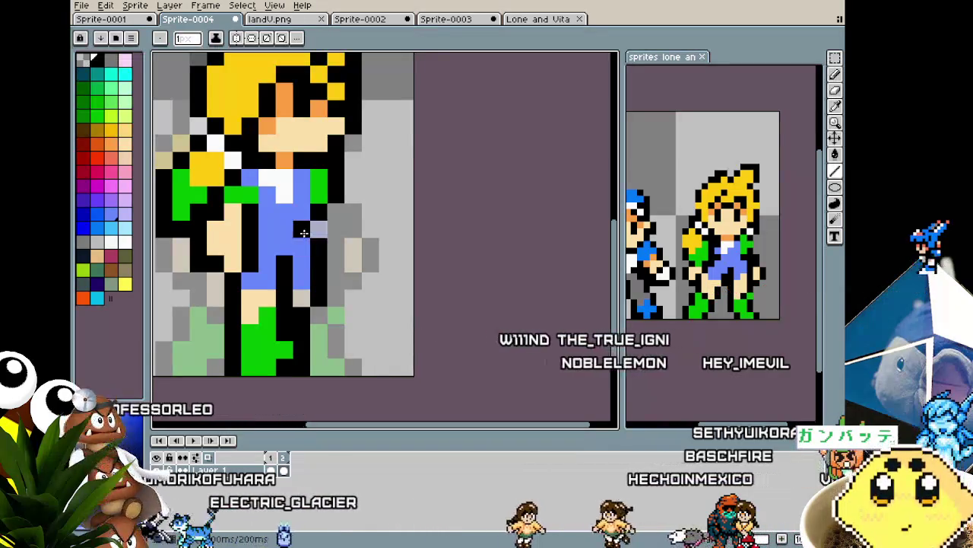
Step: Add a green pixel to the jacket, shift a block of arm pixels and paint skin tone onto the arm
alt+click(325, 181)
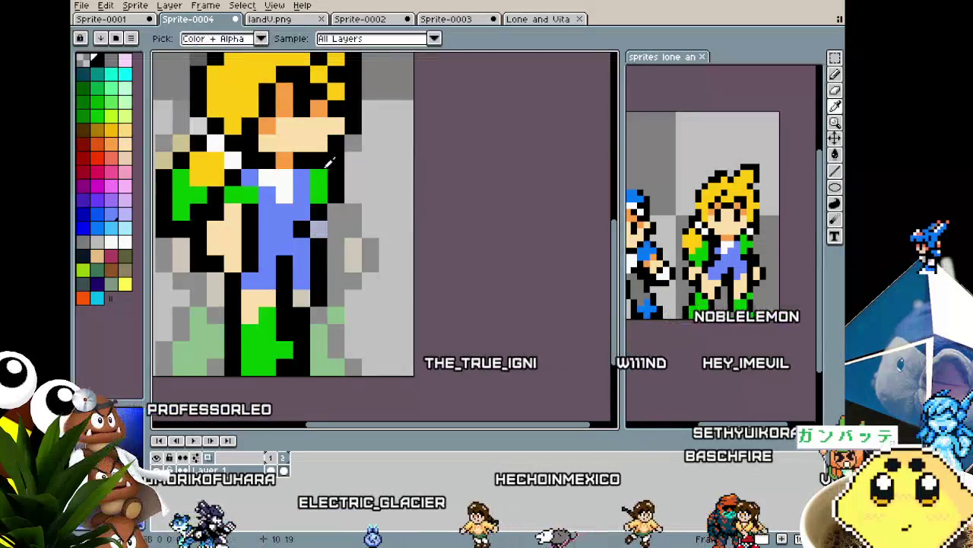
click(321, 152)
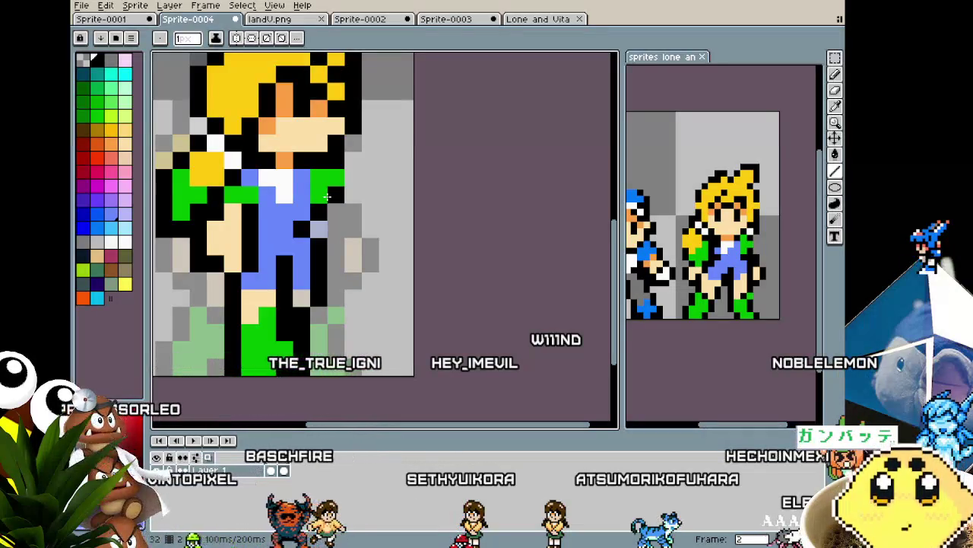
key(m)
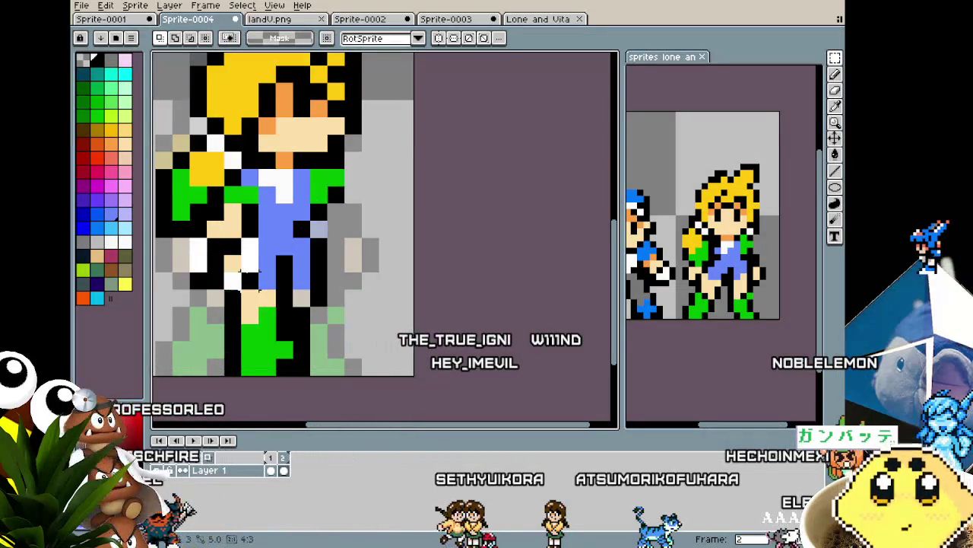
drag(259, 281, 291, 295)
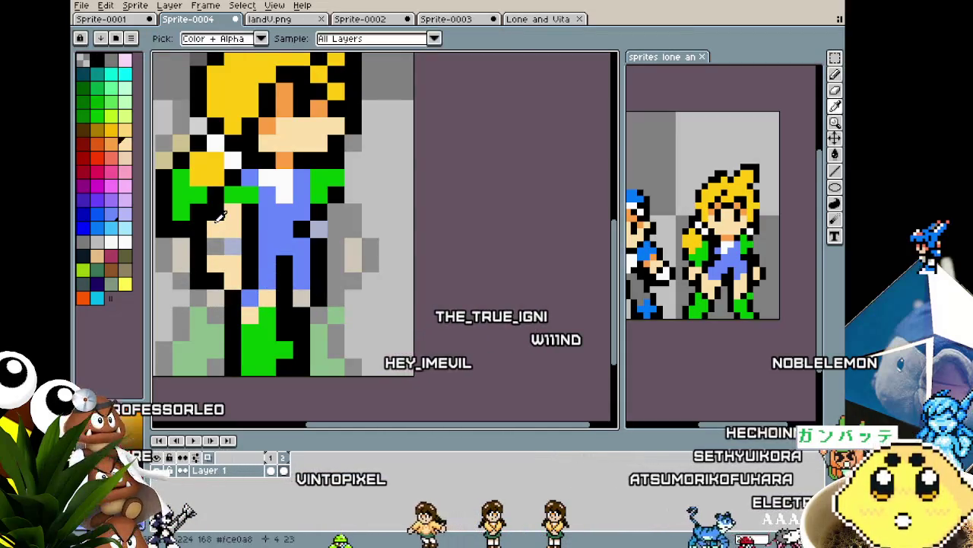
click(217, 243)
scroll(193, 316, down, 3)
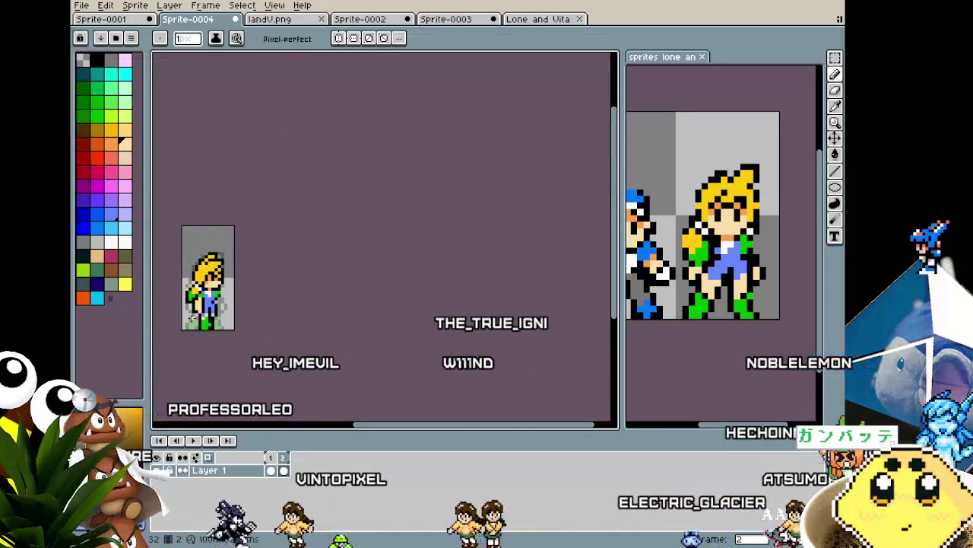
scroll(193, 316, up, 3)
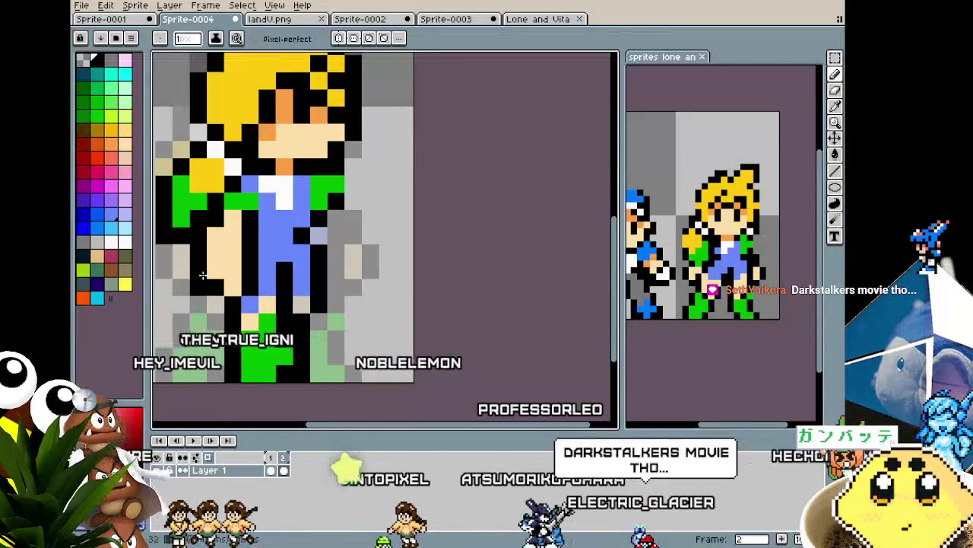
scroll(189, 278, down, 3)
scroll(179, 299, up, 2)
scroll(278, 245, up, 2)
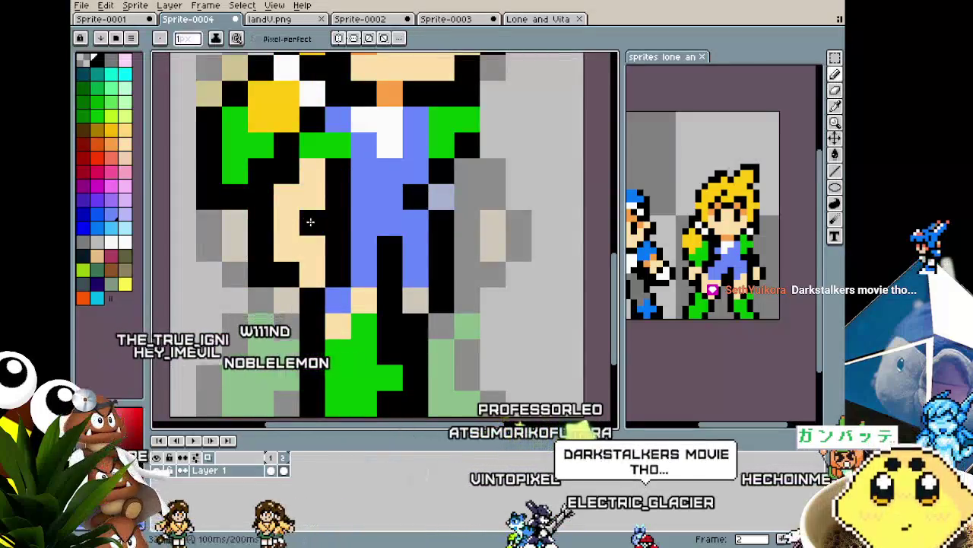
scroll(310, 221, down, 3)
scroll(245, 349, down, 1)
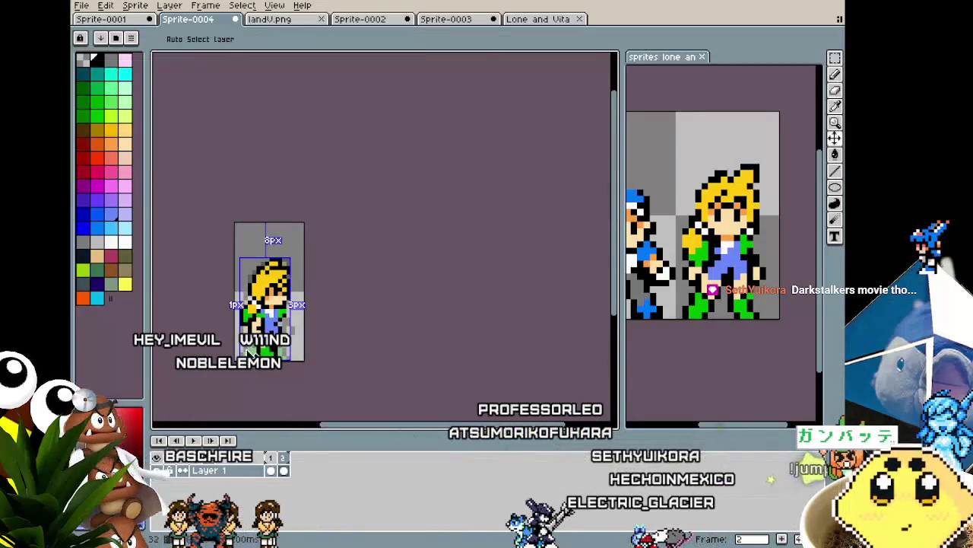
scroll(253, 352, up, 1)
scroll(260, 290, up, 1)
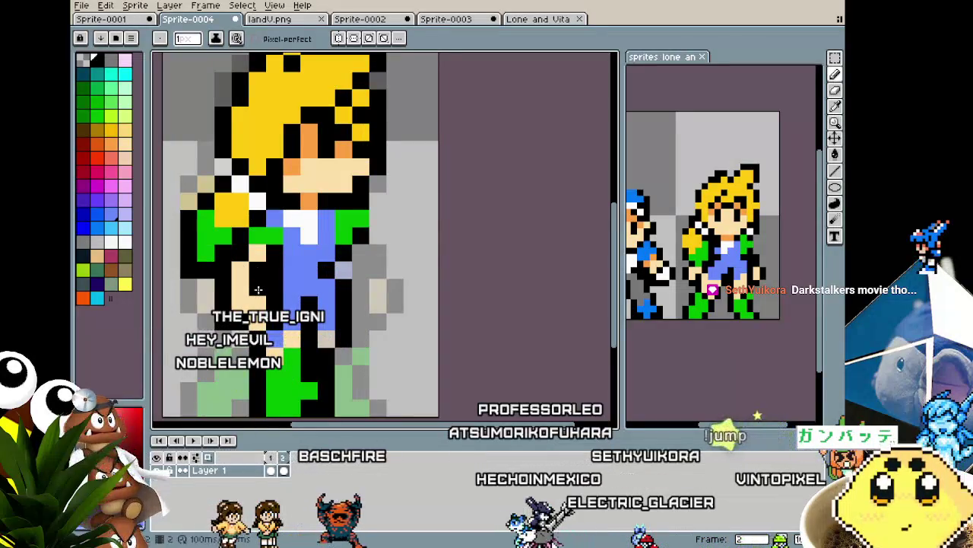
Step: Recolour the stray black torso pixels beside the jacket with the overalls blue
key(ctrl)
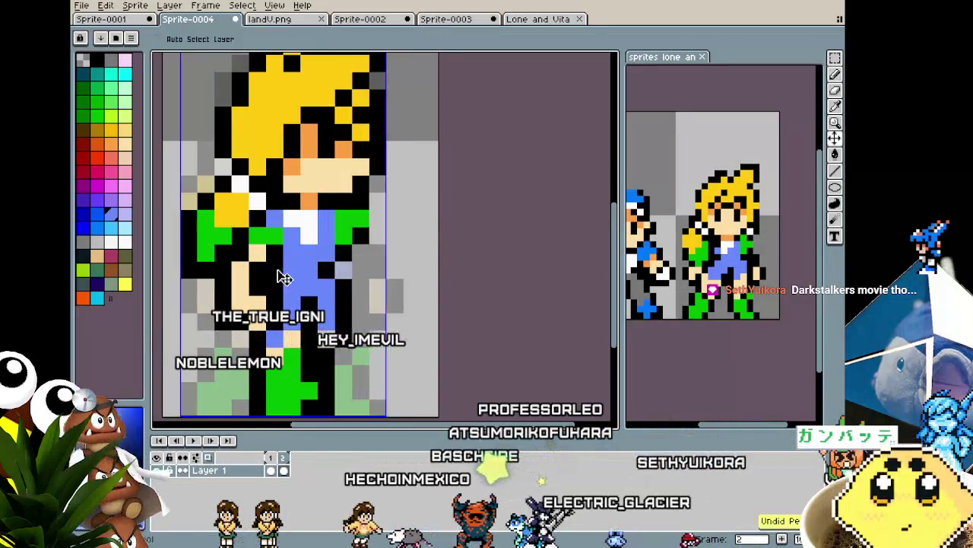
scroll(282, 277, down, 2)
scroll(287, 347, down, 1)
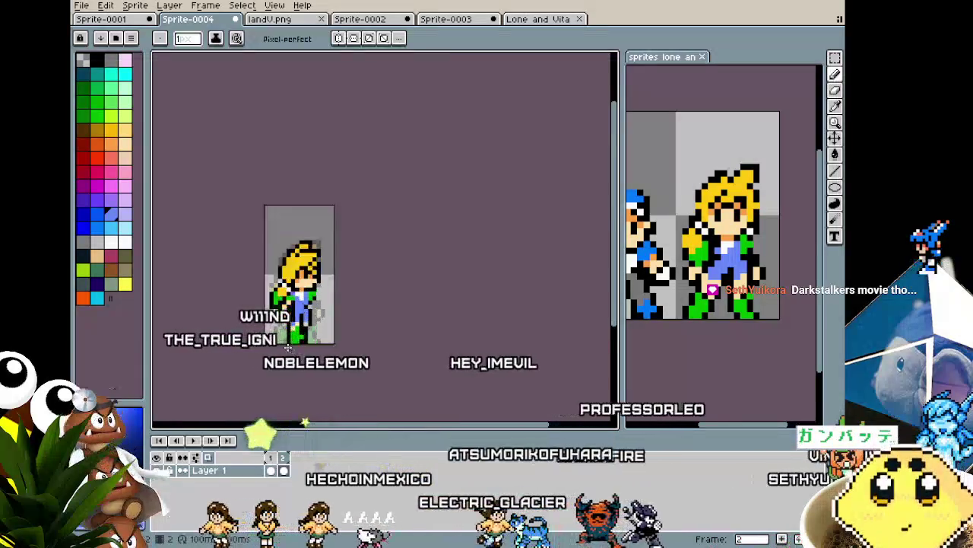
scroll(288, 347, up, 2)
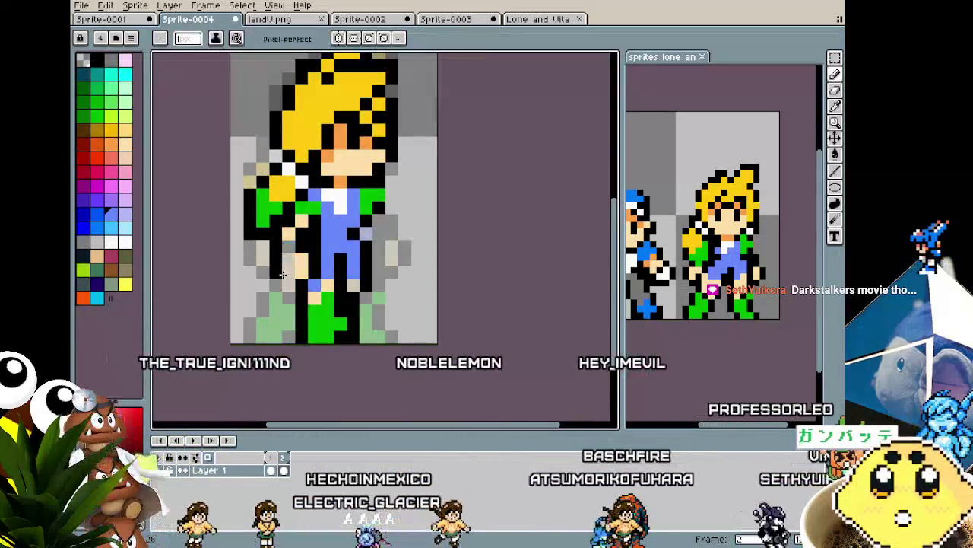
alt+click(306, 198)
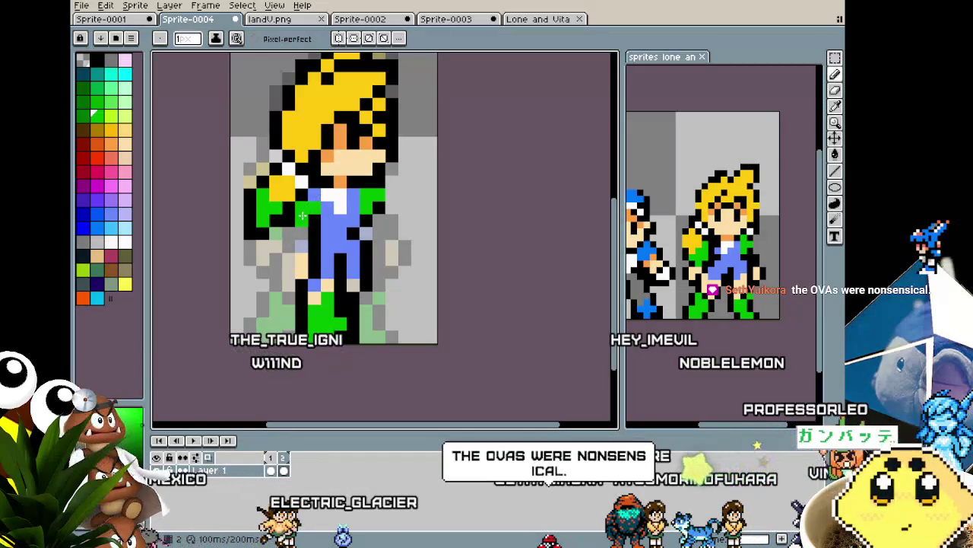
drag(302, 216, 300, 278)
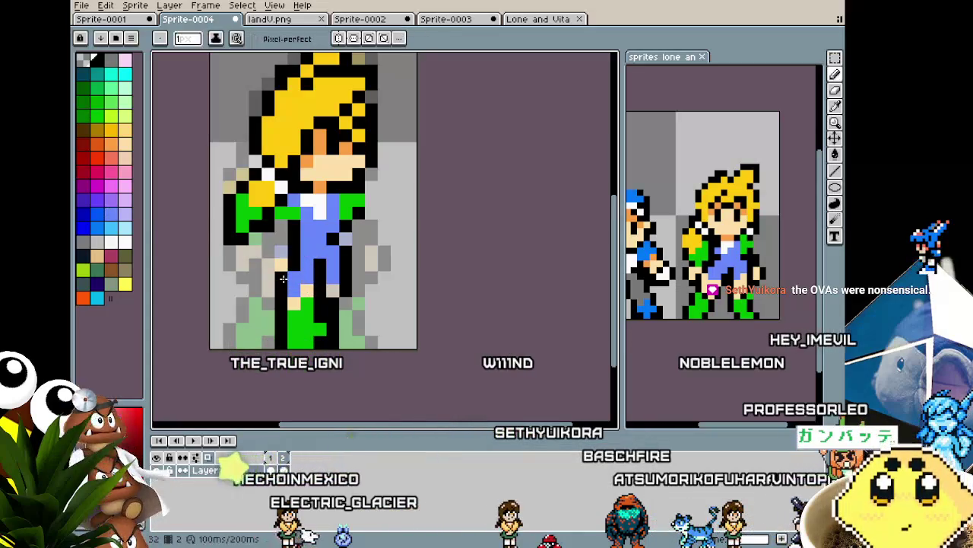
scroll(214, 266, down, 4)
scroll(265, 268, up, 5)
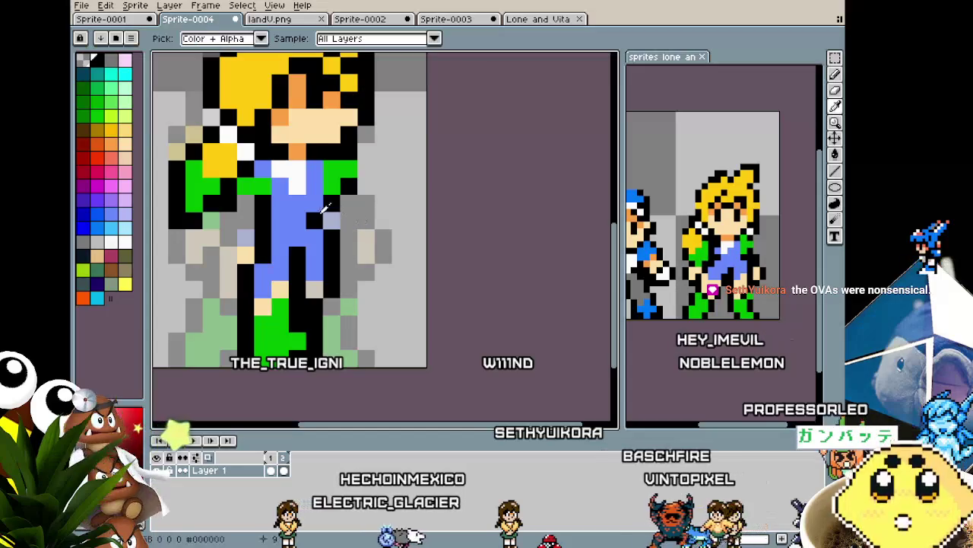
alt+click(304, 228)
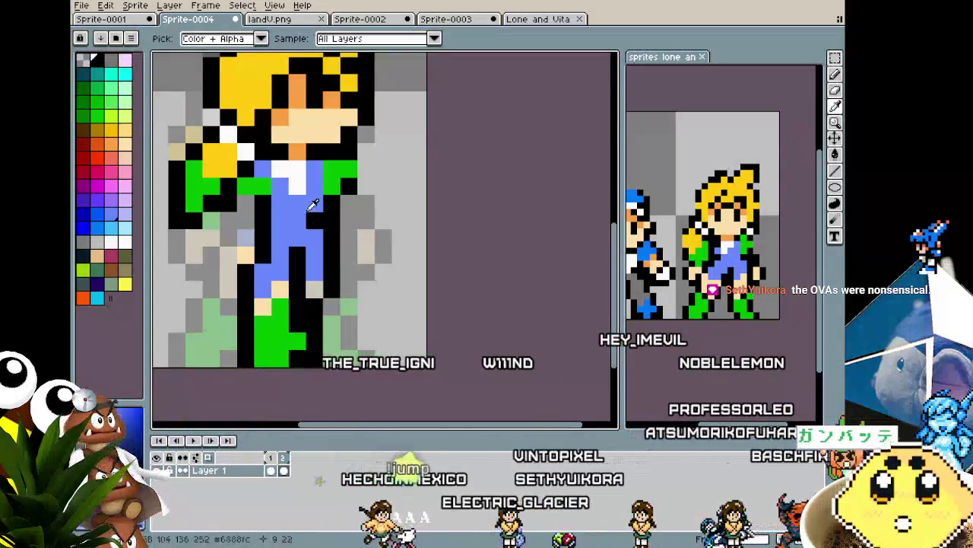
click(315, 219)
scroll(315, 218, down, 3)
scroll(294, 283, up, 3)
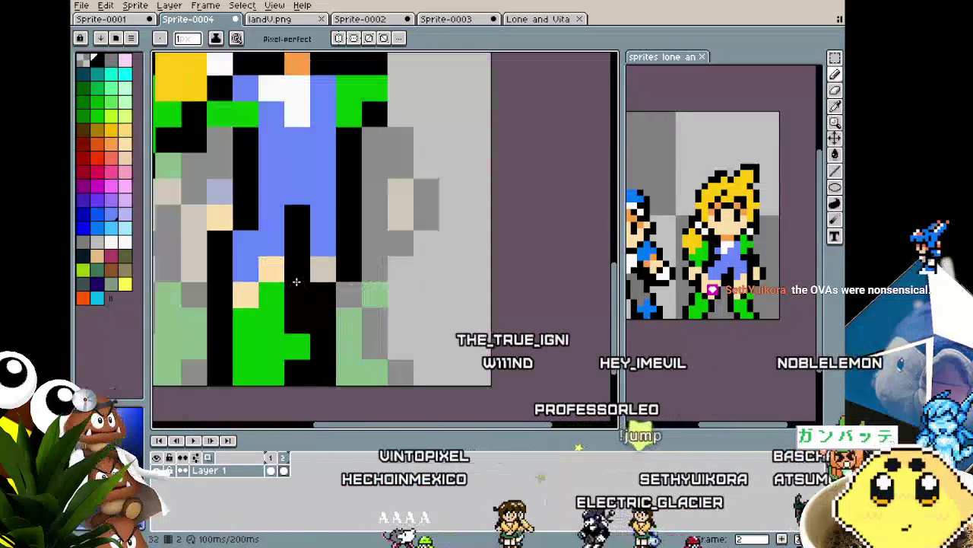
scroll(282, 263, up, 2)
scroll(282, 262, down, 3)
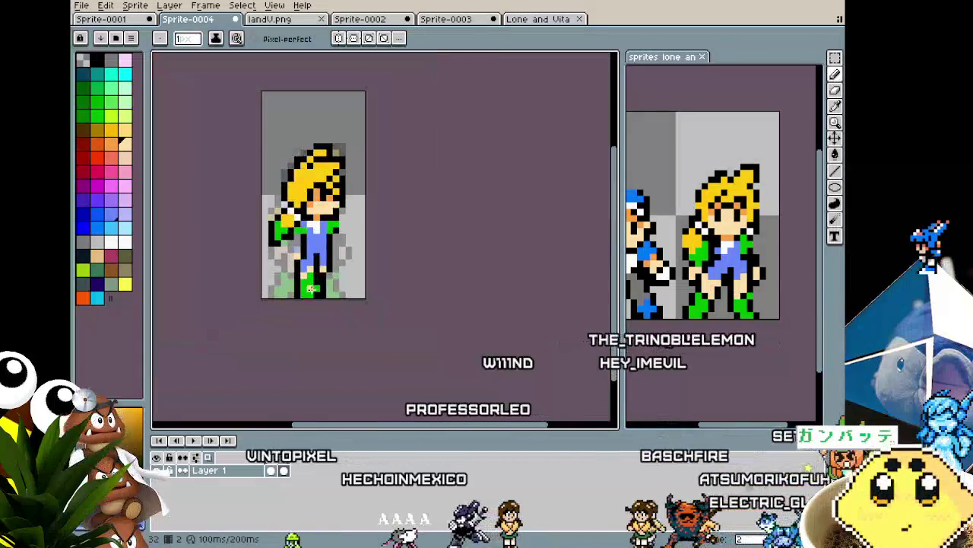
scroll(322, 284, up, 2)
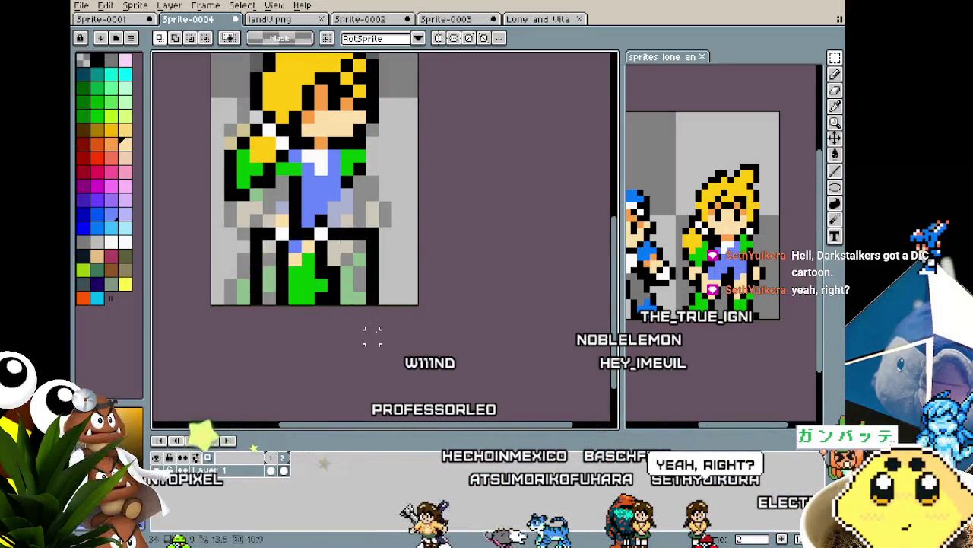
Step: Paste the copied pixels over the character's lower body and commit them in place
key(ctrl+v)
click(302, 203)
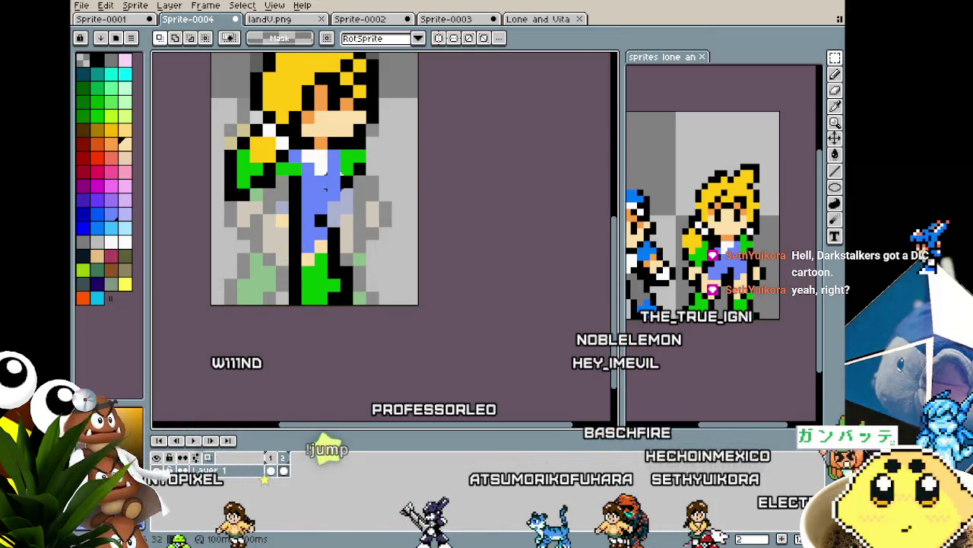
key(b)
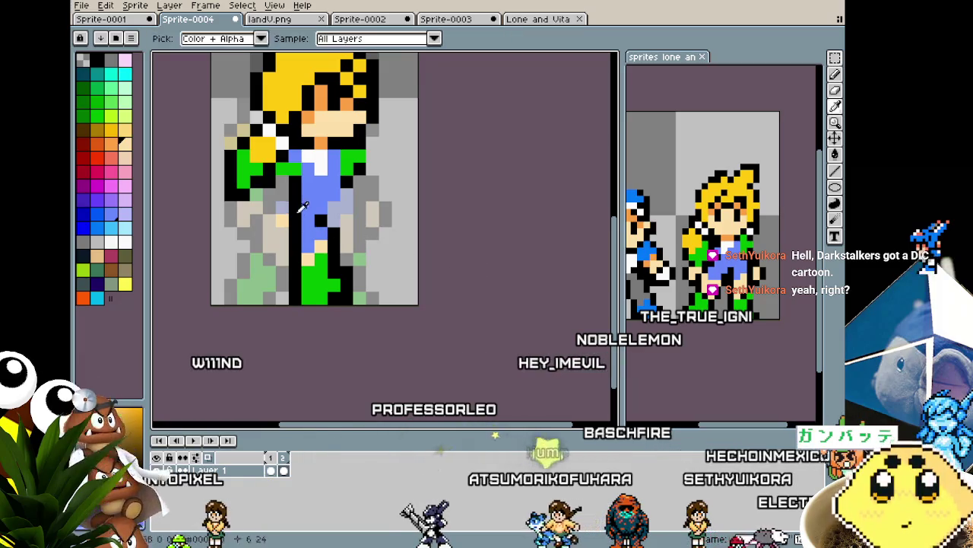
key(b)
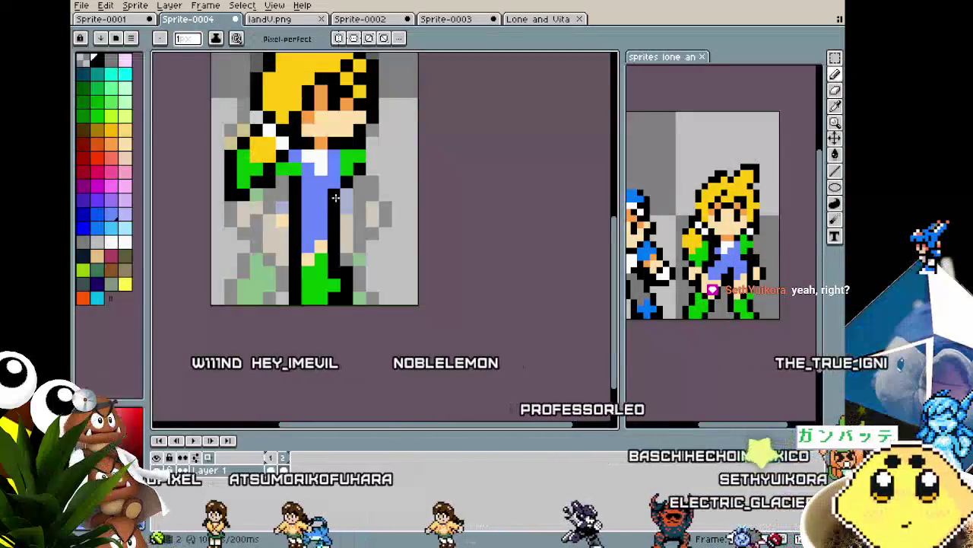
scroll(335, 198, down, 3)
scroll(248, 303, up, 2)
scroll(248, 303, up, 3)
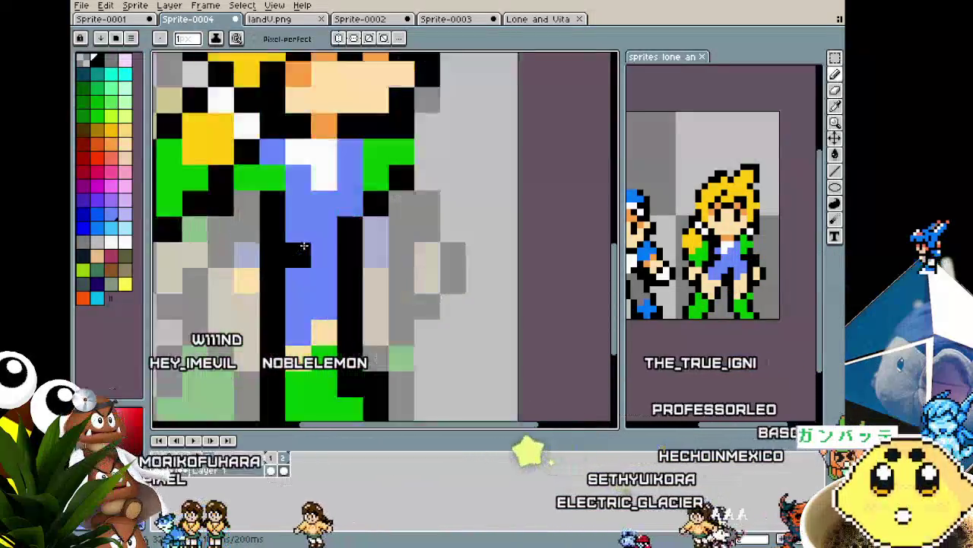
scroll(330, 202, up, 1)
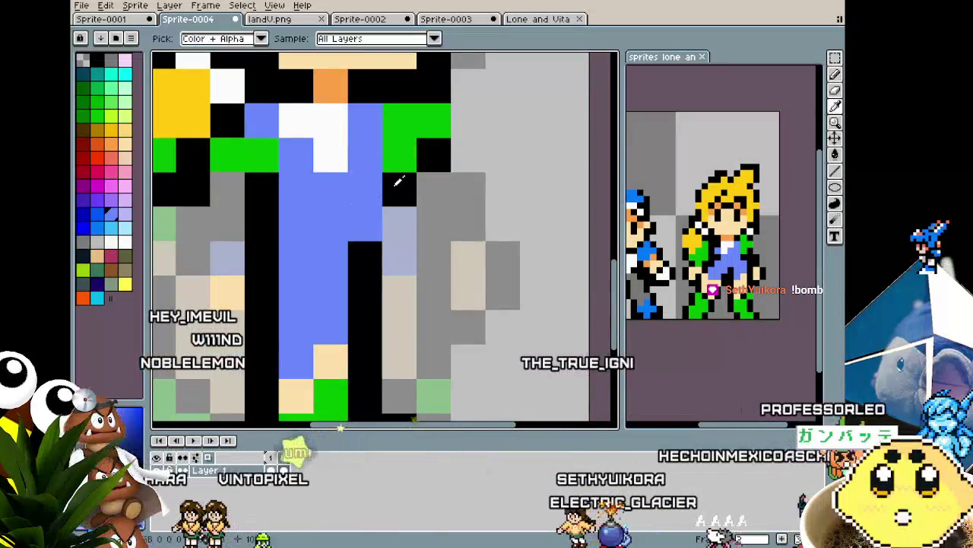
Step: Pencil a blue pixel onto the torso and turn neighbouring blue torso pixels white
click(397, 124)
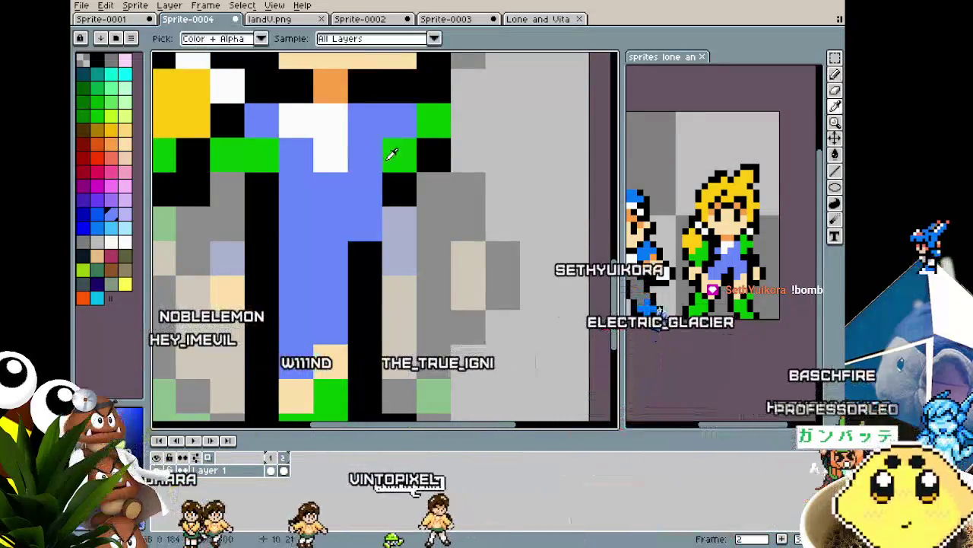
click(365, 120)
scroll(355, 129, down, 1)
click(309, 214)
scroll(309, 214, down, 3)
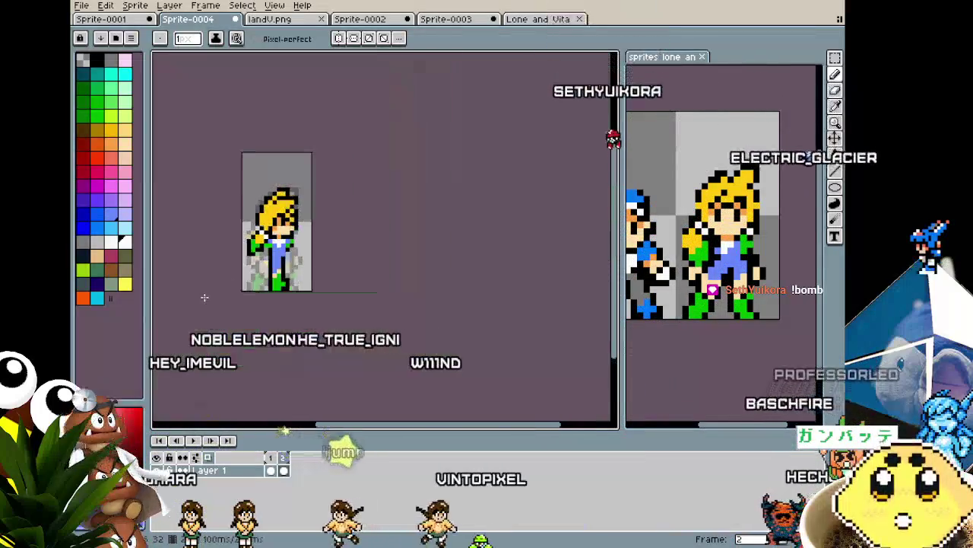
scroll(255, 261, up, 1)
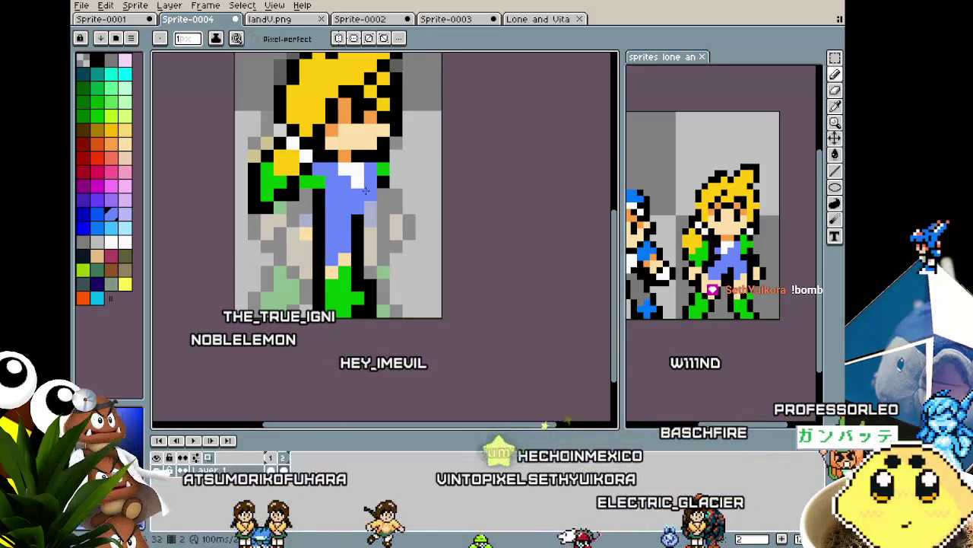
drag(328, 253, 316, 250)
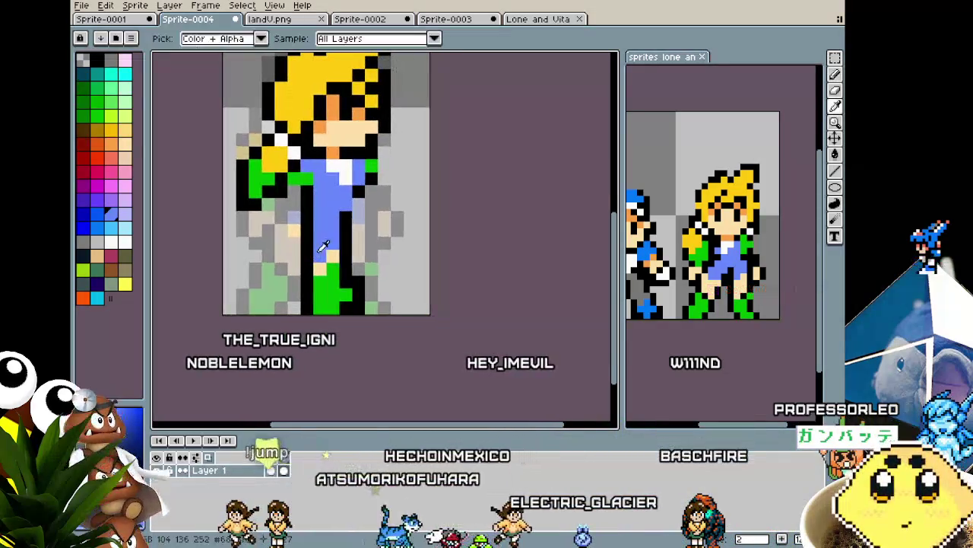
scroll(278, 347, down, 5)
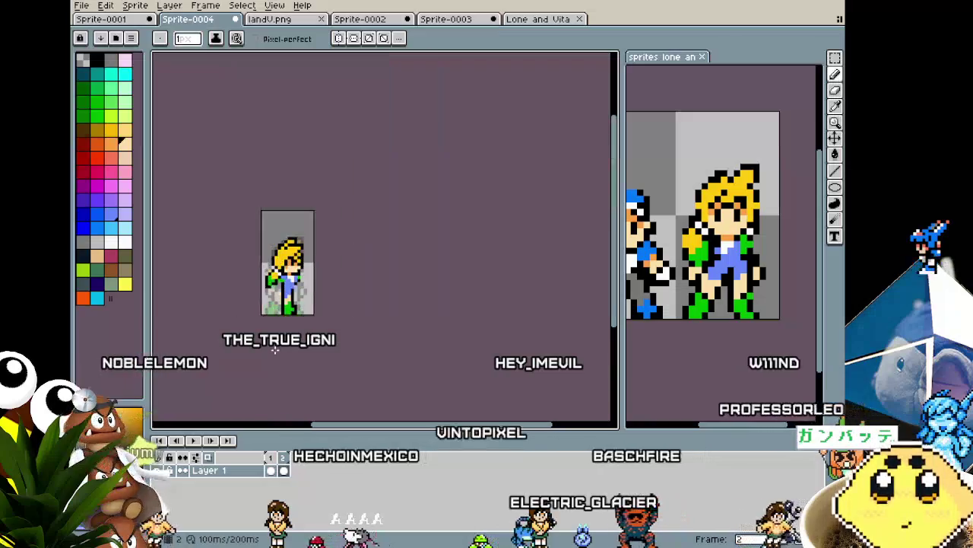
scroll(285, 319, up, 2)
scroll(288, 316, up, 2)
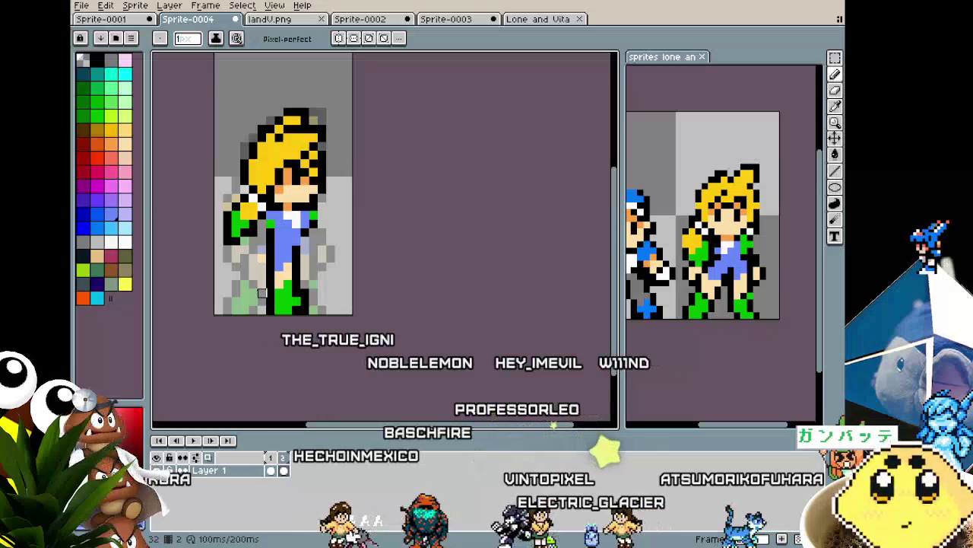
key(m)
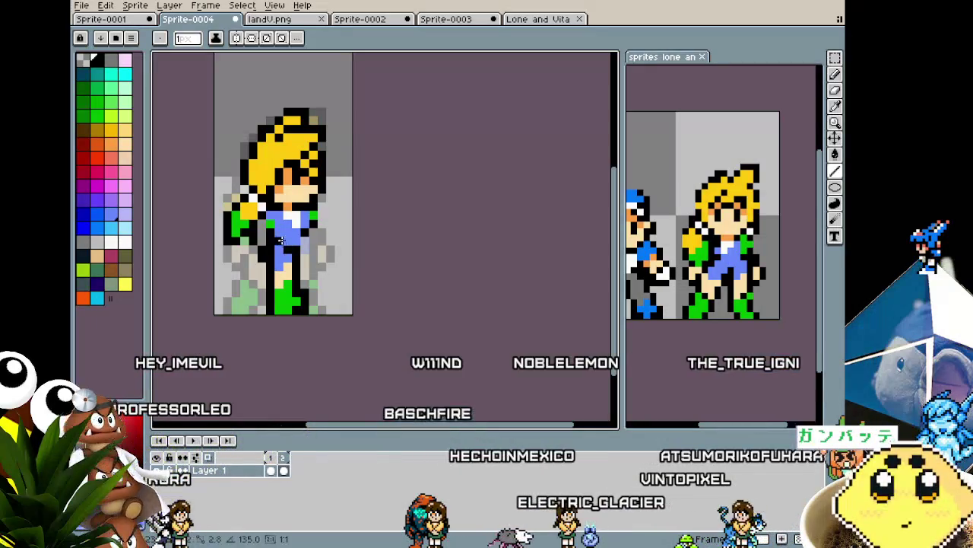
Step: Try peach, light blue, jacket green, orange and black as the drawing colour
alt+click(289, 262)
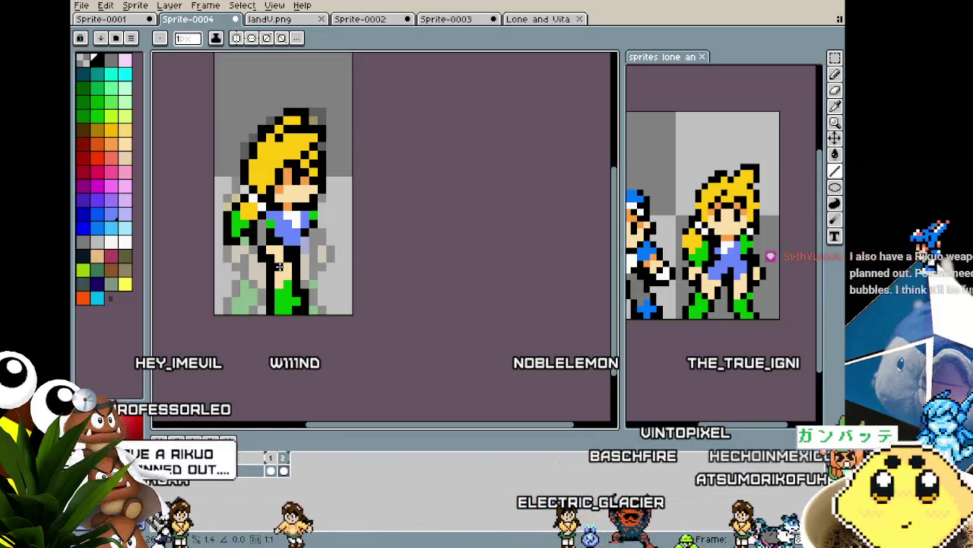
alt+click(279, 275)
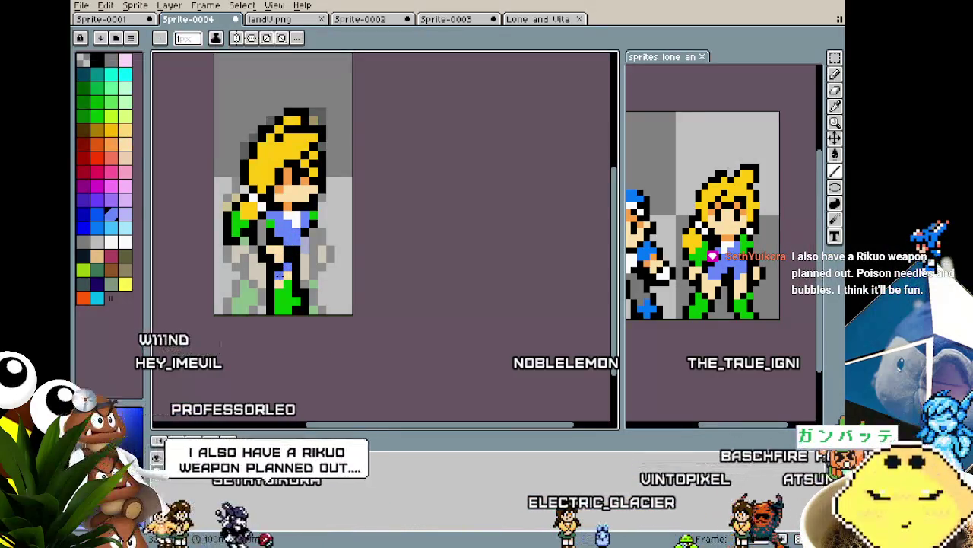
key(alt)
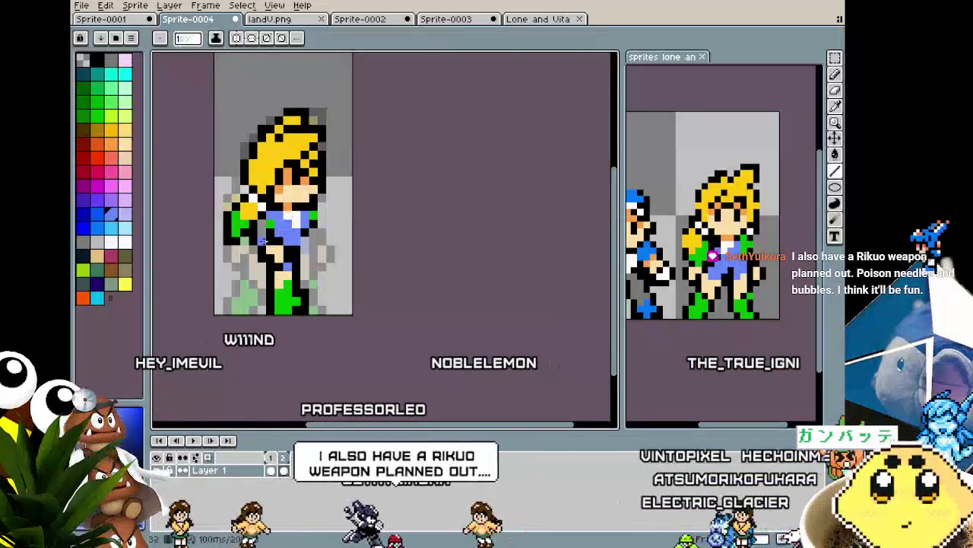
click(278, 218)
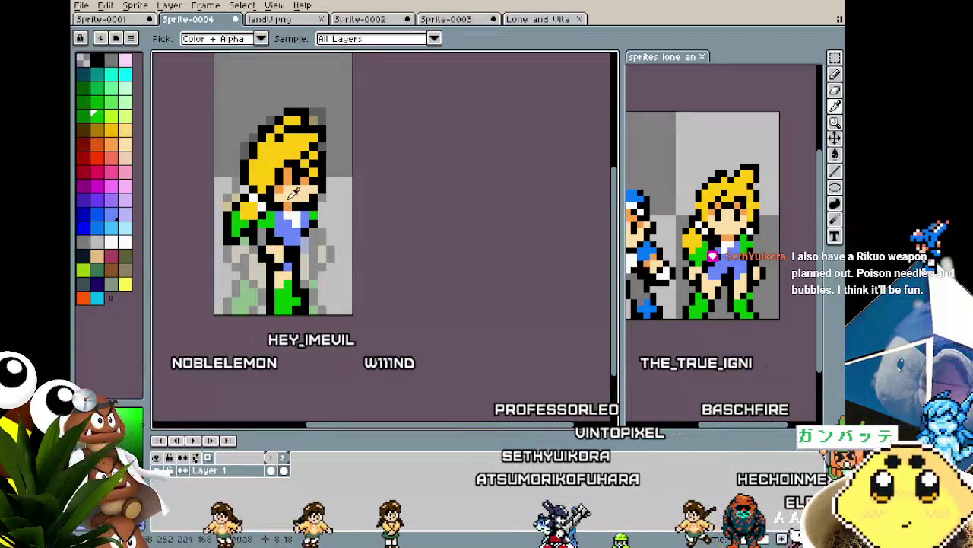
click(291, 192)
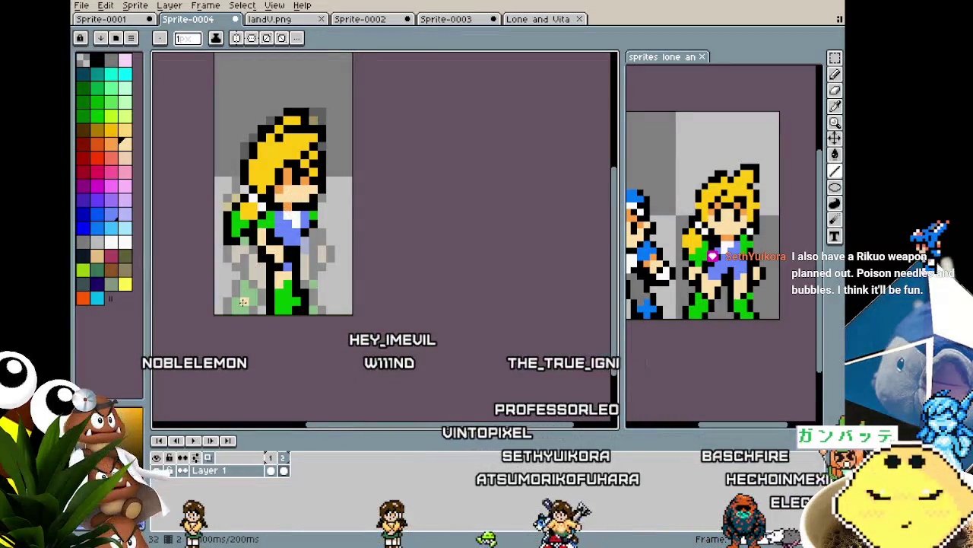
scroll(243, 302, down, 4)
scroll(242, 302, down, 1)
scroll(244, 302, up, 3)
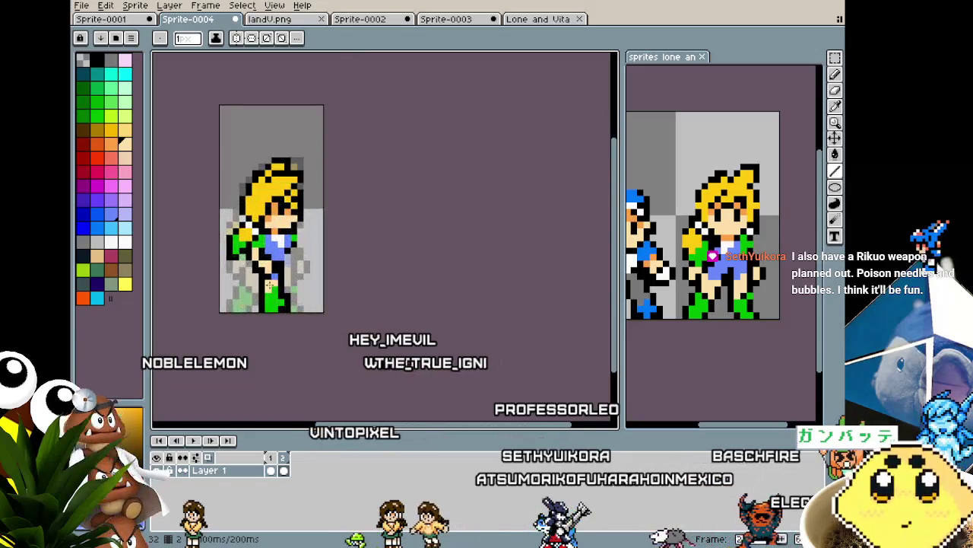
scroll(258, 293, up, 1)
alt+click(312, 190)
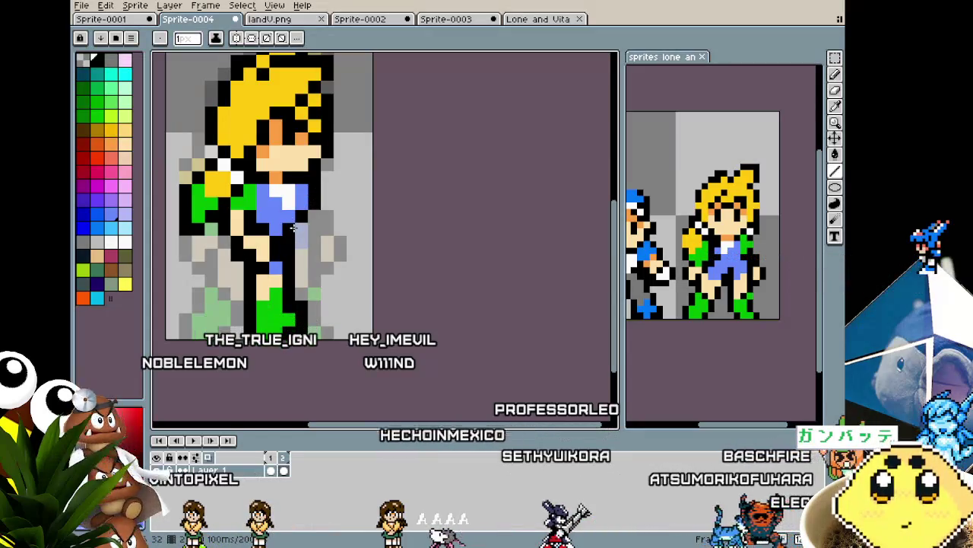
scroll(292, 228, down, 1)
scroll(293, 228, up, 1)
drag(296, 228, 312, 232)
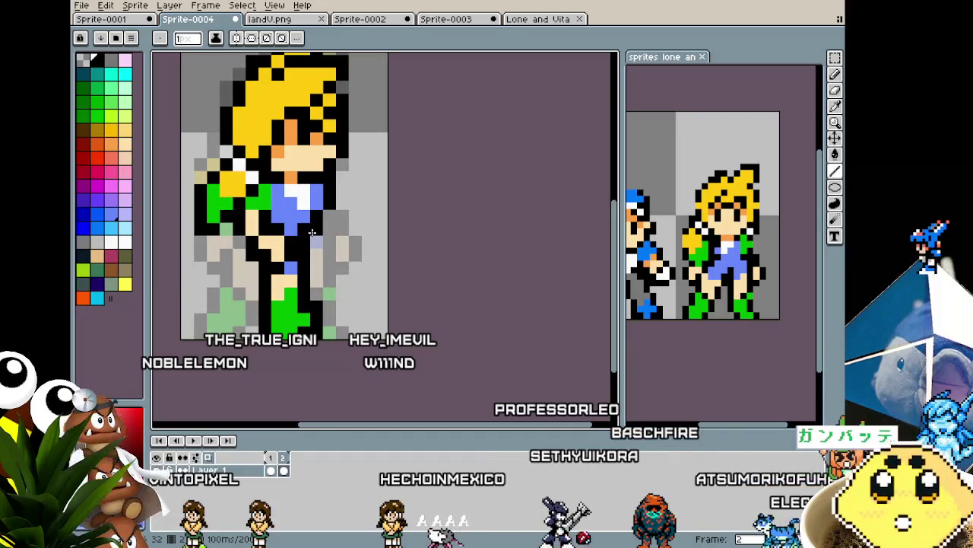
scroll(312, 232, up, 1)
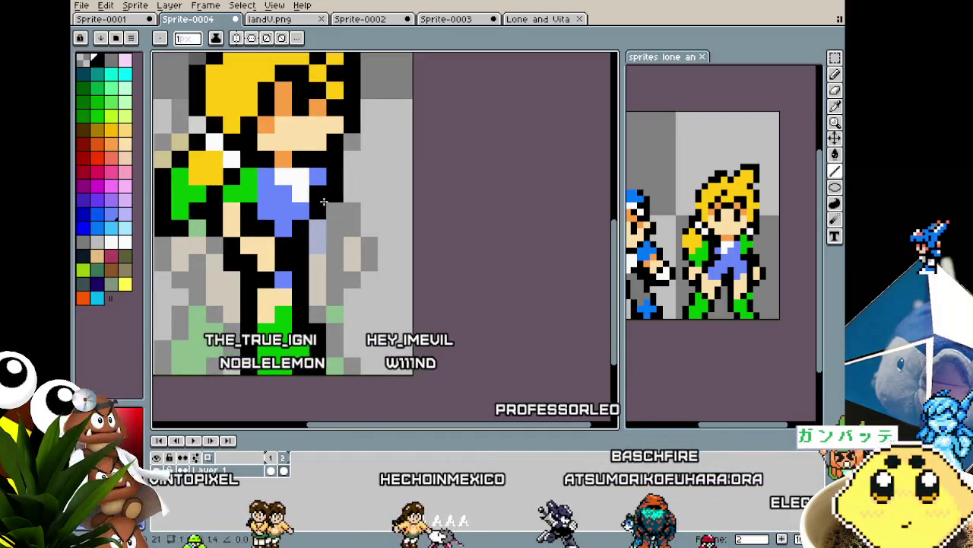
Step: Place a light-green pixel next to the blue overalls, then sample the jacket green to draw with
click(336, 181)
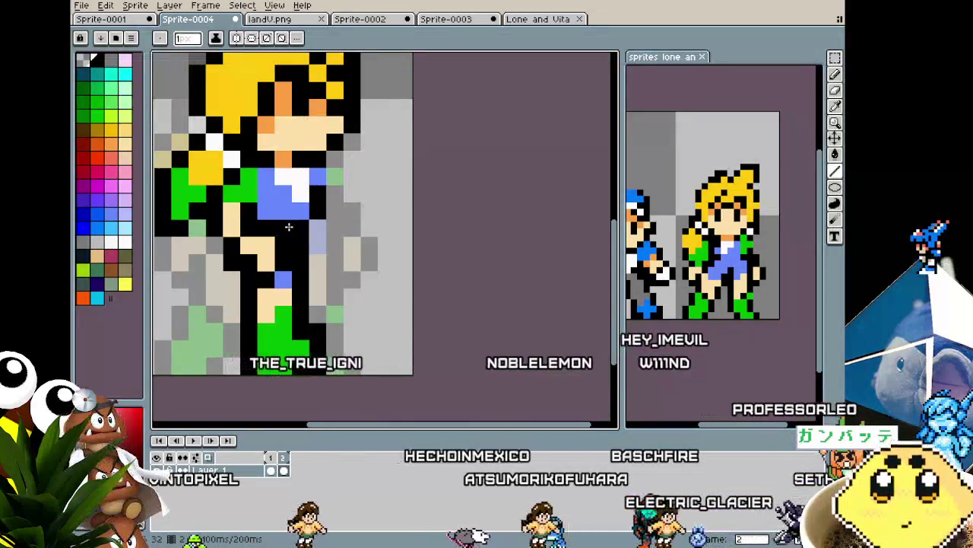
key(i)
click(239, 203)
key(b)
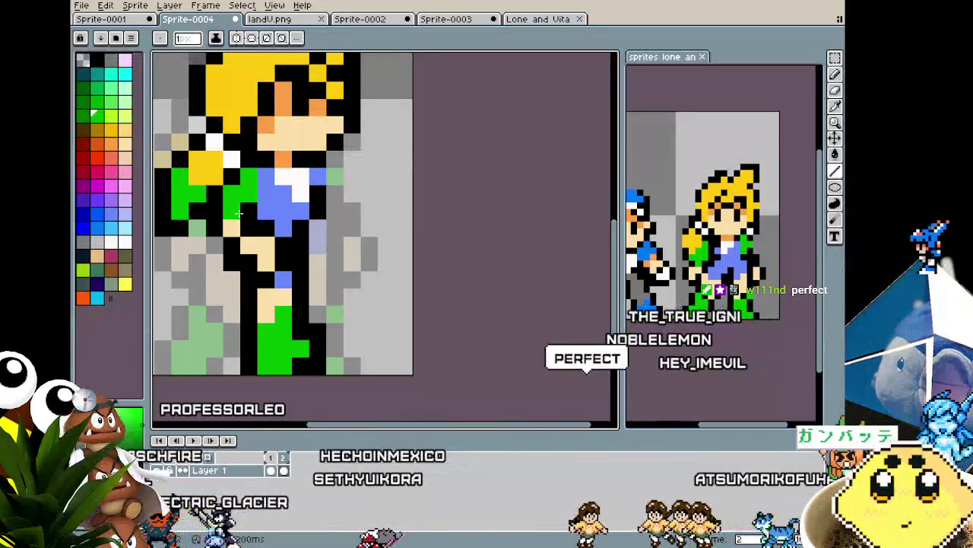
click(299, 206)
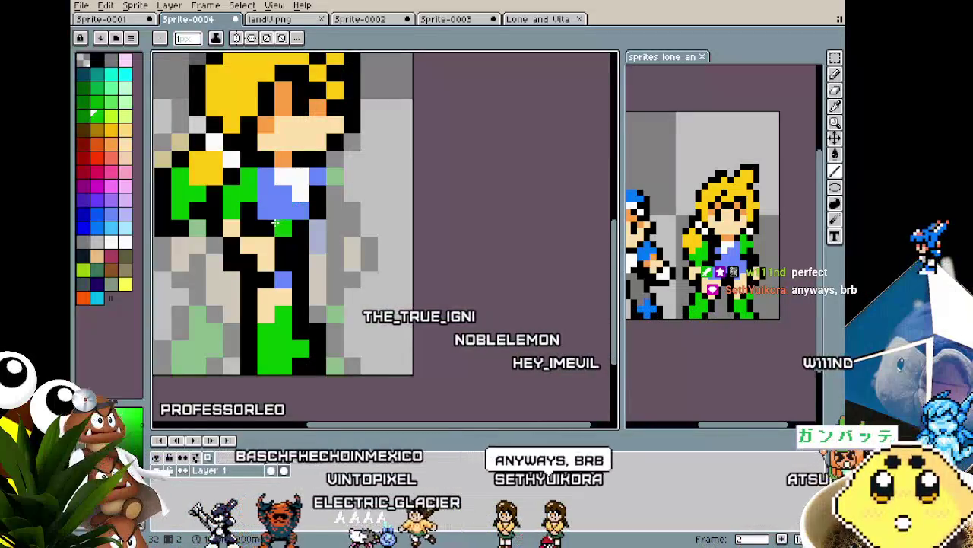
key(ctrl+z)
alt+click(270, 198)
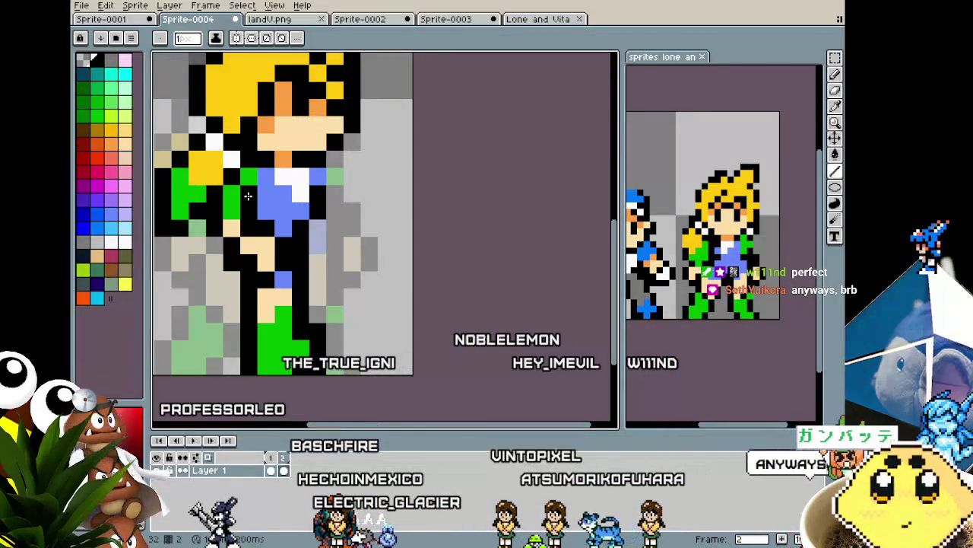
scroll(213, 310, down, 1)
scroll(251, 228, up, 1)
scroll(250, 268, down, 1)
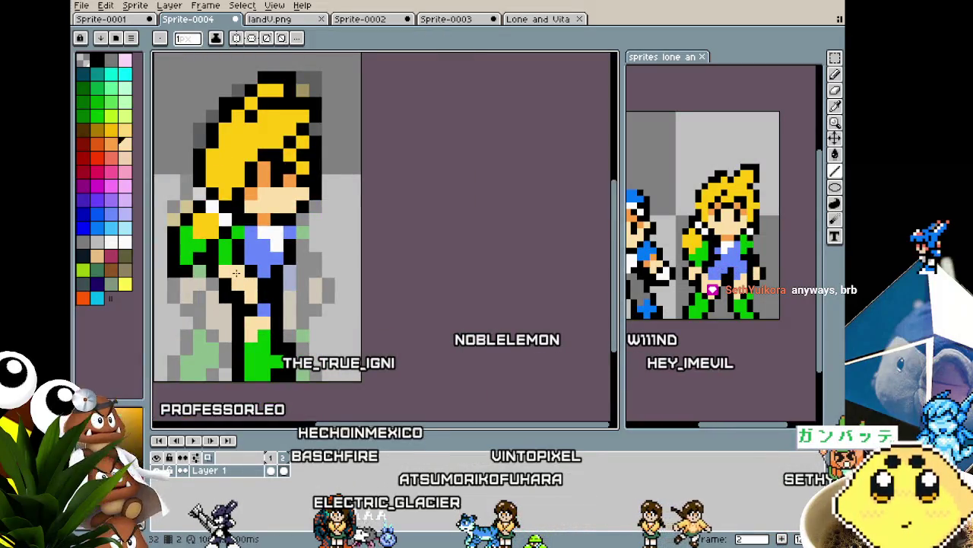
scroll(171, 332, down, 2)
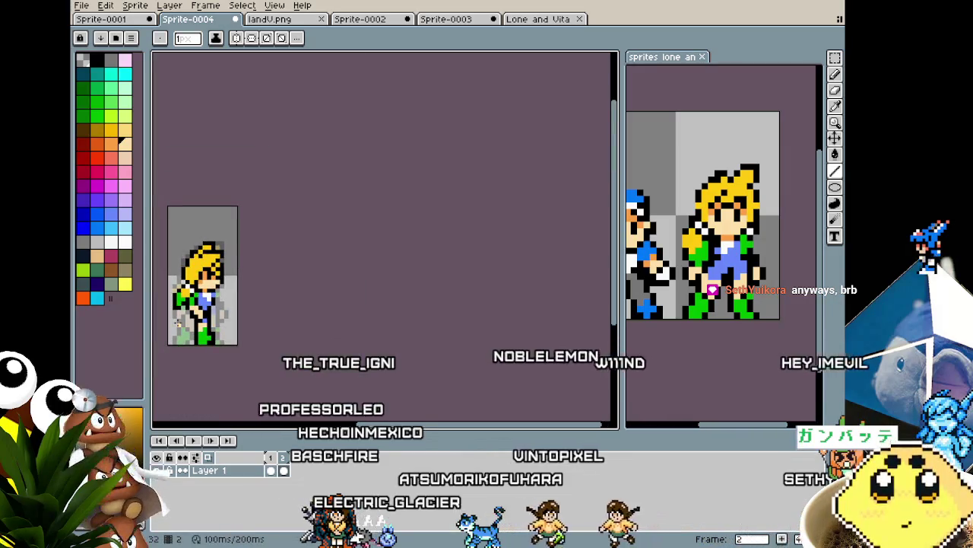
scroll(174, 328, up, 1)
scroll(177, 323, up, 1)
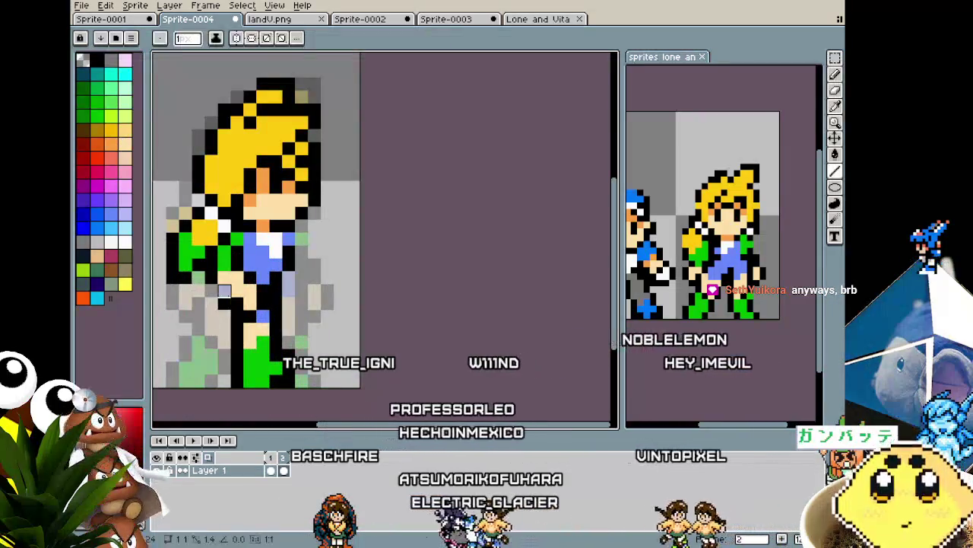
scroll(211, 329, down, 2)
scroll(211, 330, down, 1)
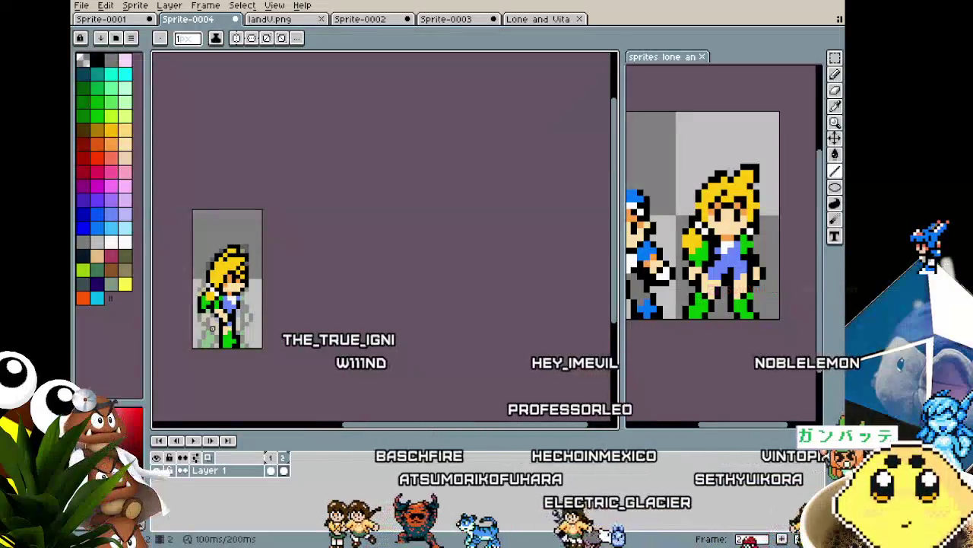
scroll(274, 273, up, 2)
key(i)
key(b)
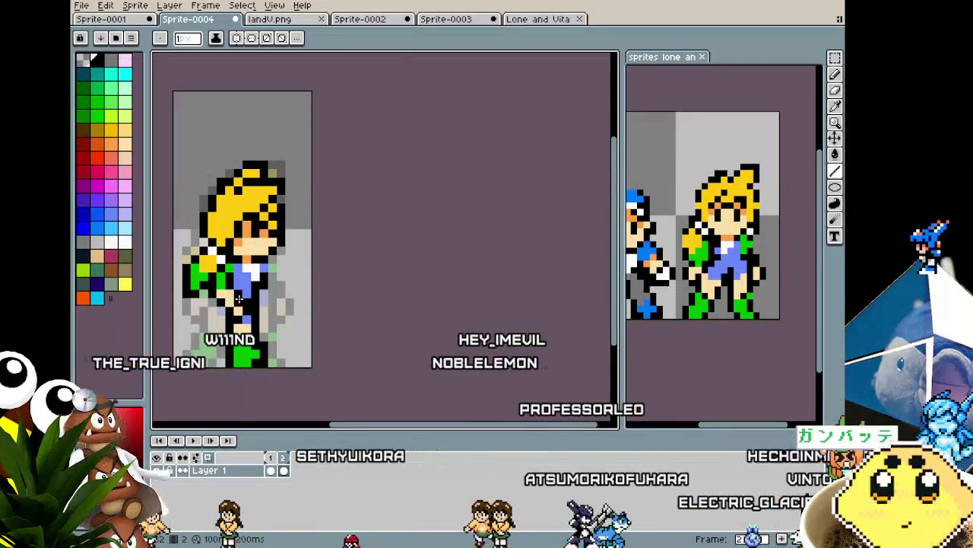
scroll(238, 299, up, 3)
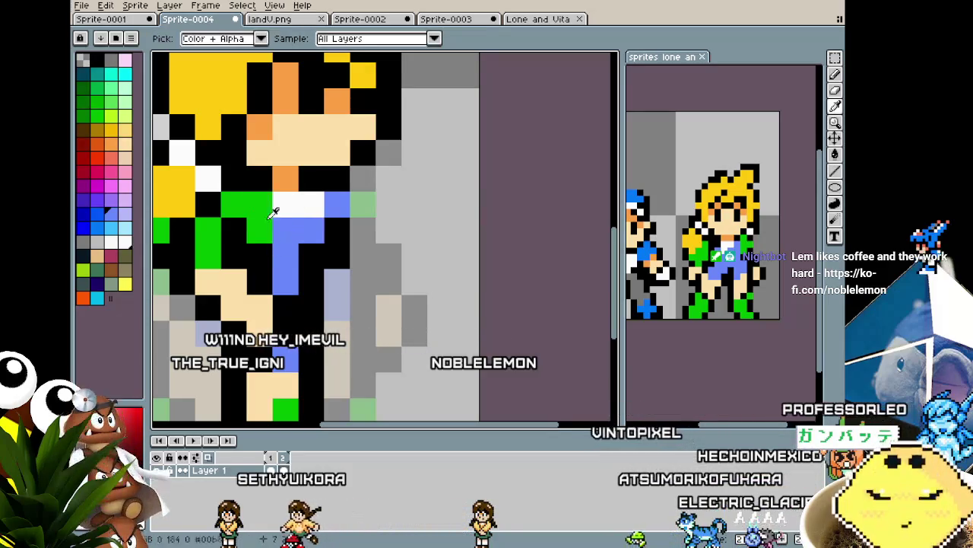
scroll(239, 270, down, 4)
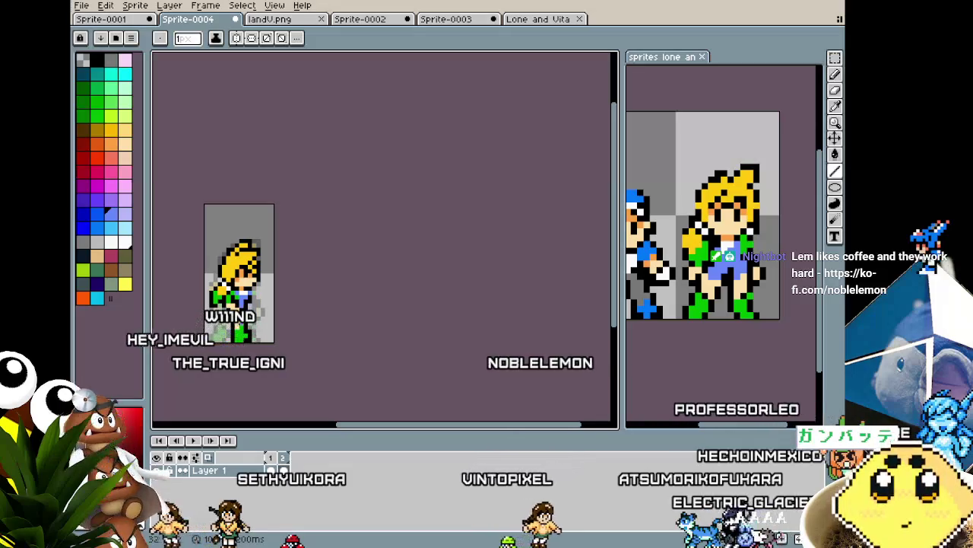
scroll(243, 312, up, 1)
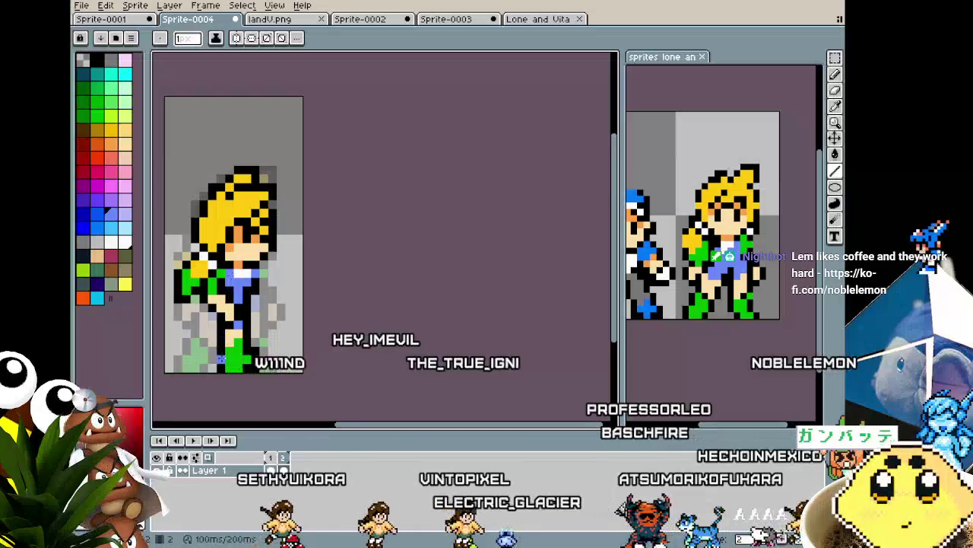
scroll(220, 359, down, 1)
scroll(220, 359, down, 2)
scroll(219, 361, up, 2)
scroll(218, 363, up, 1)
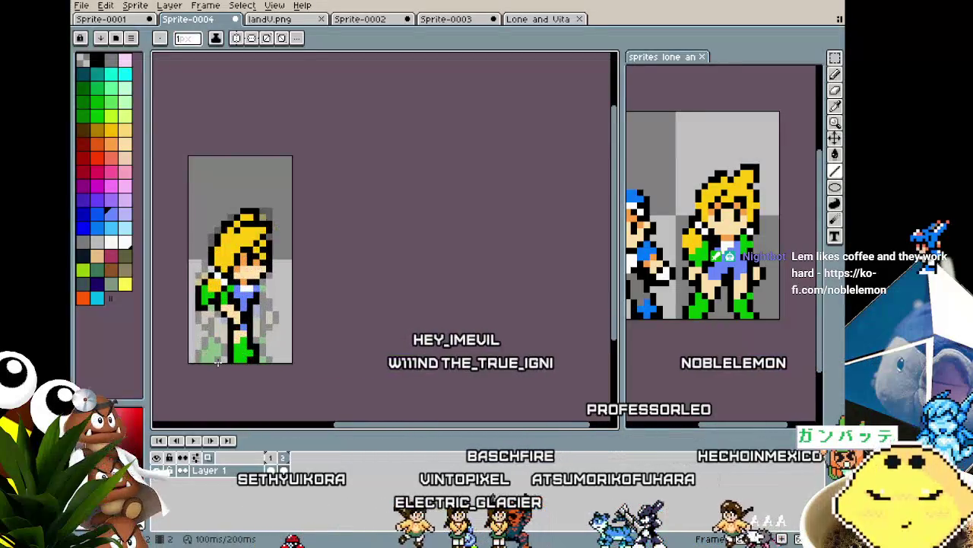
scroll(233, 325, up, 2)
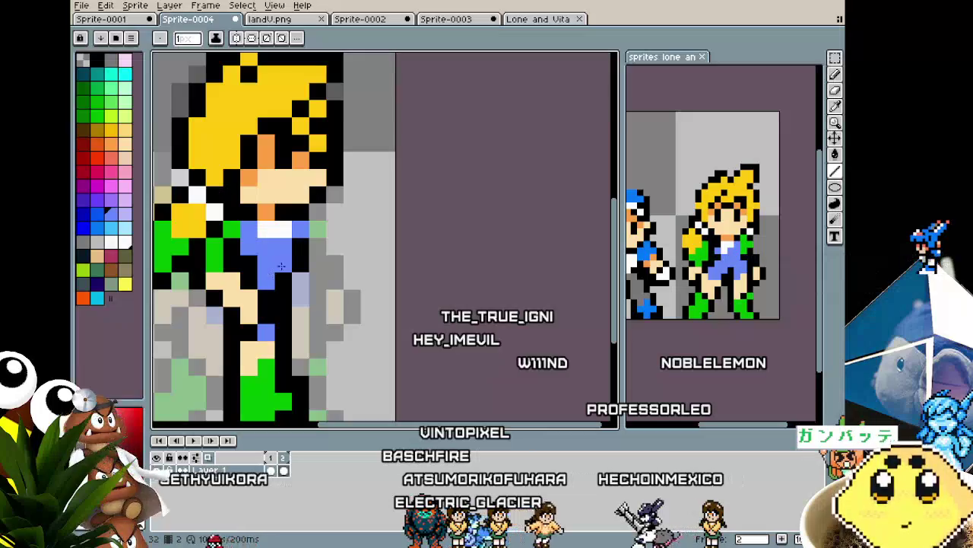
scroll(280, 265, down, 1)
scroll(244, 354, down, 2)
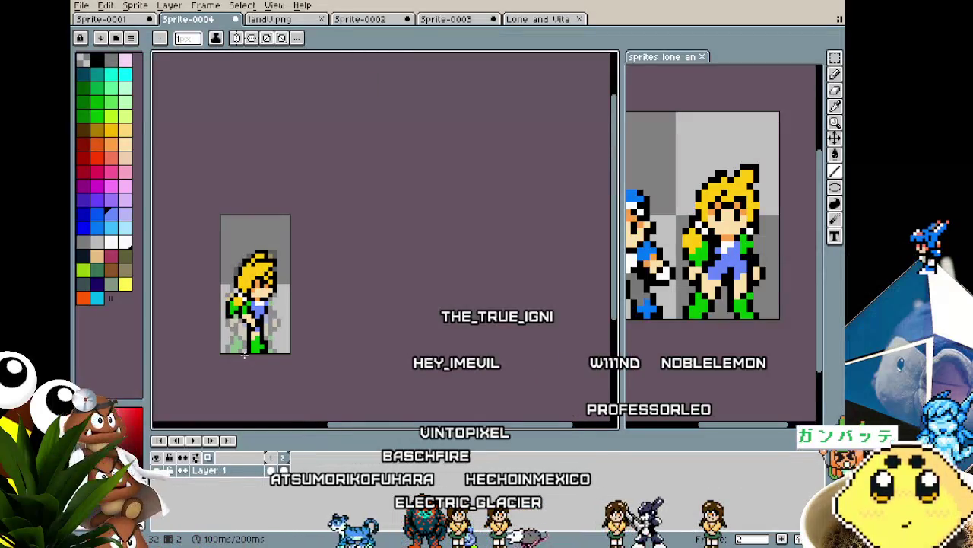
scroll(245, 355, up, 1)
scroll(259, 346, up, 2)
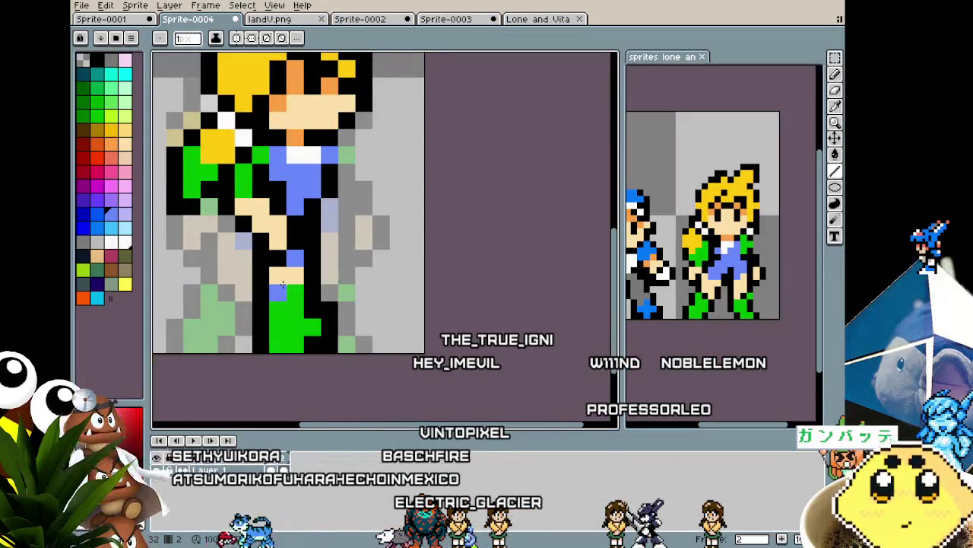
key(m)
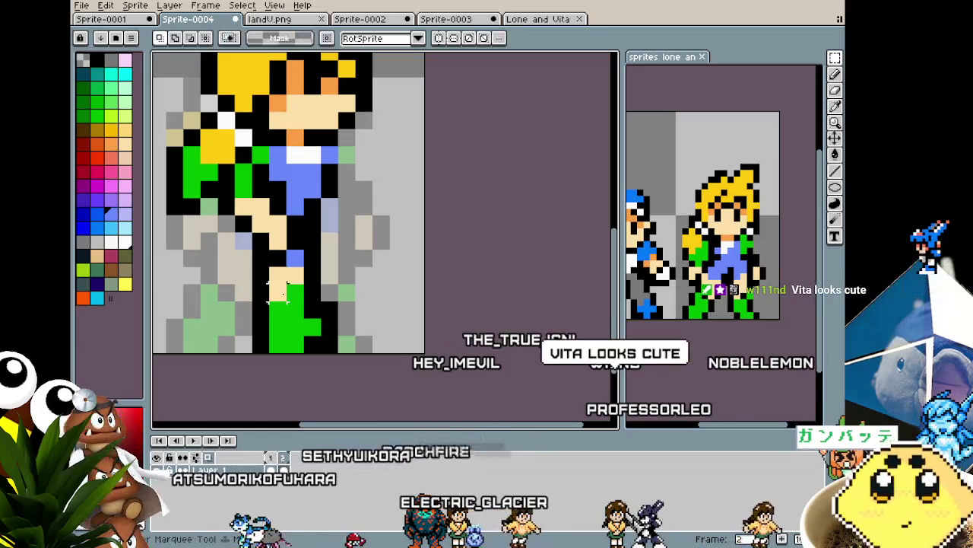
mouse_move(249, 264)
mouse_down()
mouse_move(340, 355)
mouse_move(312, 266)
mouse_up()
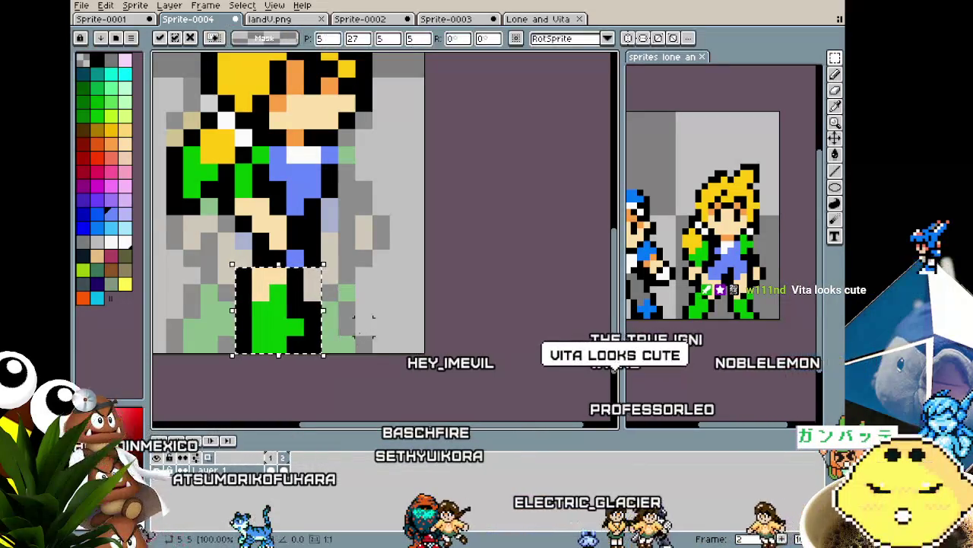
key(ctrl+d)
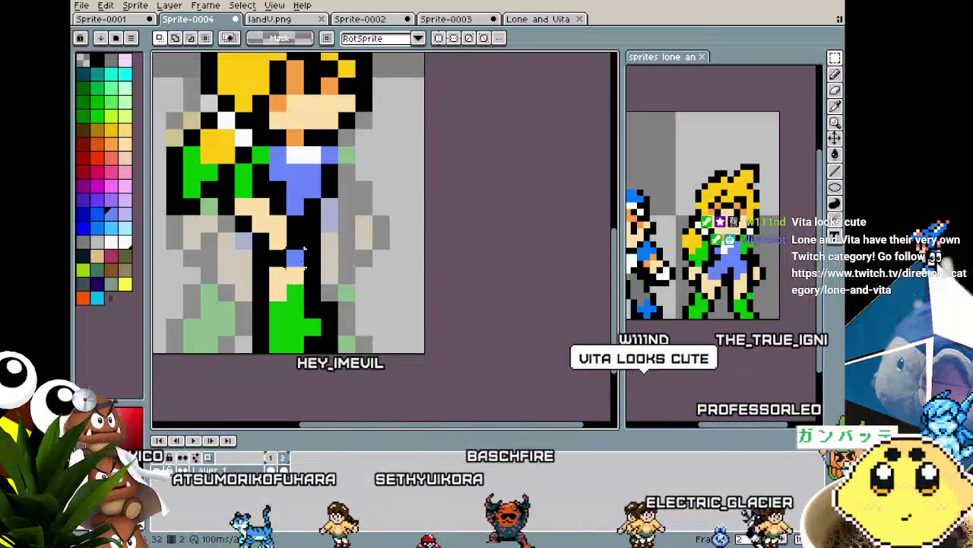
drag(217, 266, 355, 352)
key(ctrl+d)
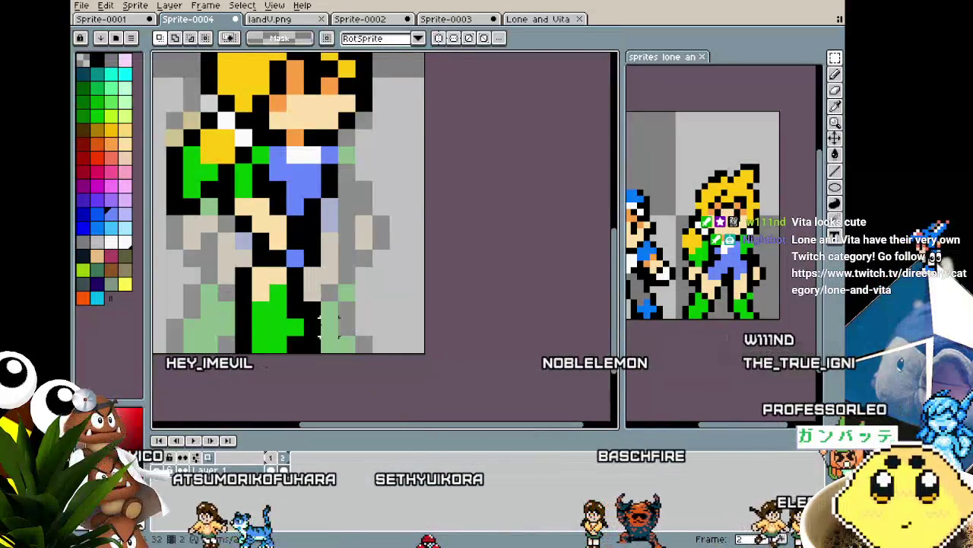
key(i)
key(b)
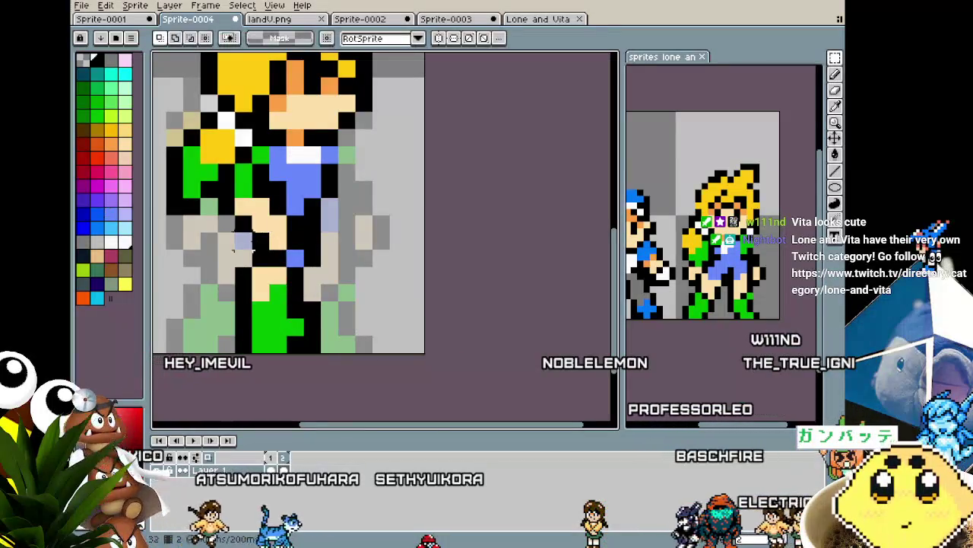
scroll(229, 304, down, 2)
scroll(214, 333, down, 2)
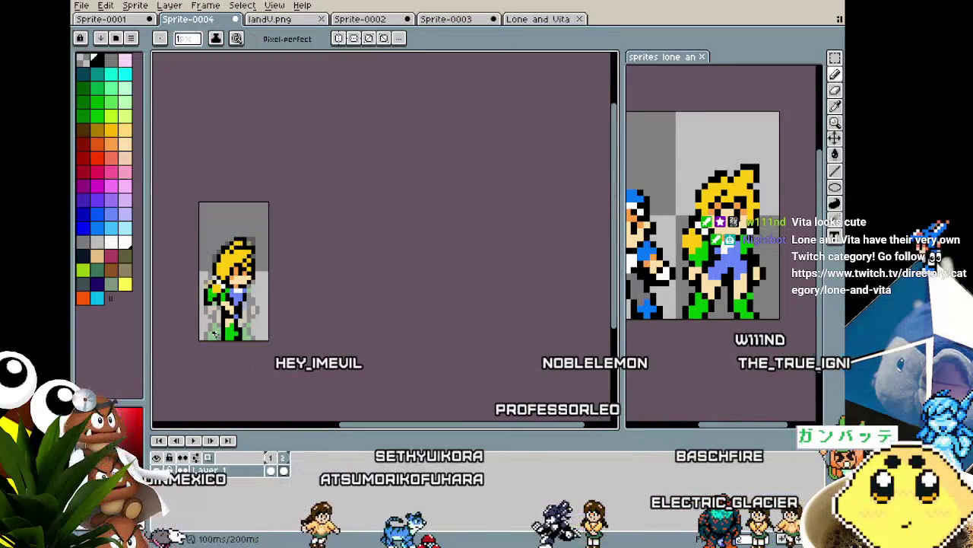
scroll(236, 332, up, 3)
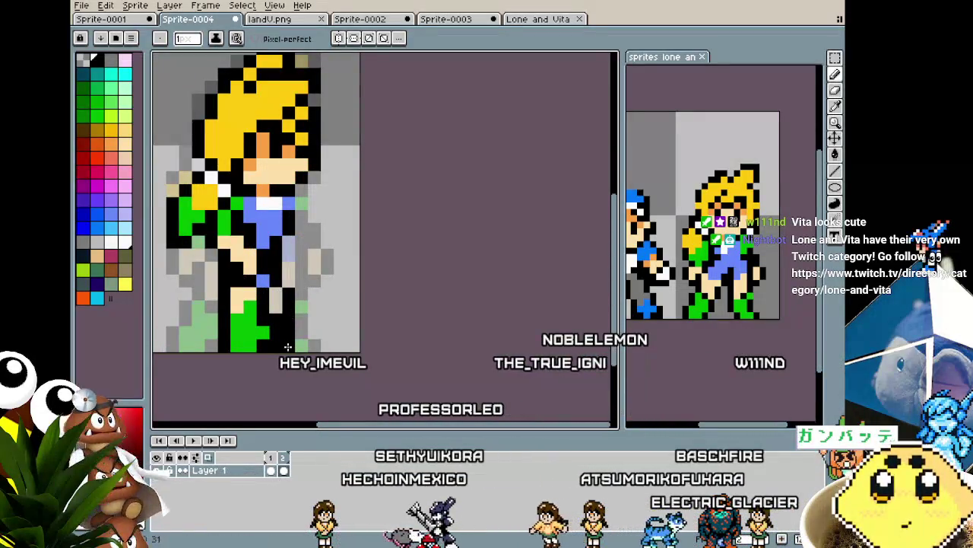
alt+click(261, 322)
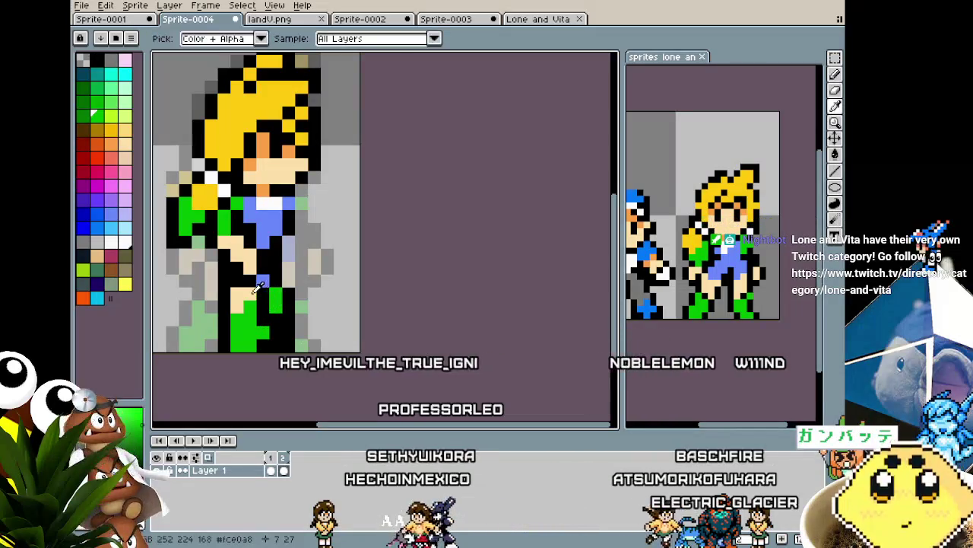
scroll(276, 295, down, 2)
scroll(240, 375, down, 1)
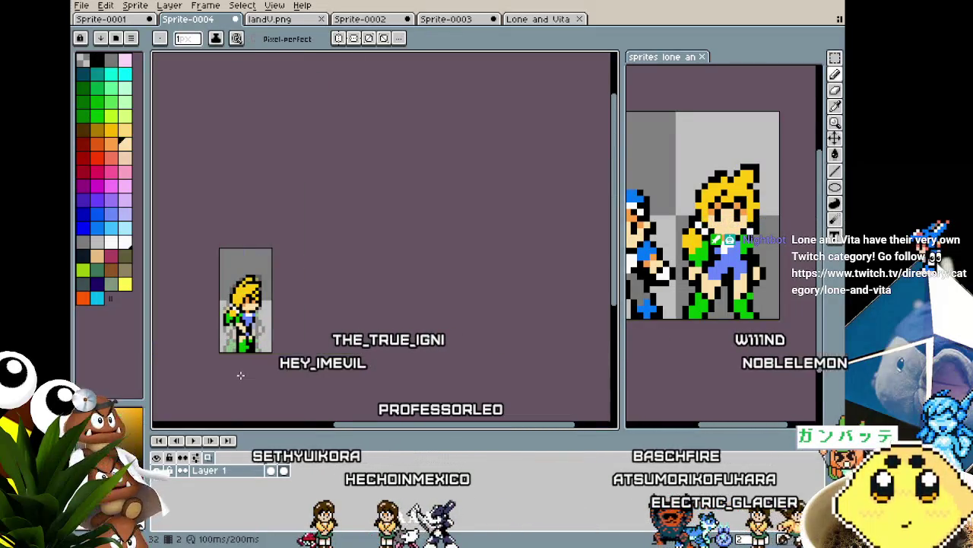
scroll(242, 365, up, 1)
scroll(238, 349, up, 1)
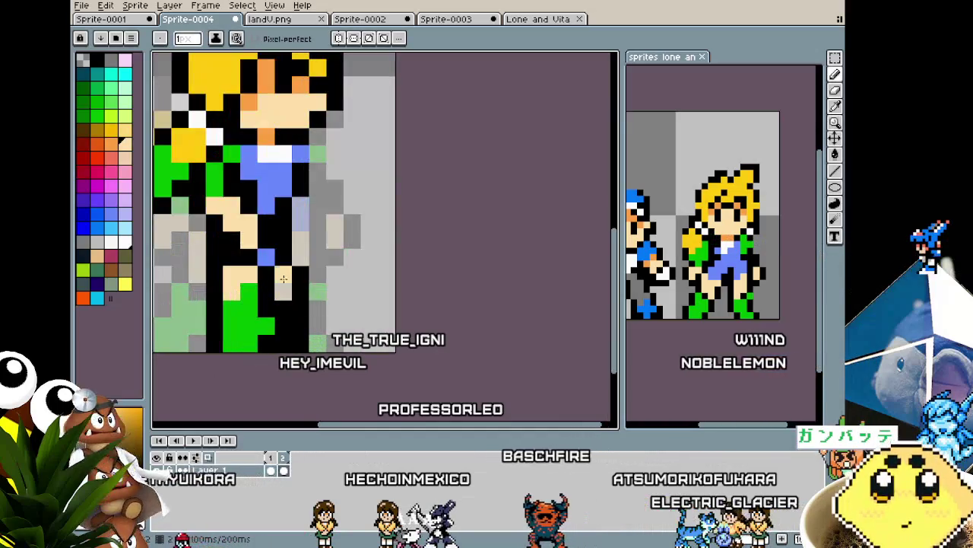
scroll(236, 334, up, 1)
alt+click(235, 334)
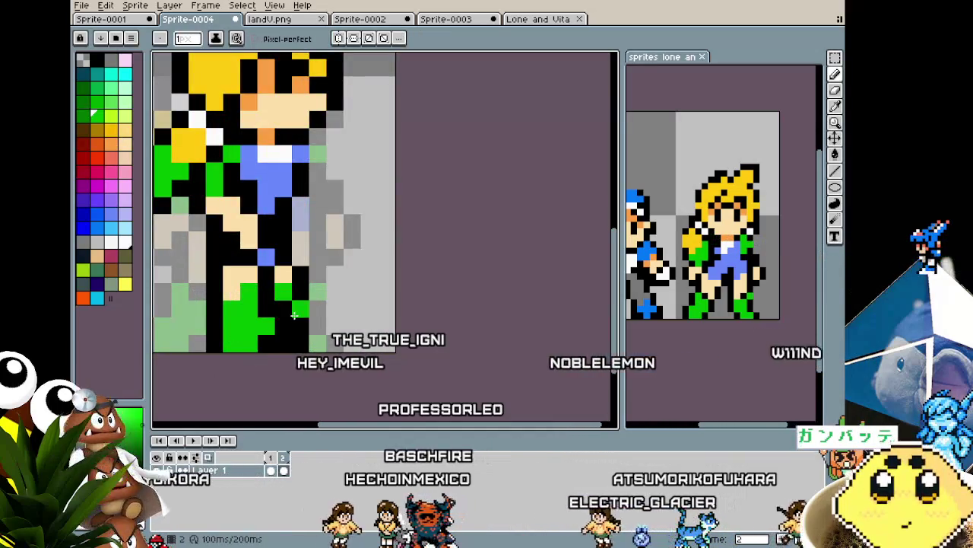
click(294, 328)
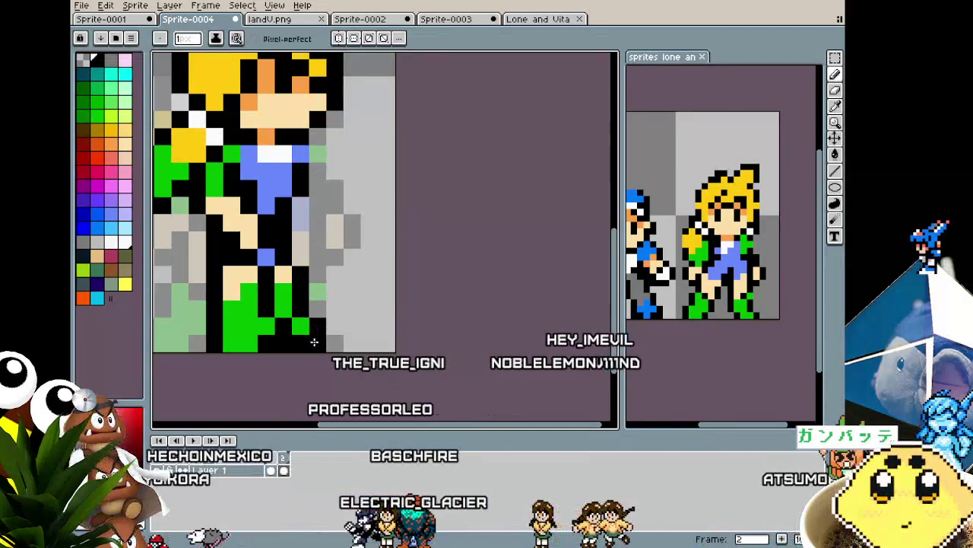
alt+click(301, 342)
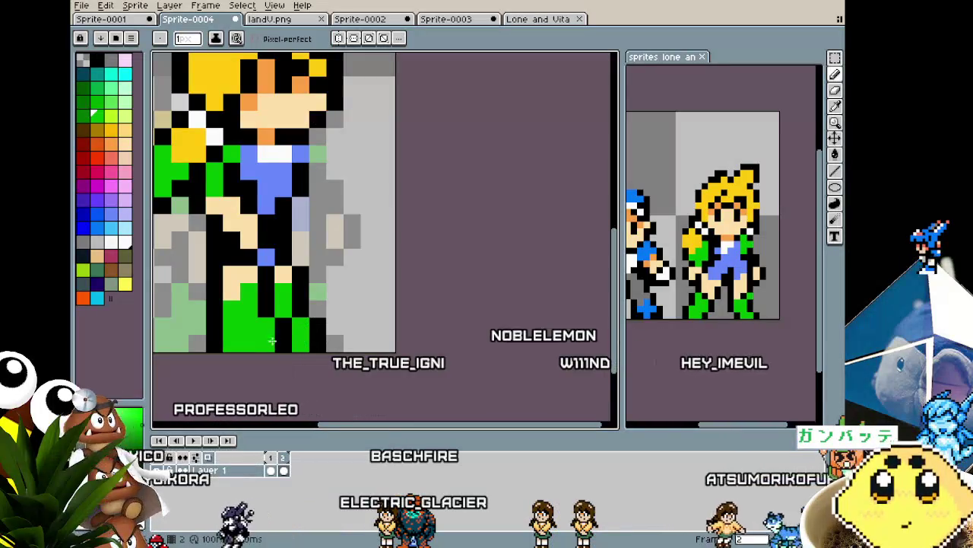
scroll(268, 341, down, 2)
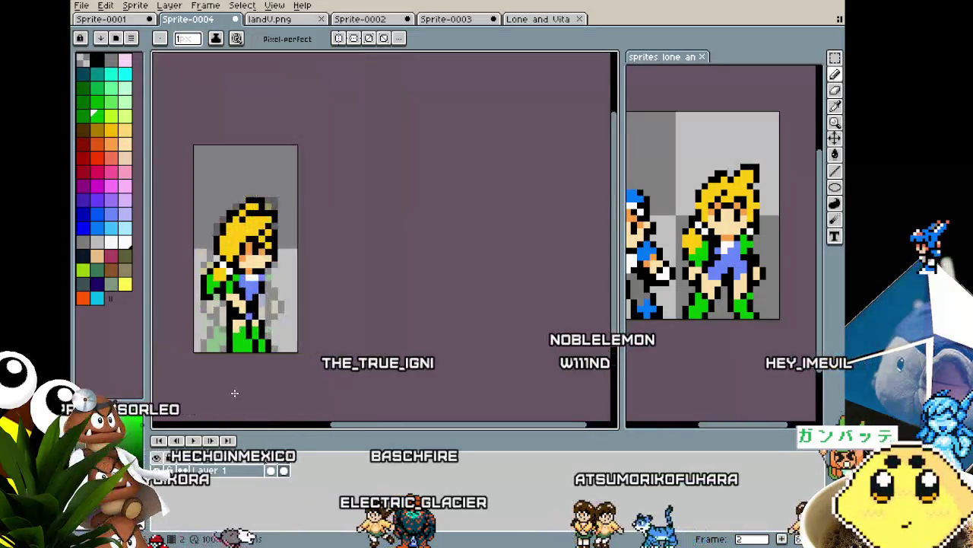
scroll(251, 365, down, 1)
scroll(234, 393, up, 1)
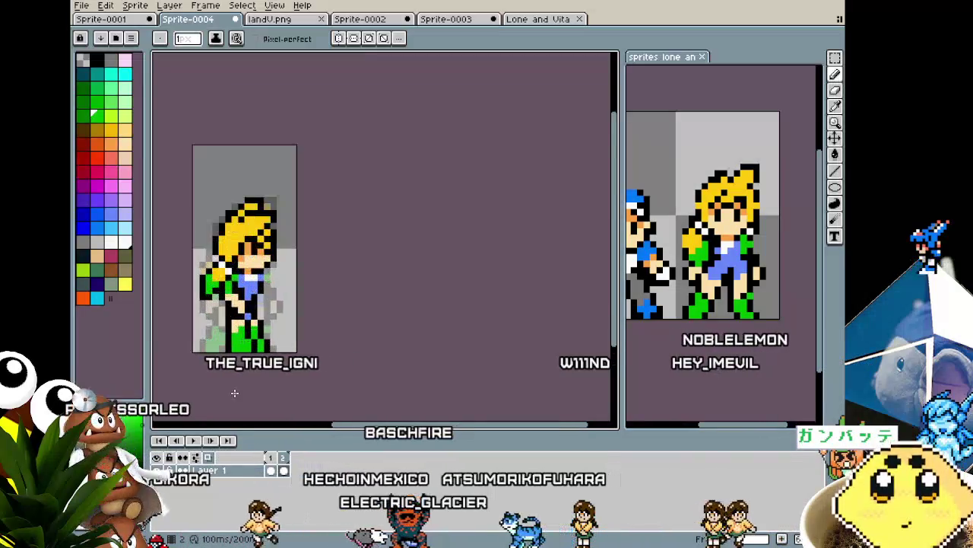
scroll(235, 392, up, 1)
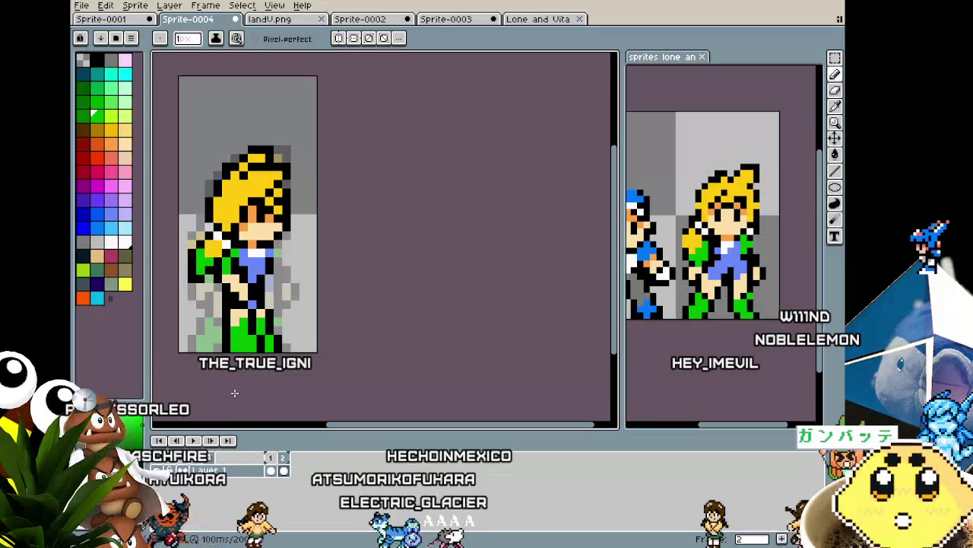
Step: Compare the side-view walking frame against the front-facing first frame
key(Left)
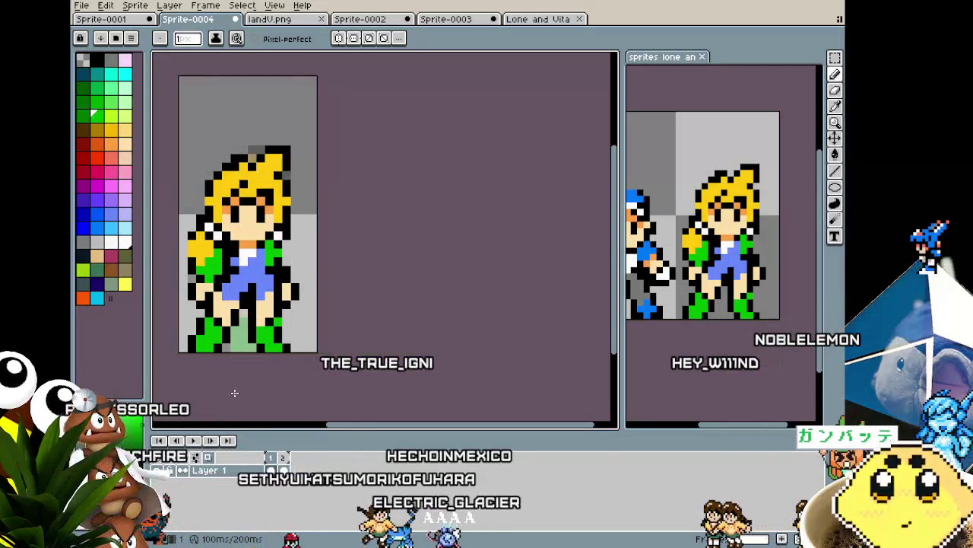
key(Right)
key(Left)
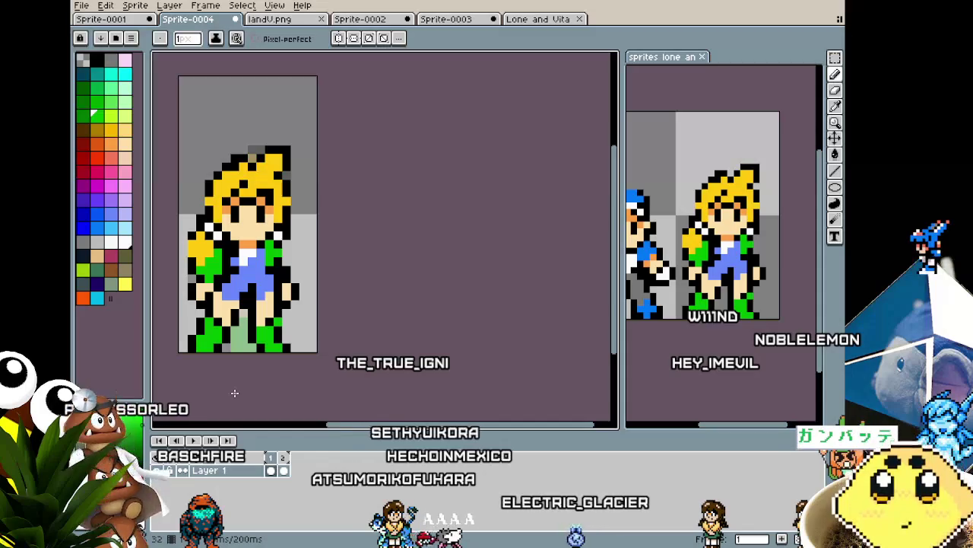
key(Right)
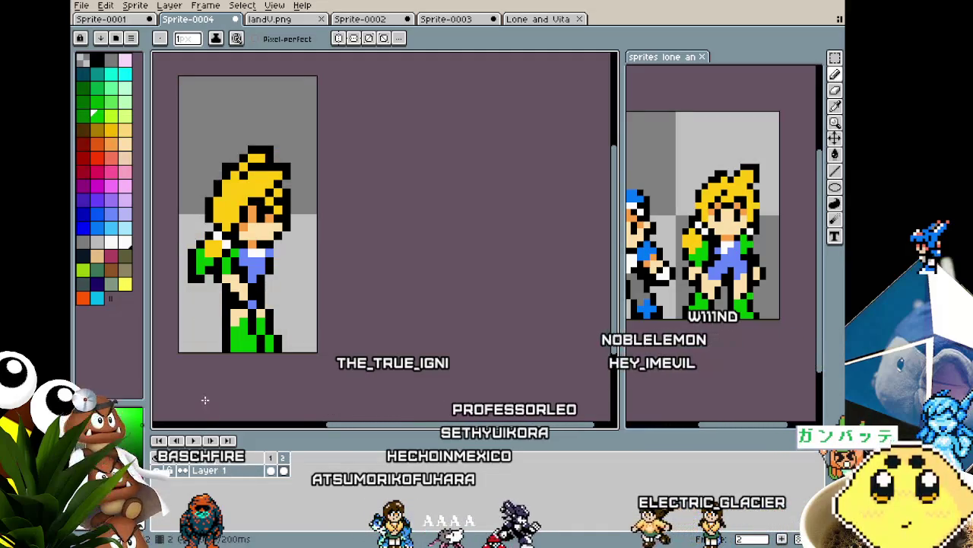
scroll(236, 294, up, 1)
Step: Select the arm pixels beside the jacket and move them closer to the body
key(m)
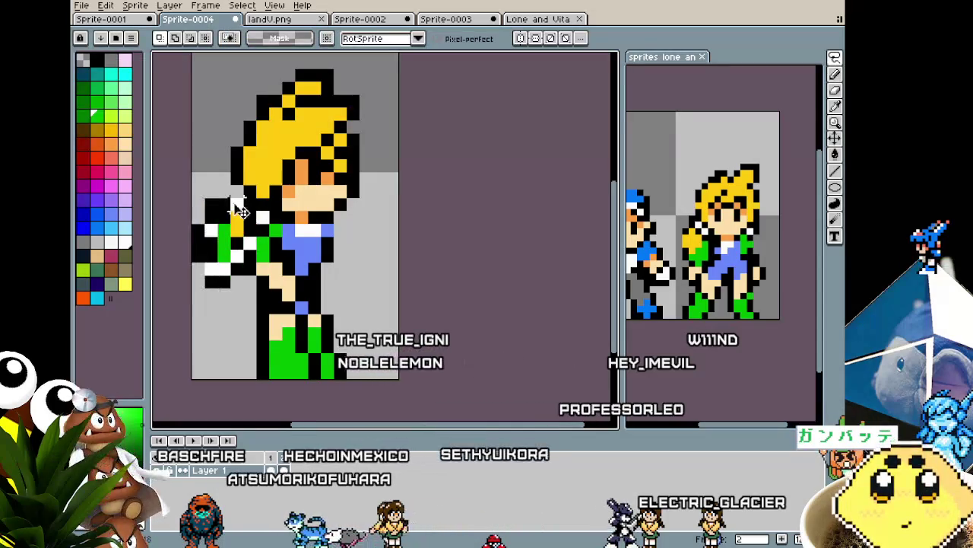
drag(204, 199, 274, 296)
drag(244, 258, 292, 274)
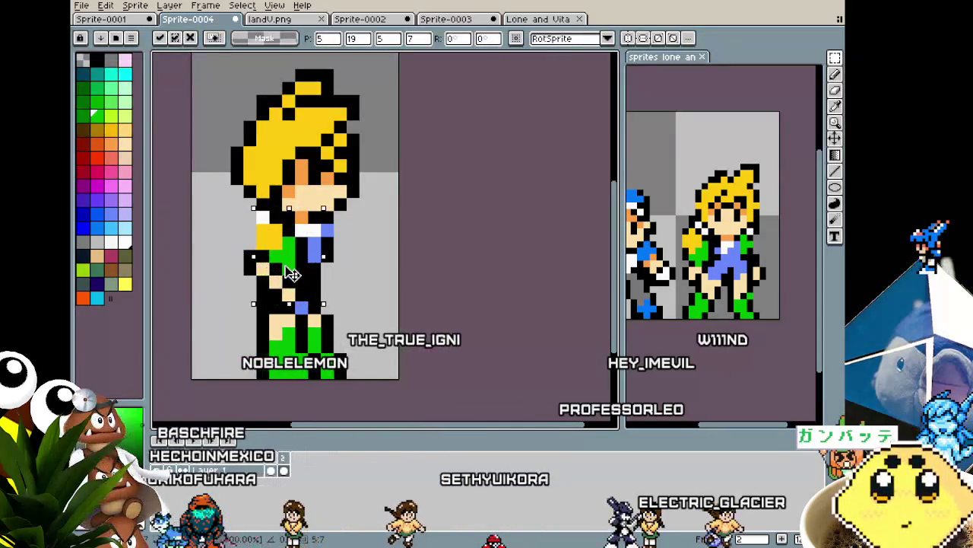
key(b)
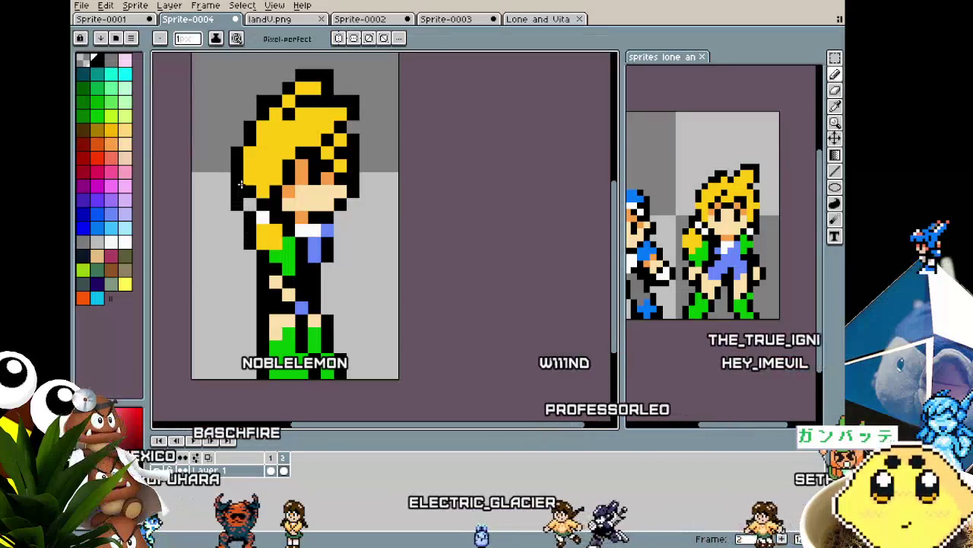
scroll(237, 362, down, 3)
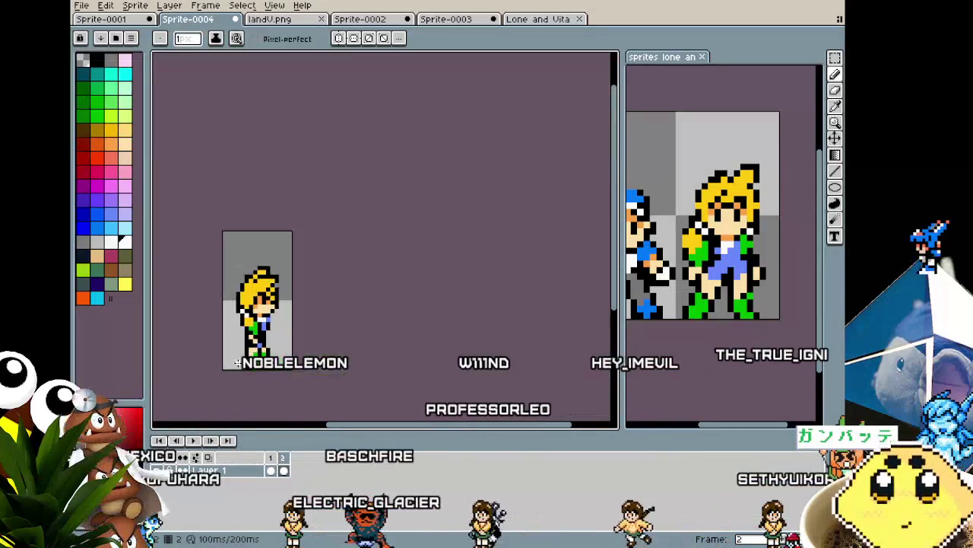
scroll(247, 318, up, 3)
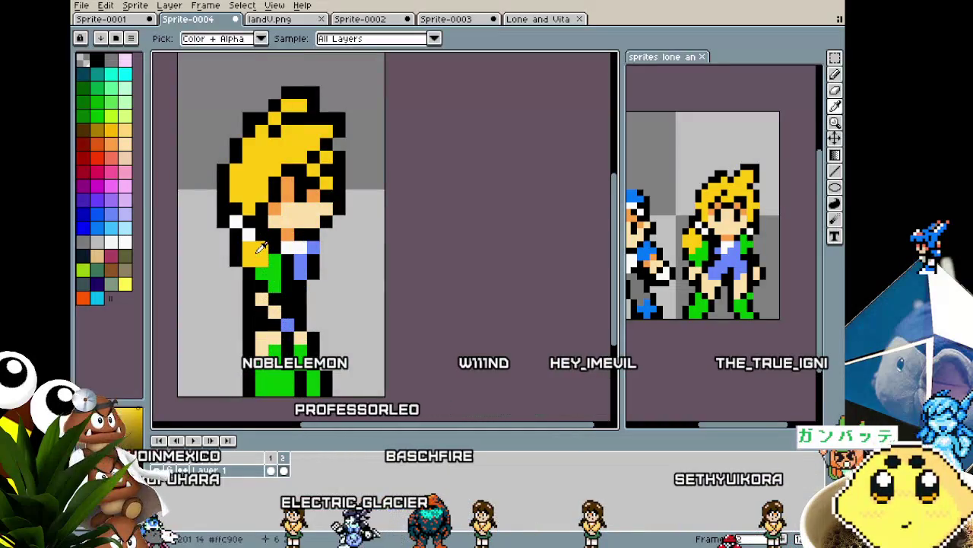
Step: Pick the collar white and paint a pixel with it
key(b)
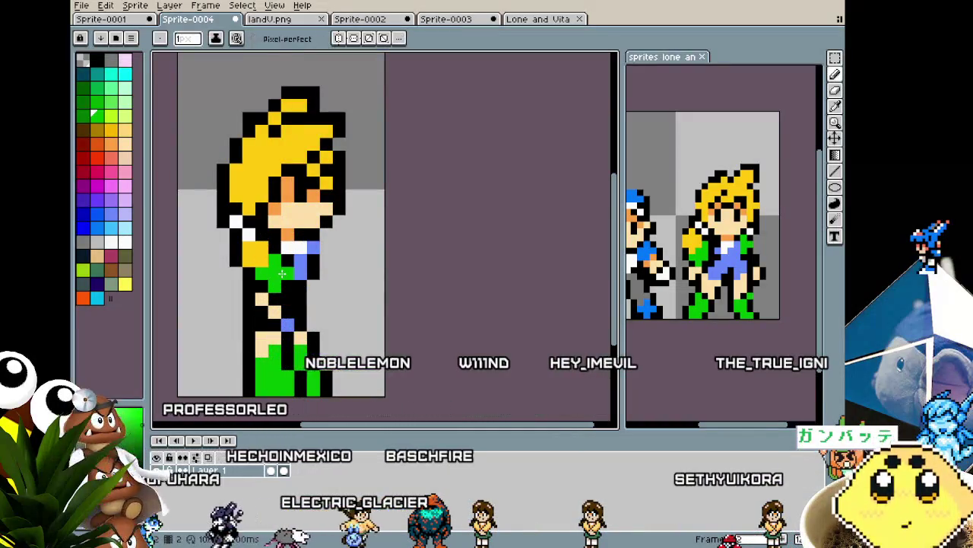
click(295, 251)
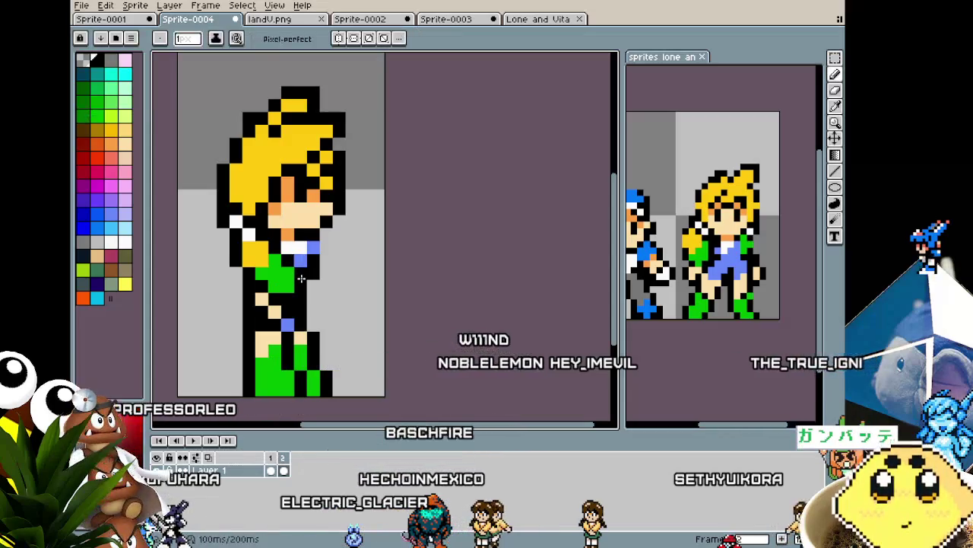
alt+click(304, 277)
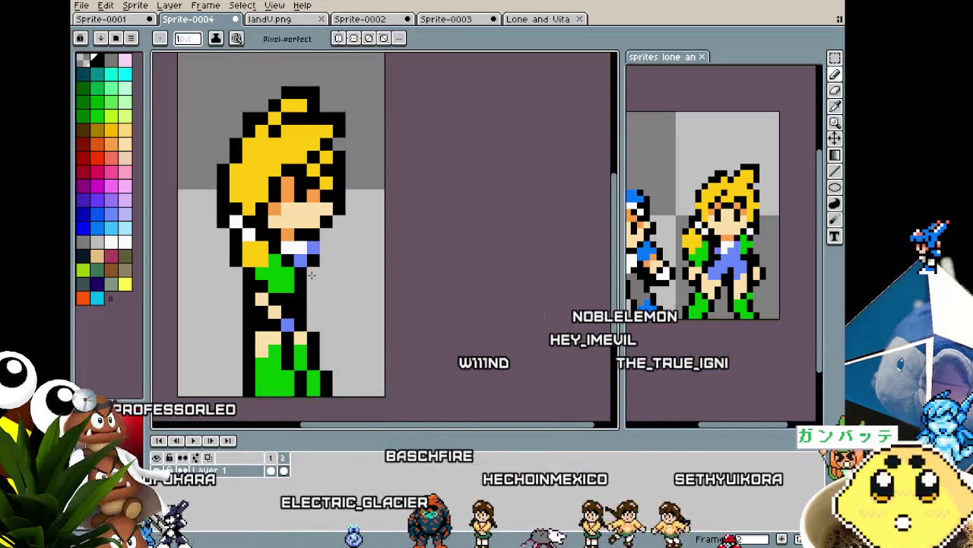
scroll(285, 365, down, 1)
scroll(297, 304, up, 1)
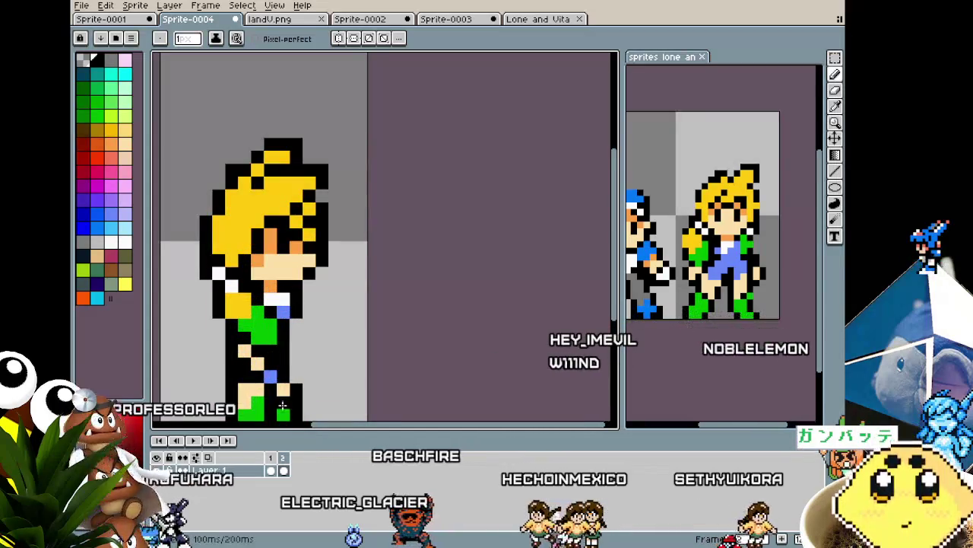
scroll(283, 406, down, 4)
scroll(282, 352, up, 2)
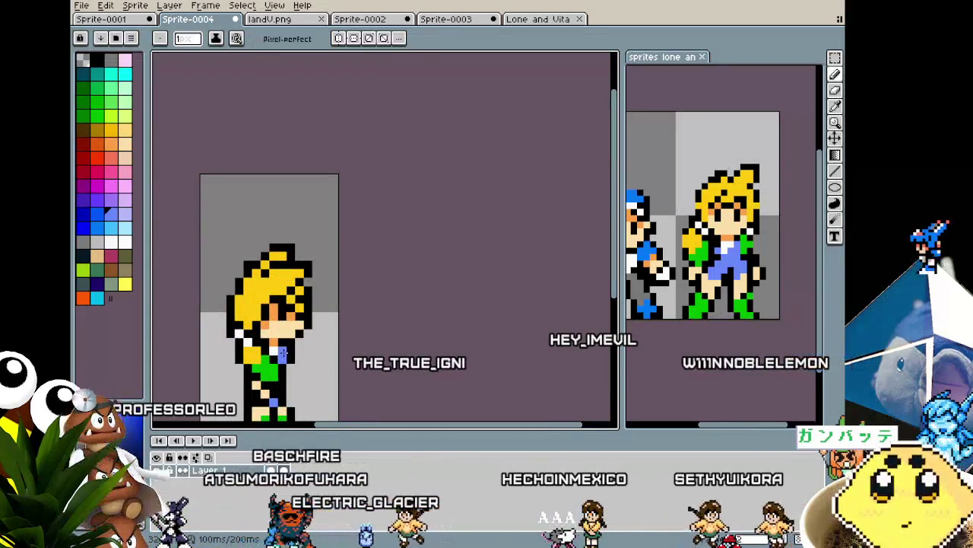
scroll(282, 352, down, 2)
Step: Add a blue pixel at the character's waist
mouse_move(91, 355)
mouse_down()
mouse_move(324, 355)
mouse_move(156, 278)
mouse_up()
scroll(310, 305, up, 3)
drag(338, 353, 279, 353)
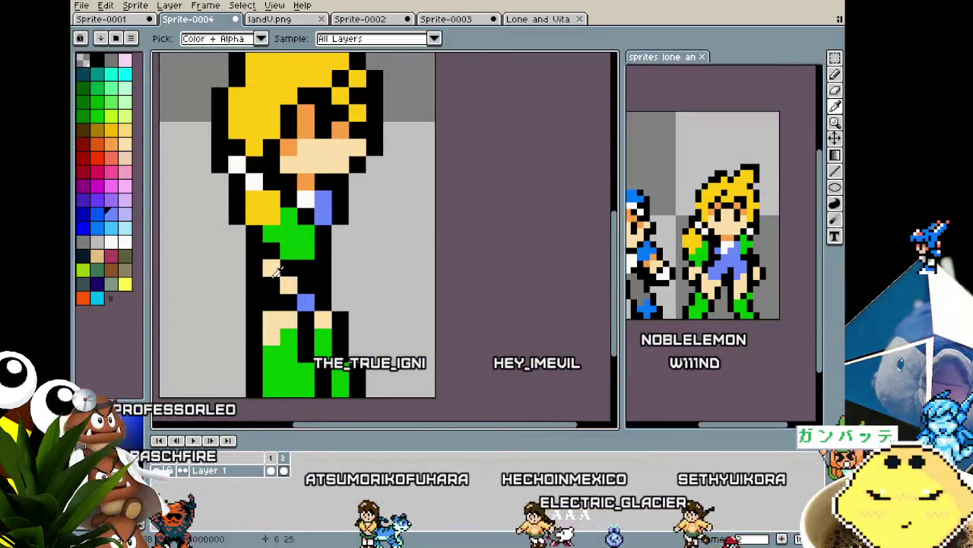
click(284, 304)
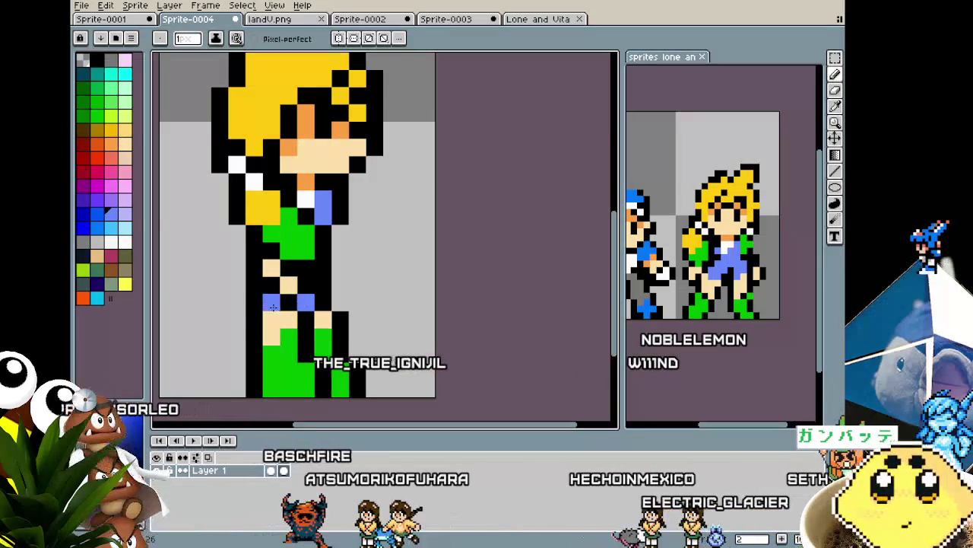
scroll(280, 327, down, 2)
scroll(283, 353, down, 1)
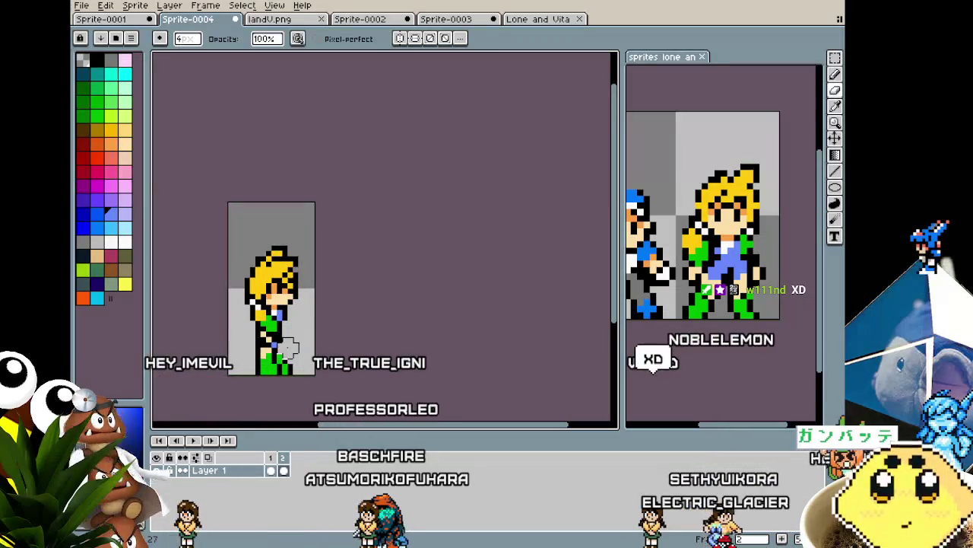
scroll(267, 366, up, 1)
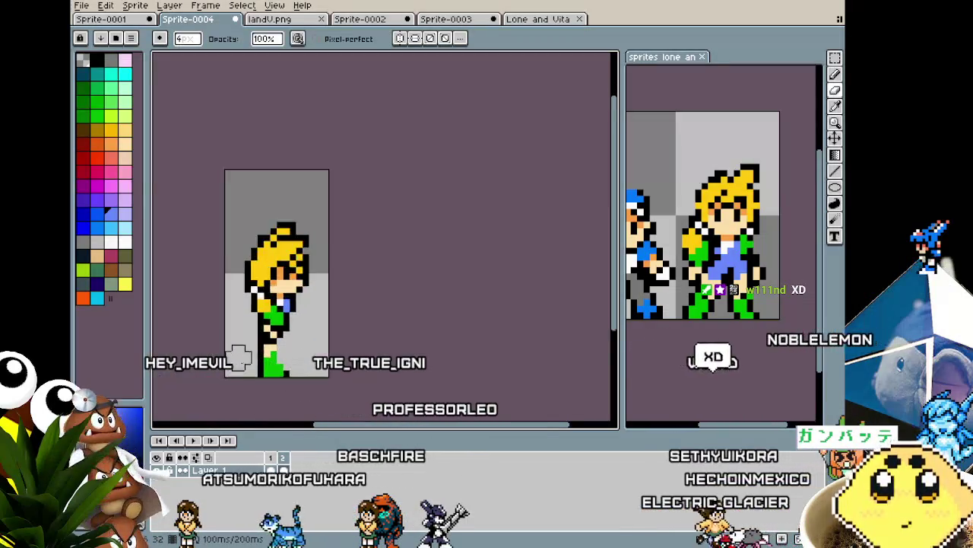
scroll(268, 366, up, 1)
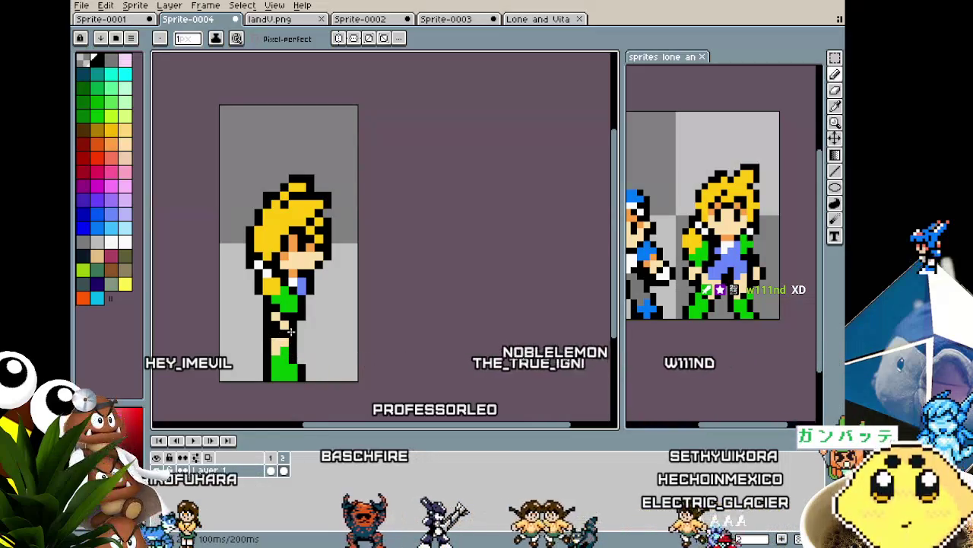
Step: Flip between the two frames again to check the side view
key(Right)
key(Left)
key(Right)
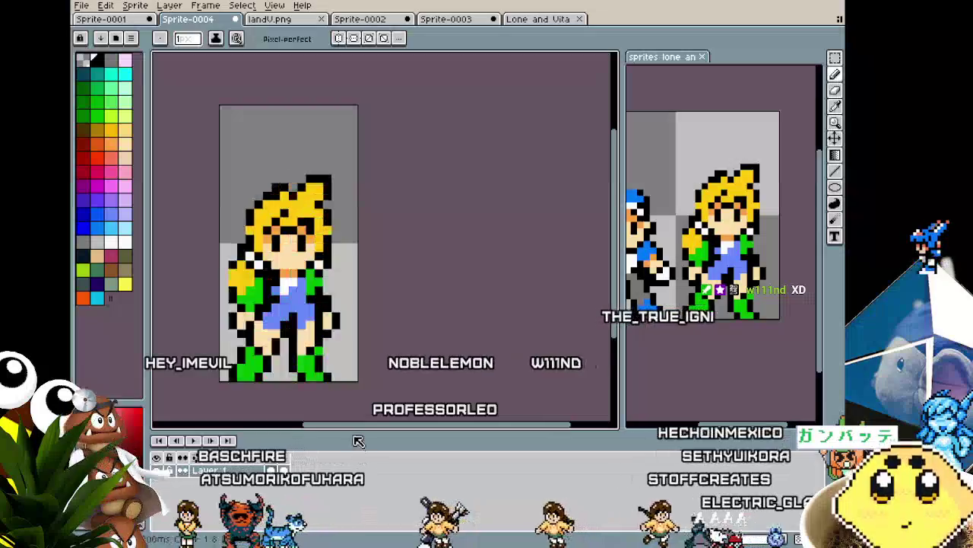
key(Left)
key(Right)
key(Left)
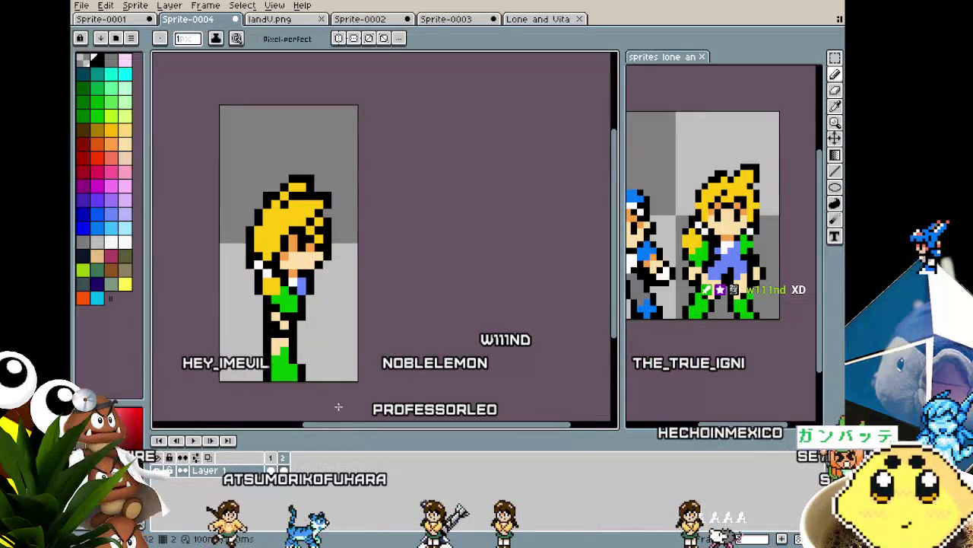
scroll(284, 270, up, 2)
Step: Try the collar pixel in overalls blue, then repaint it white
alt+click(316, 293)
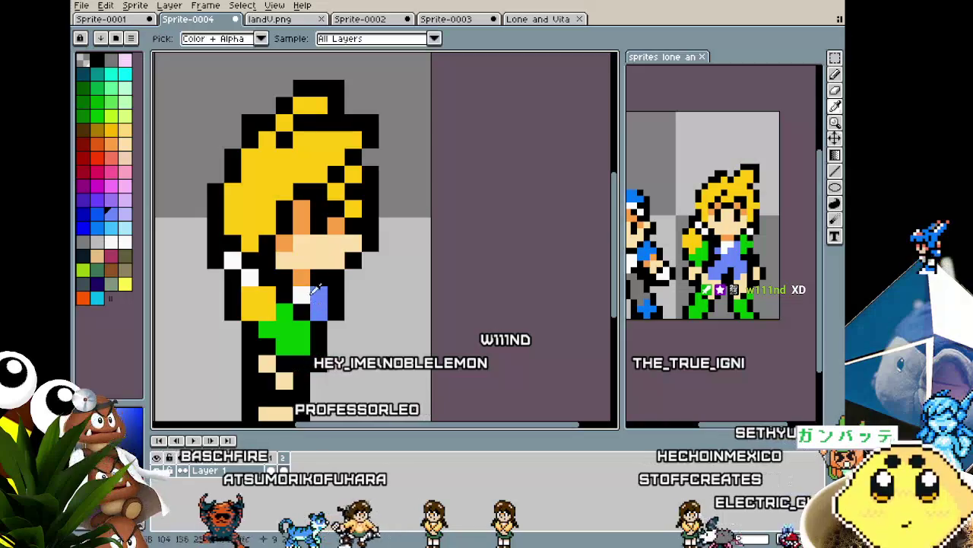
click(299, 294)
alt+click(258, 281)
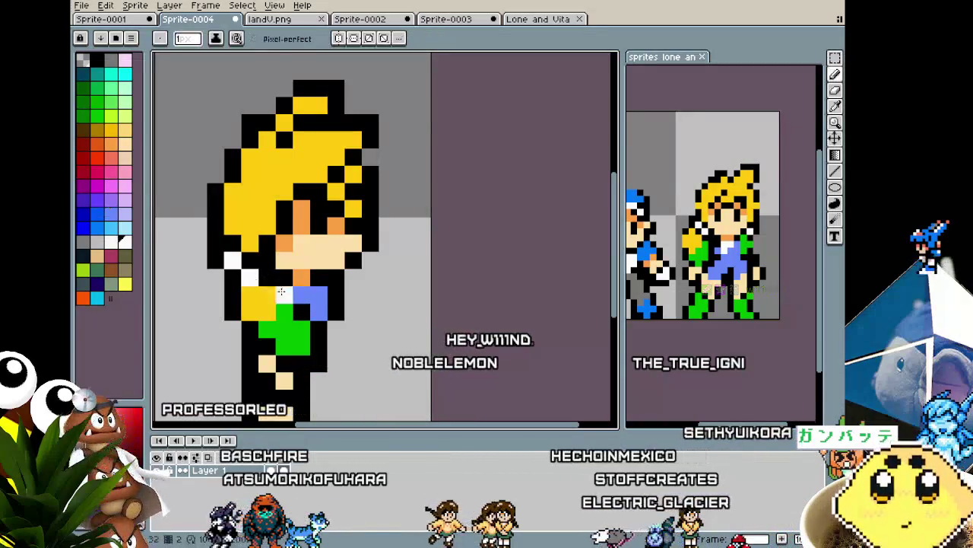
click(303, 299)
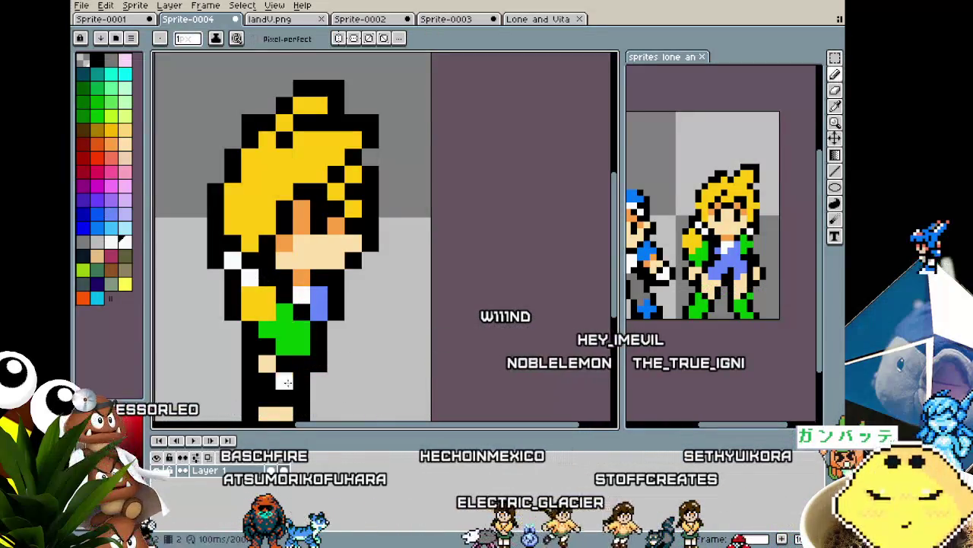
scroll(285, 382, down, 3)
scroll(294, 342, up, 1)
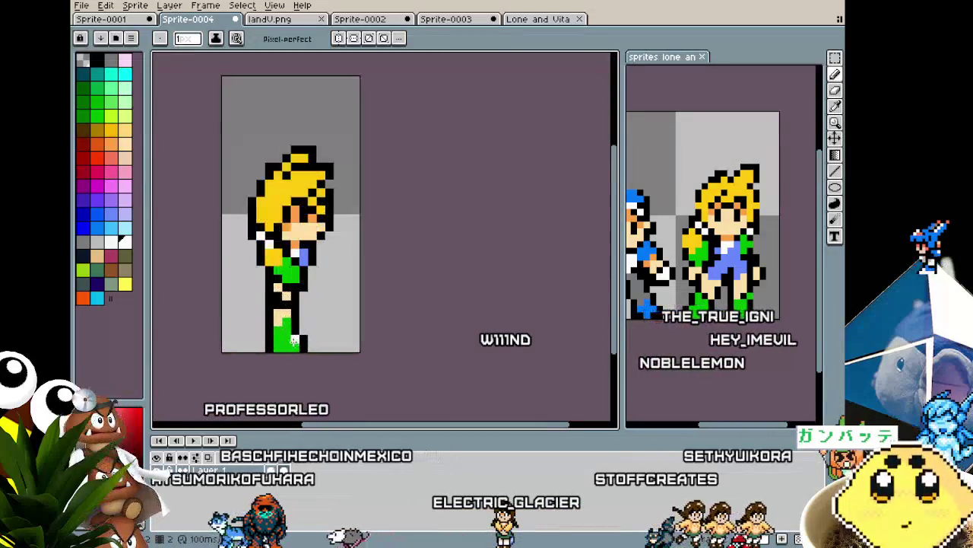
Step: Sample black from the sprite's outline as the drawing colour
alt+click(281, 299)
key(alt)
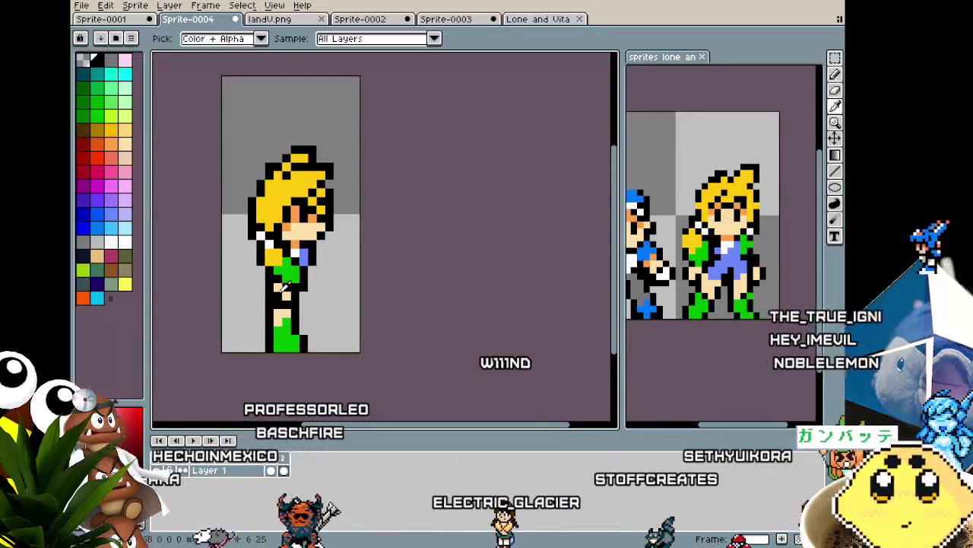
scroll(262, 363, down, 1)
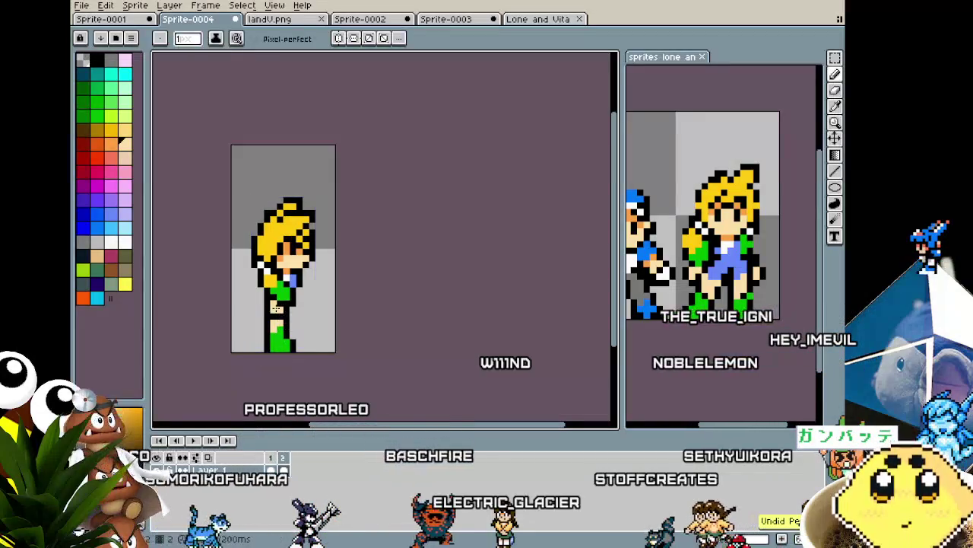
scroll(275, 306, down, 1)
scroll(275, 306, down, 1)
scroll(278, 300, up, 1)
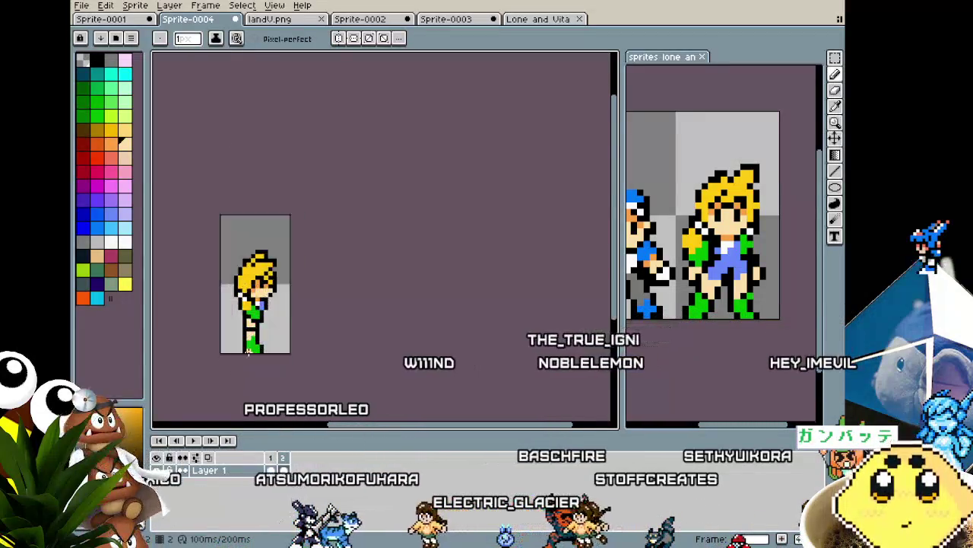
scroll(278, 299, up, 2)
key(alt)
click(263, 298)
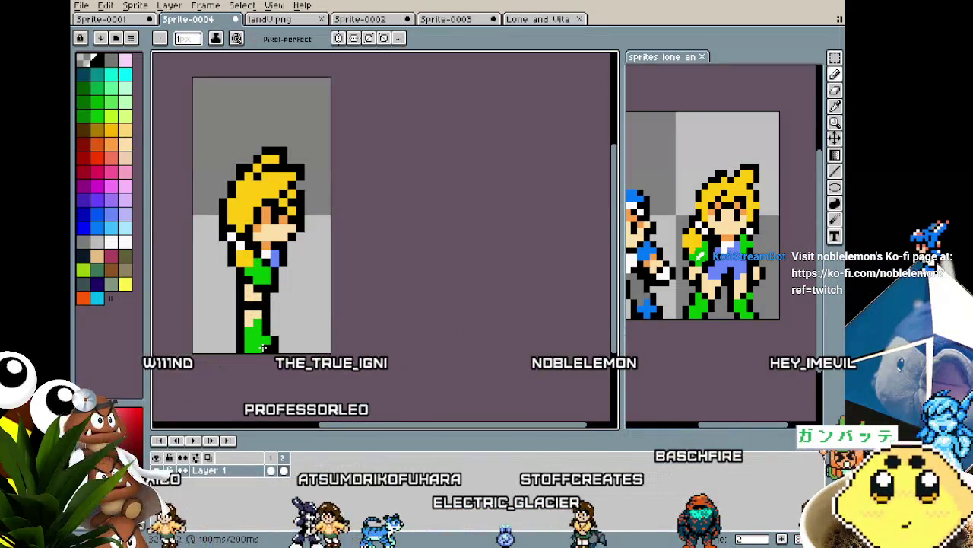
key(ctrl)
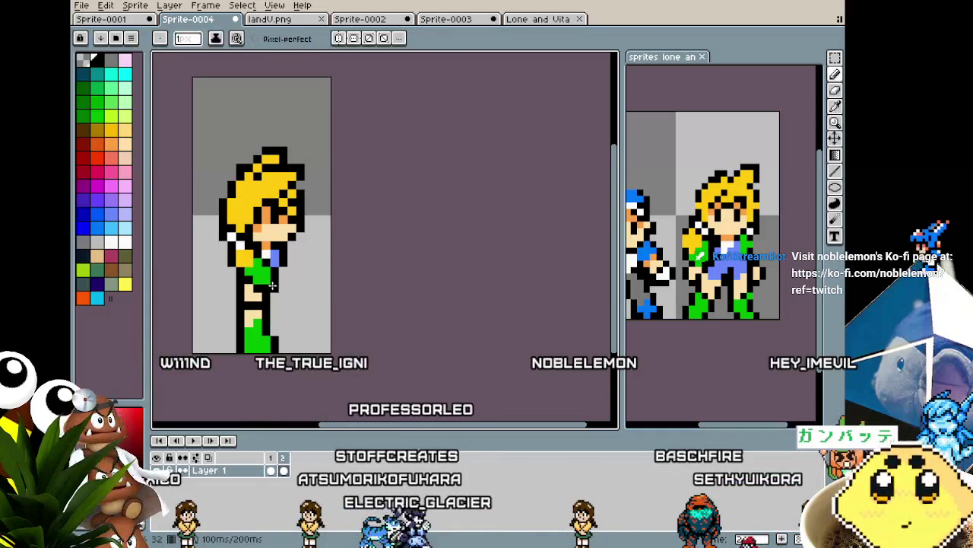
key(ctrl)
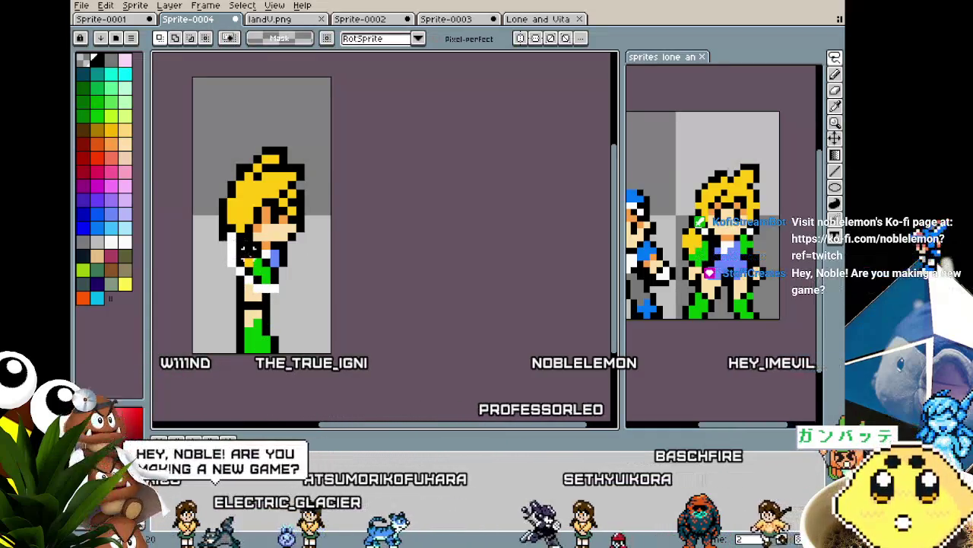
Step: Shift the selected torso down one pixel and move the green arm upward
mouse_move(225, 238)
mouse_down()
mouse_move(289, 297)
mouse_move(226, 274)
mouse_move(226, 263)
mouse_up()
click(287, 301)
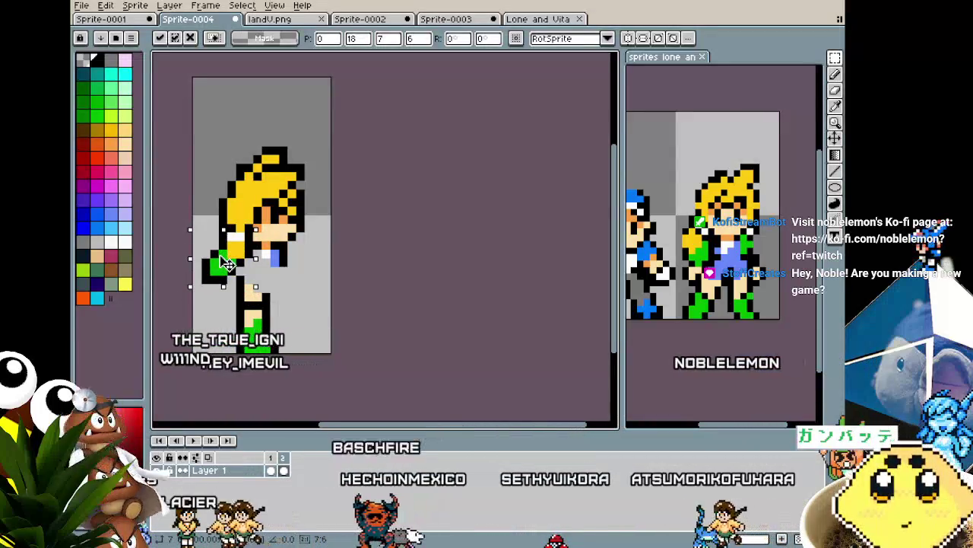
drag(226, 264, 232, 268)
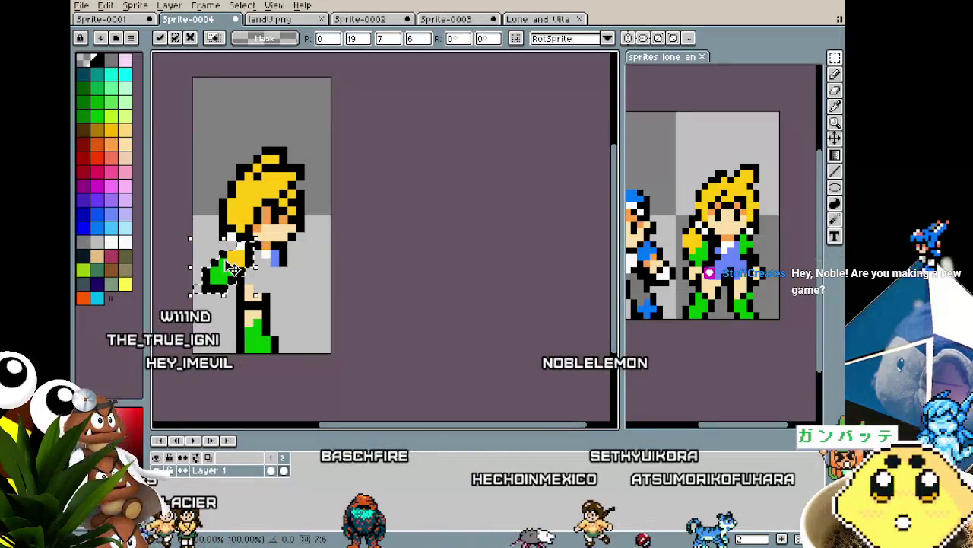
click(183, 253)
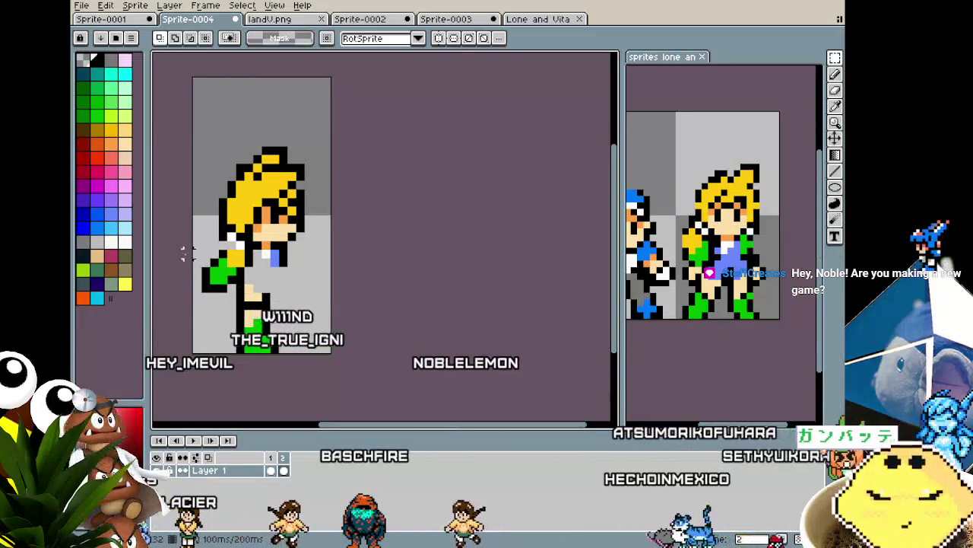
mouse_move(183, 253)
mouse_down()
mouse_move(255, 296)
mouse_move(242, 272)
mouse_up()
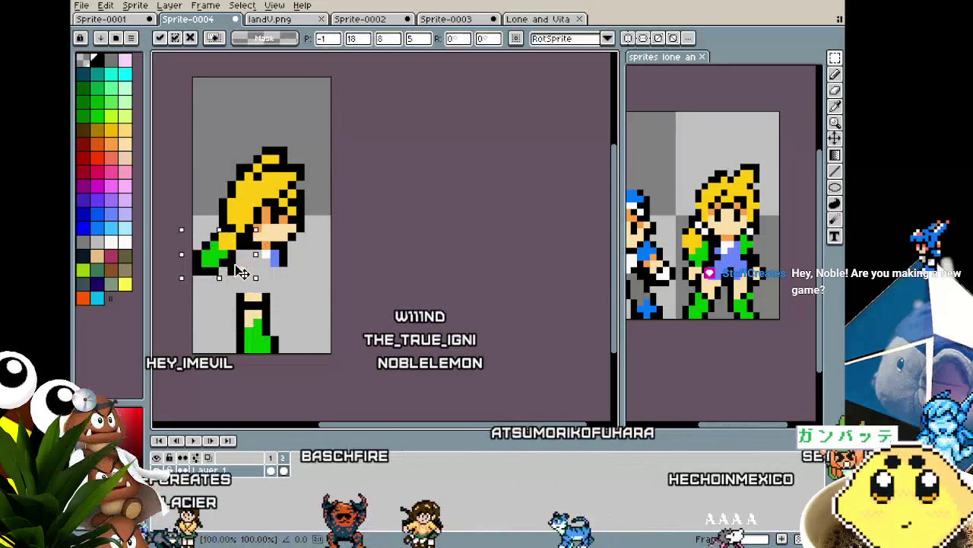
click(272, 279)
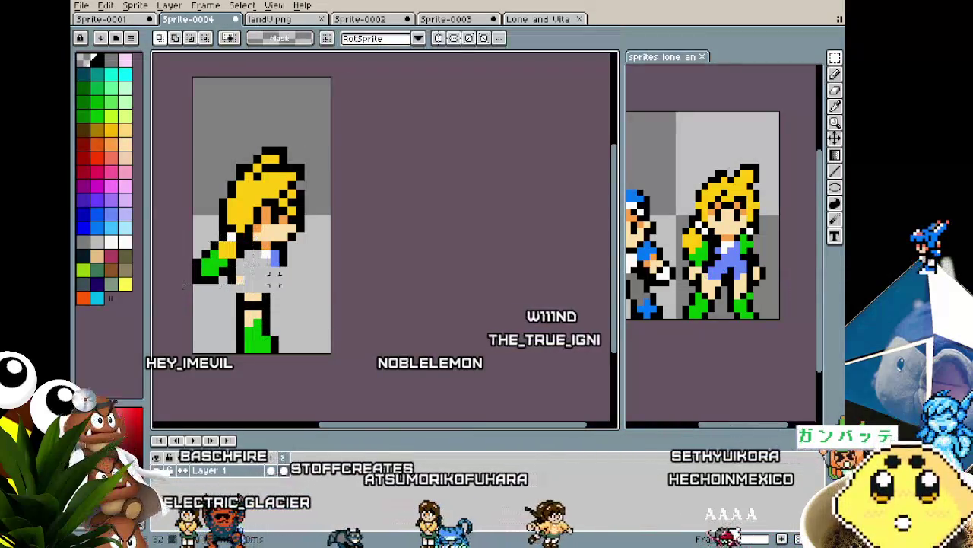
Step: Glance at the blue-capped sprite and the landV.png reference, then return to the blonde sprite
click(106, 19)
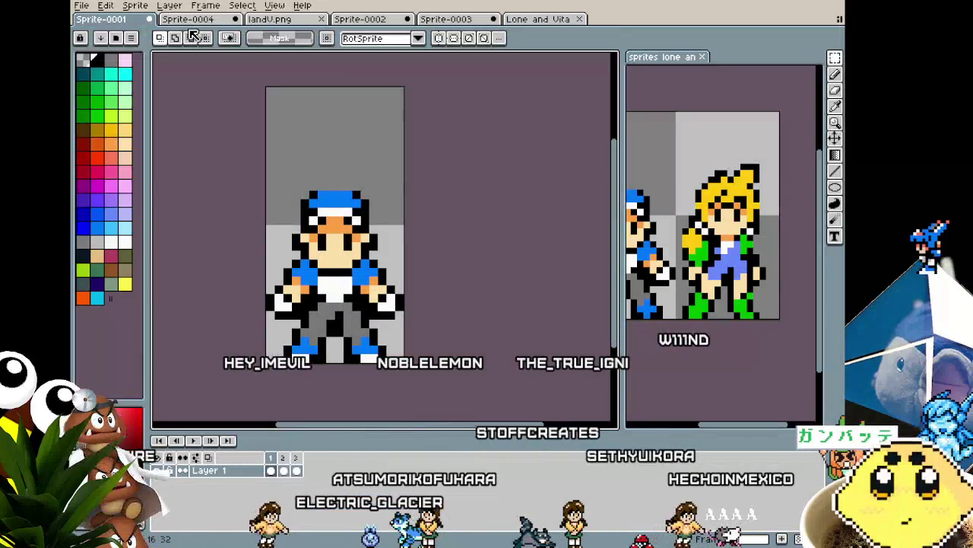
click(270, 19)
scroll(312, 298, up, 1)
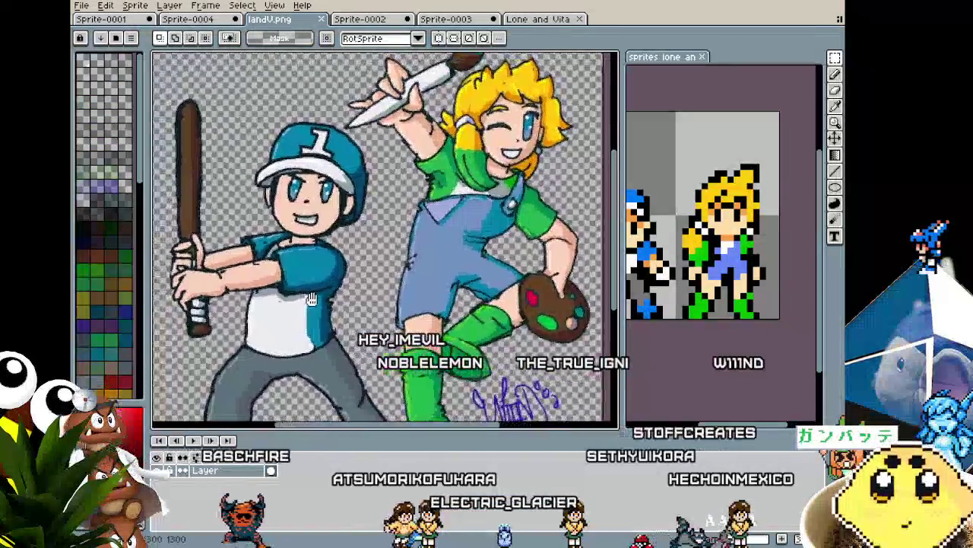
scroll(312, 299, down, 1)
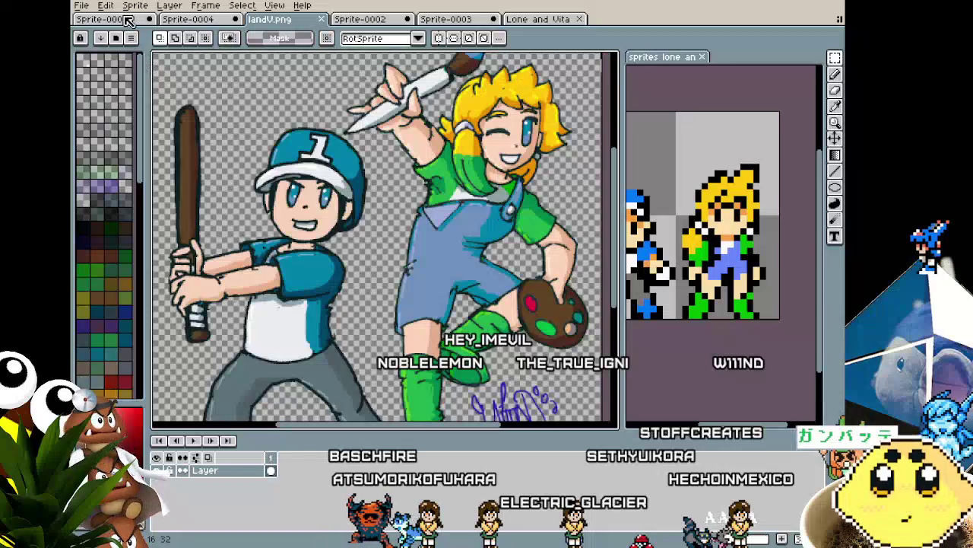
click(106, 19)
click(201, 19)
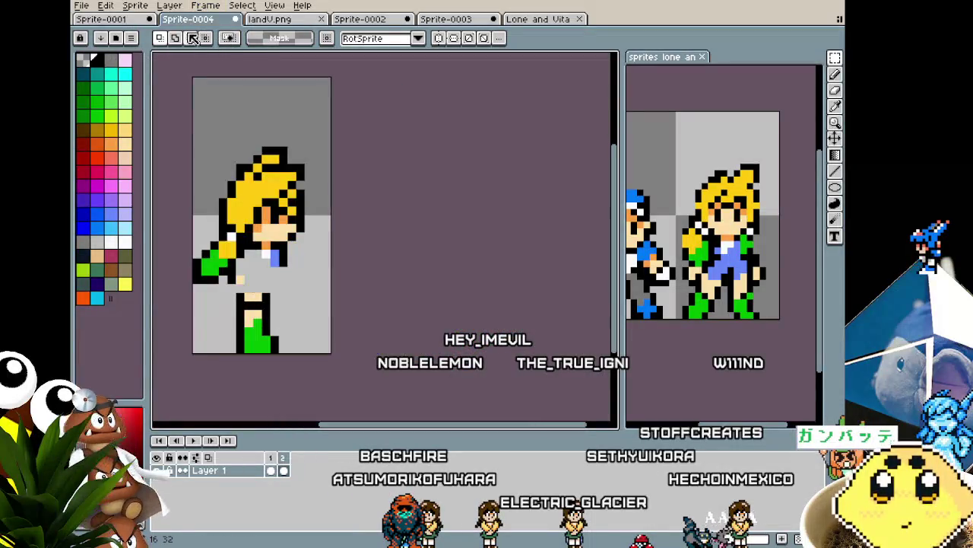
scroll(214, 315, up, 1)
Step: Paint a blue pixel on the side-view torso and sample the peach skin colour
drag(248, 287, 287, 295)
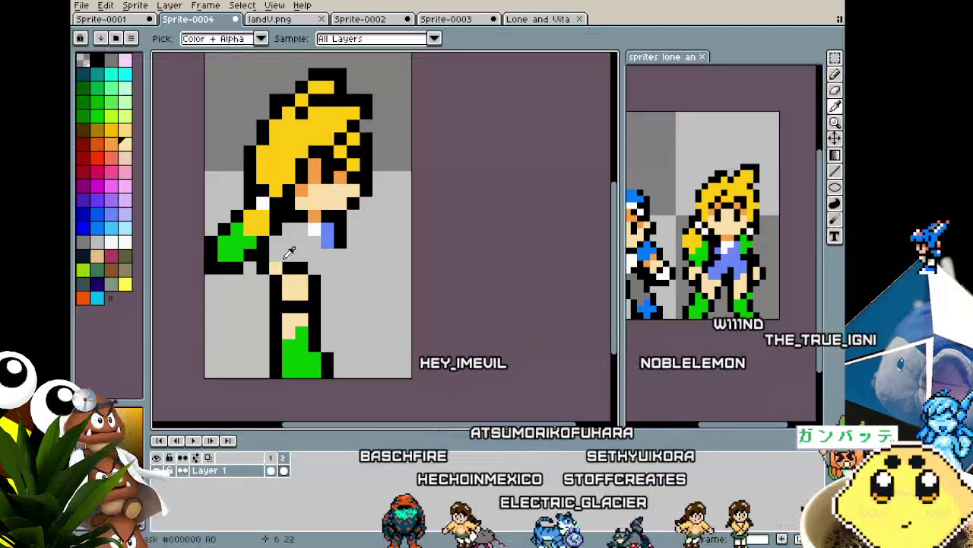
key(i)
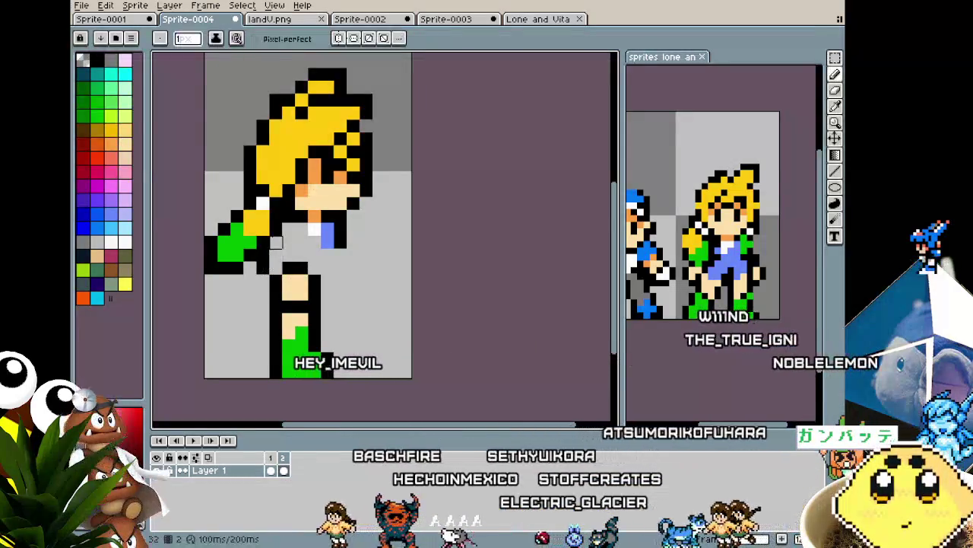
key(b)
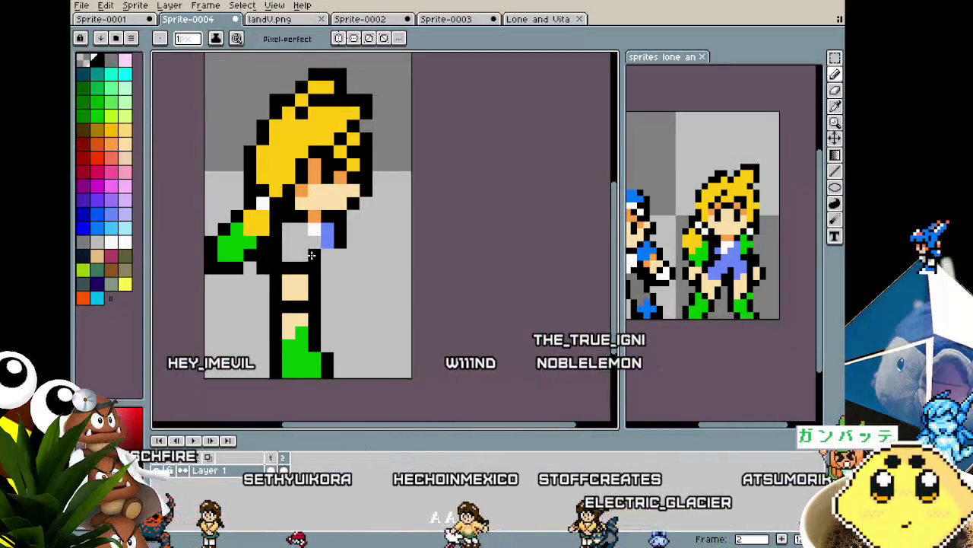
click(314, 241)
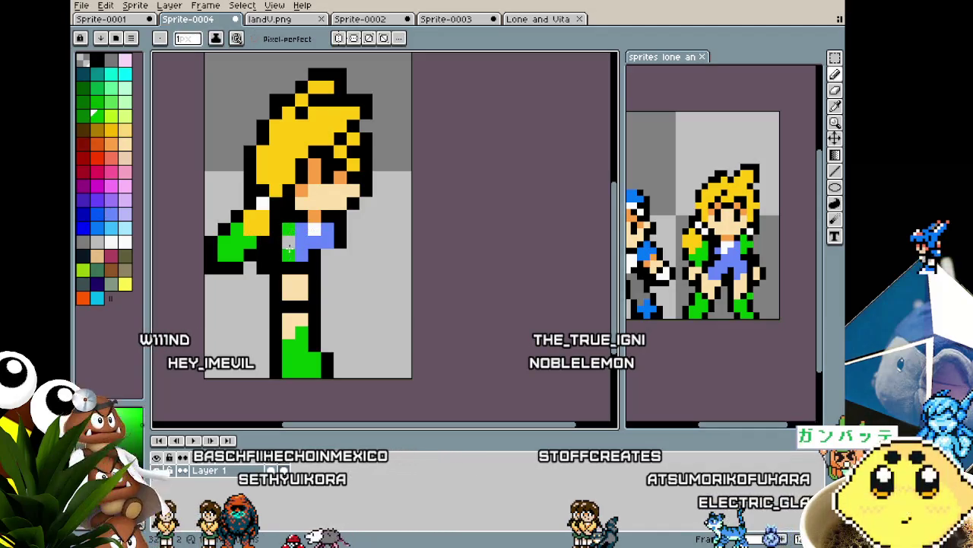
alt+click(287, 257)
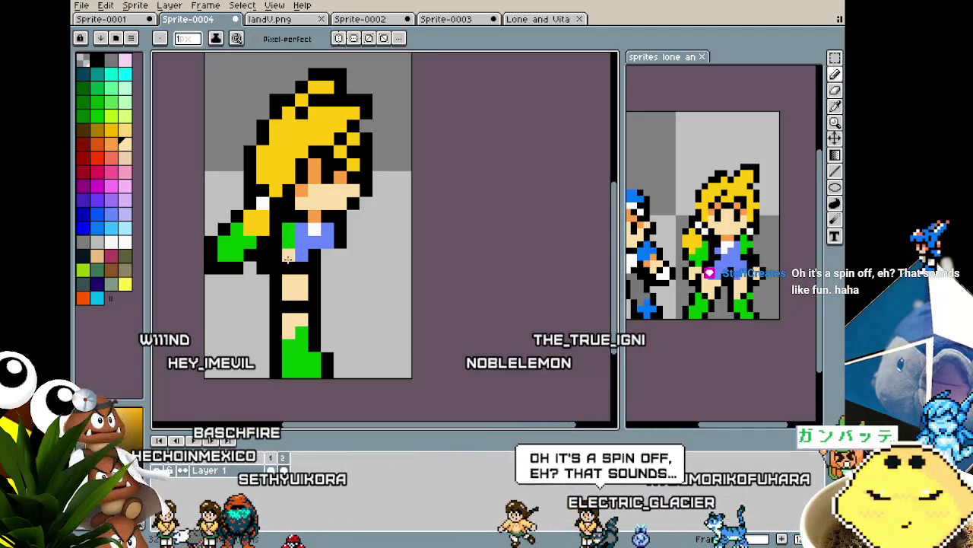
scroll(287, 264, down, 2)
scroll(287, 264, down, 1)
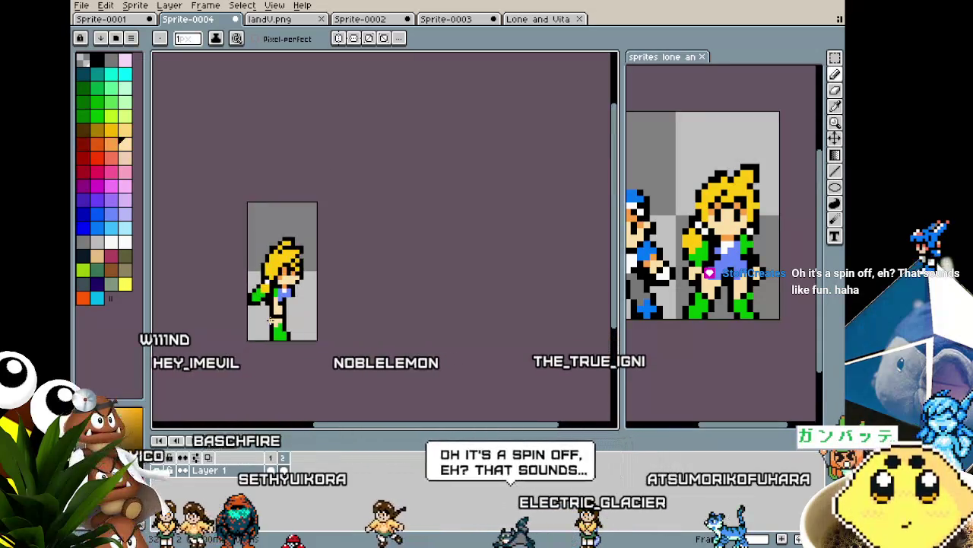
scroll(270, 321, up, 1)
scroll(270, 321, up, 2)
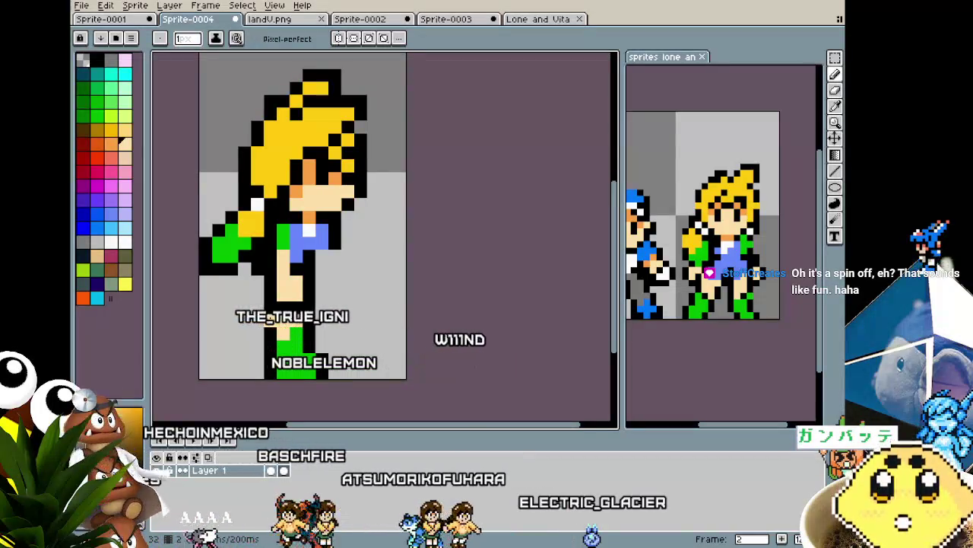
Step: Sample the blue overalls colour from the sprite and return to the pencil
key(alt)
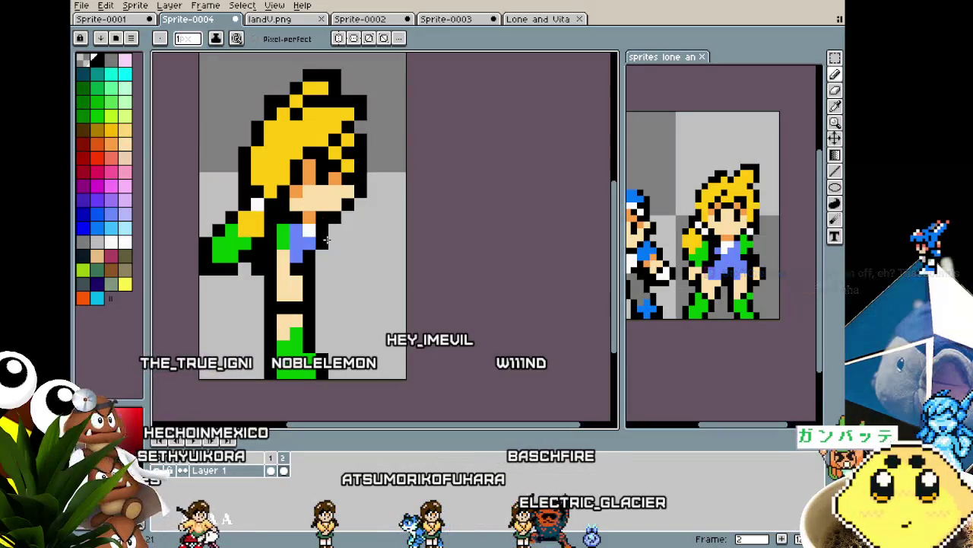
scroll(326, 240, down, 2)
scroll(285, 325, down, 3)
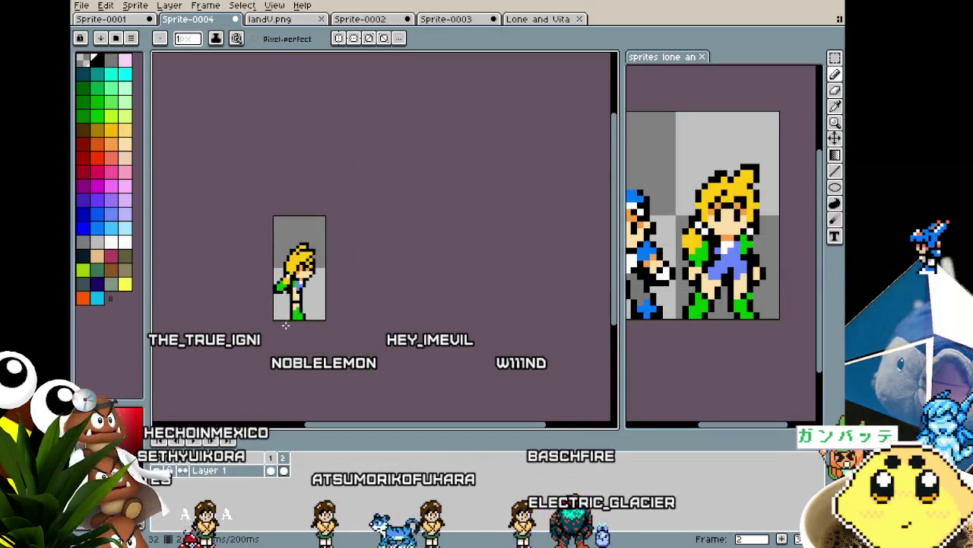
scroll(286, 325, up, 2)
scroll(277, 244, up, 2)
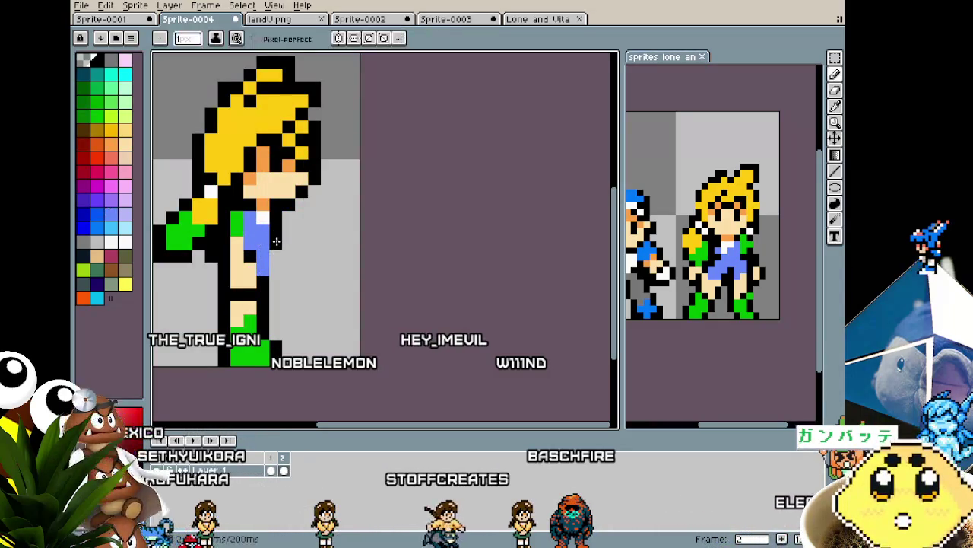
scroll(275, 267, down, 4)
scroll(270, 296, down, 1)
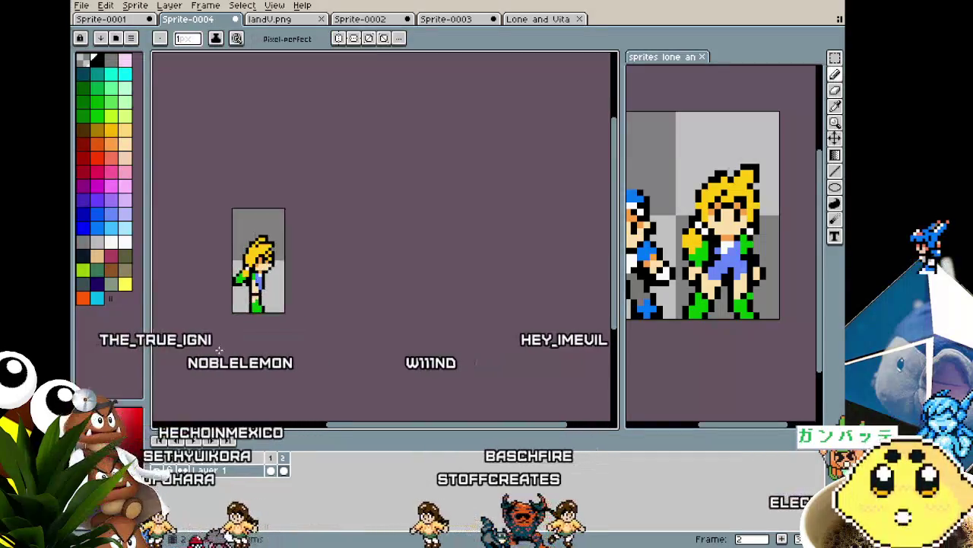
scroll(270, 305, up, 1)
scroll(266, 313, up, 4)
scroll(266, 312, up, 1)
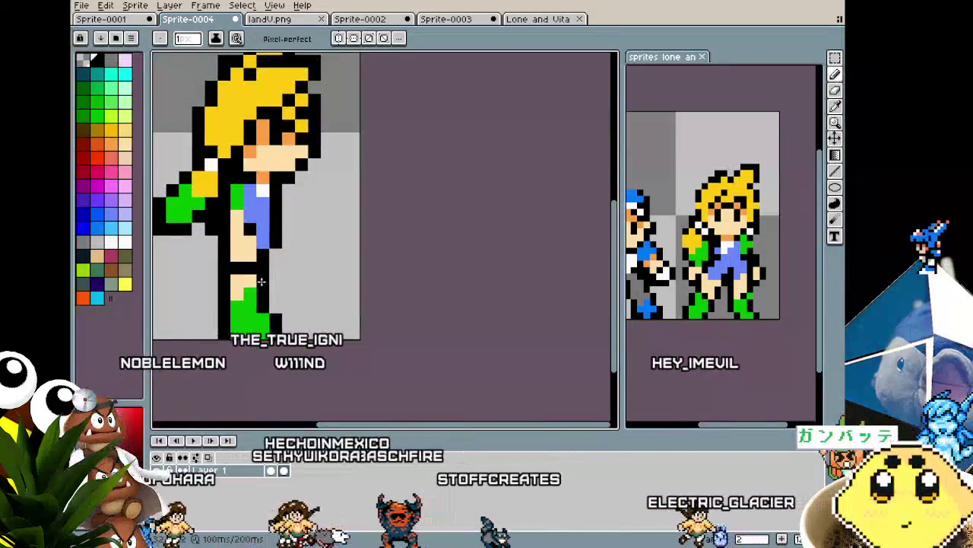
key(i)
click(267, 230)
key(b)
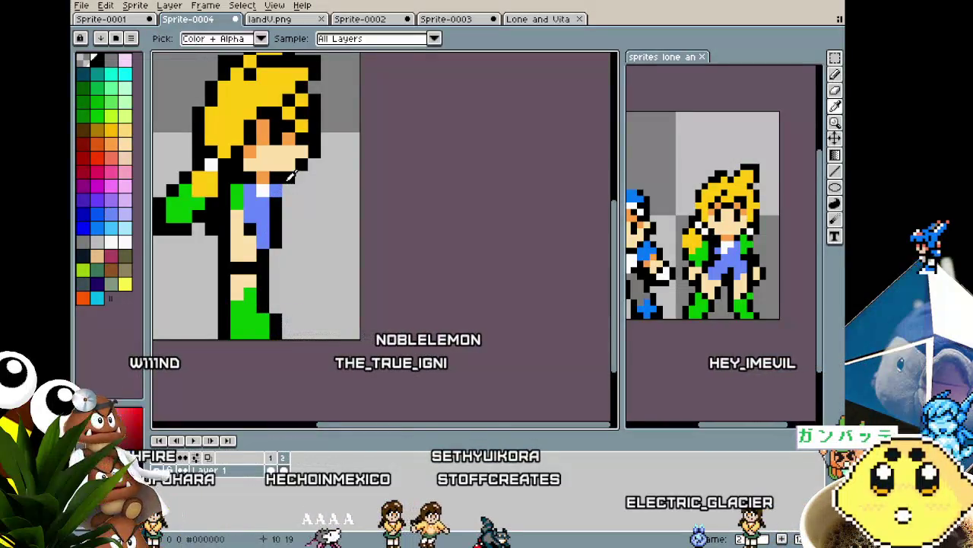
scroll(281, 204, down, 2)
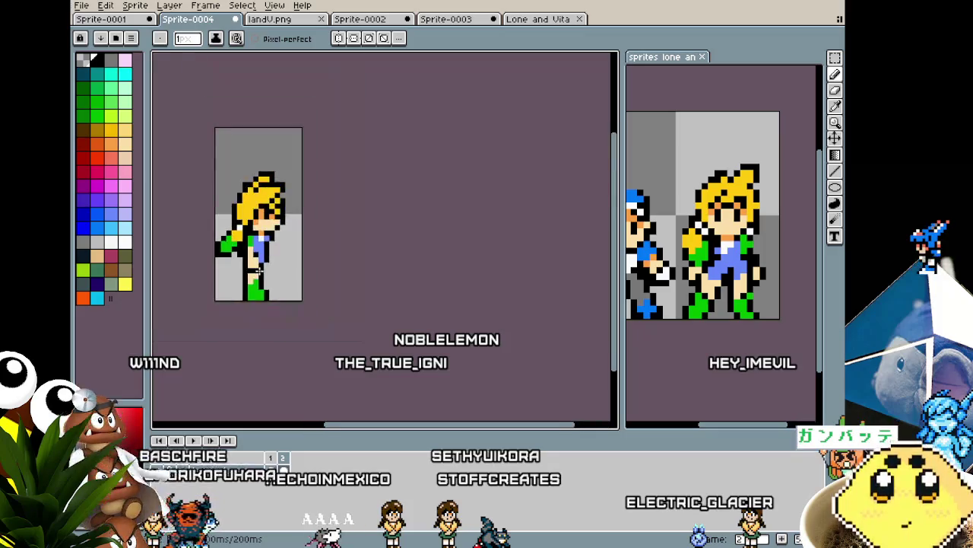
scroll(263, 244, down, 3)
scroll(259, 290, up, 2)
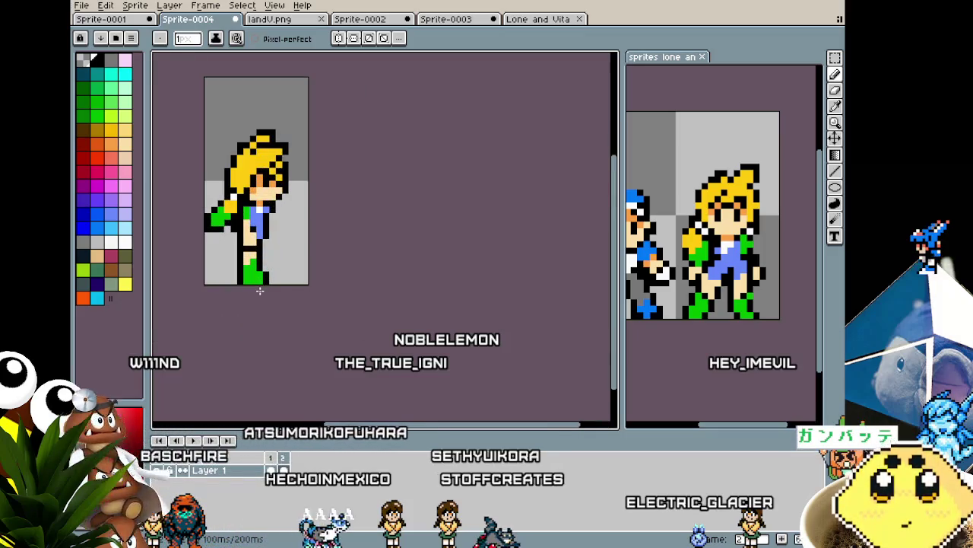
scroll(257, 228, up, 2)
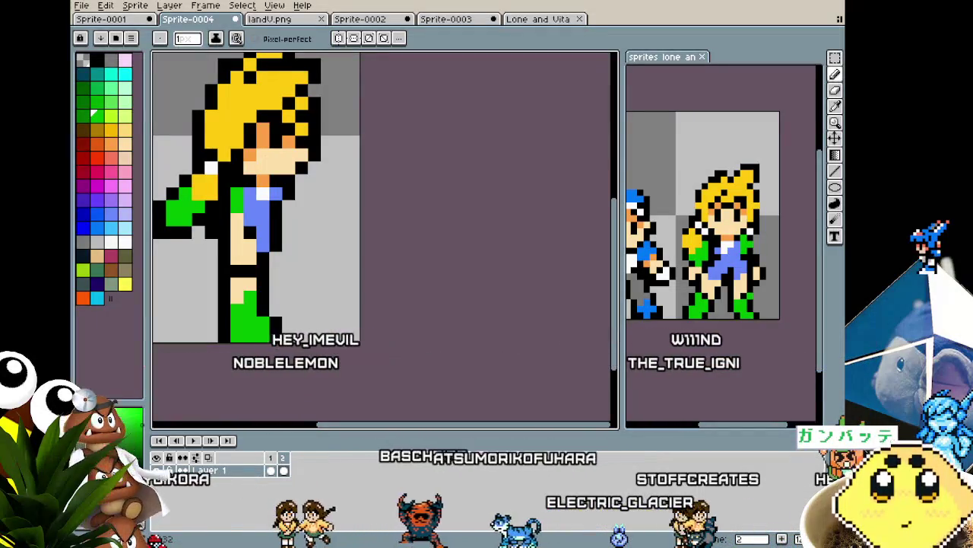
Step: Pan the views and flip through the cartoon-face and blue-hat sprite tabs, ending on the blonde character
drag(342, 333, 415, 331)
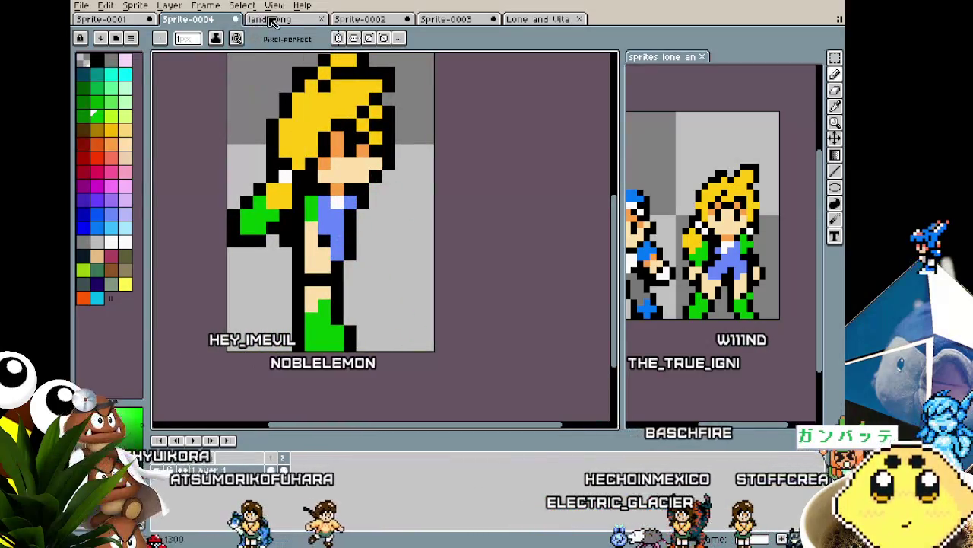
drag(637, 251, 664, 253)
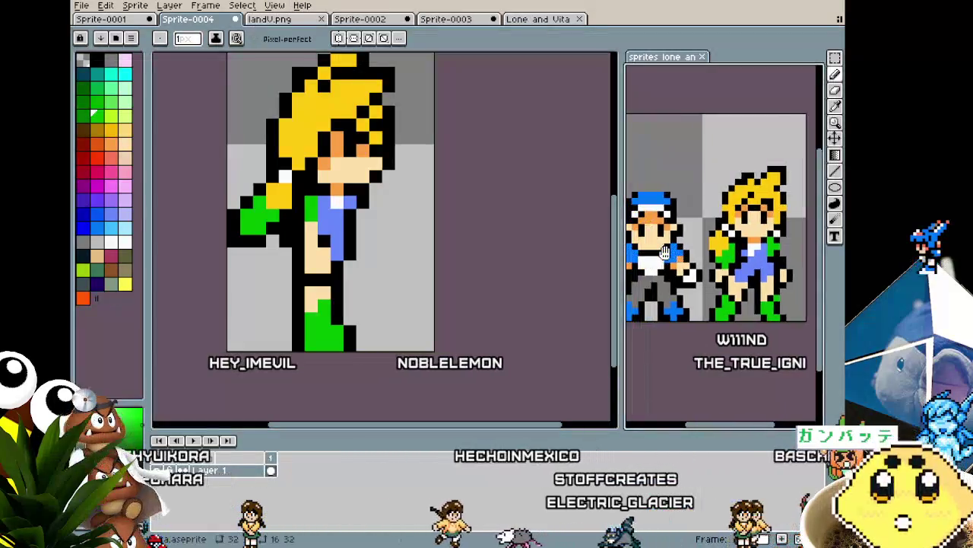
click(444, 19)
click(391, 21)
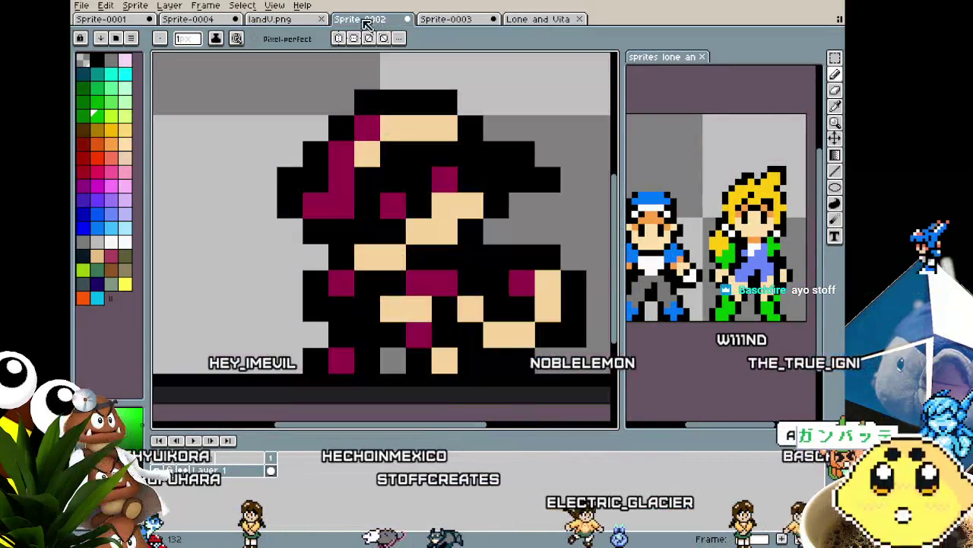
click(285, 19)
click(209, 21)
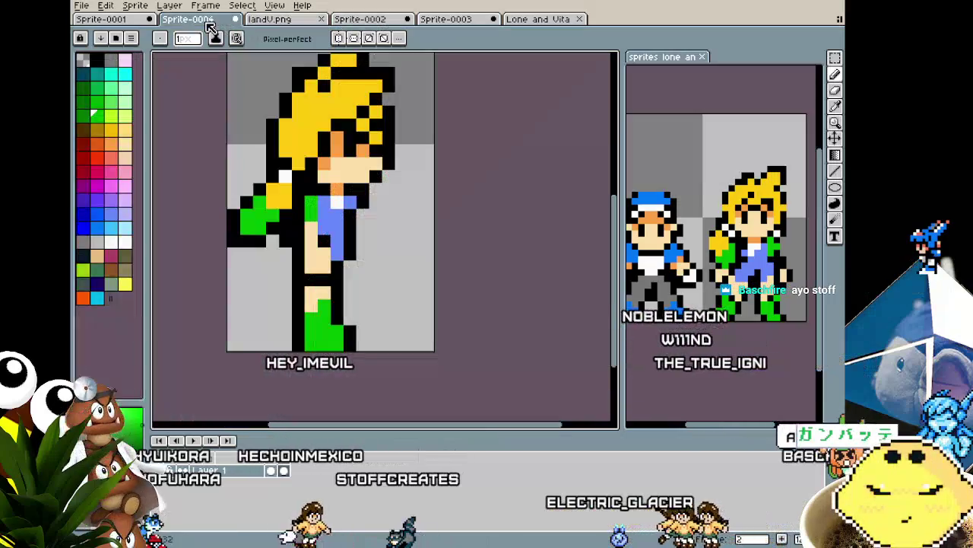
click(122, 21)
click(181, 18)
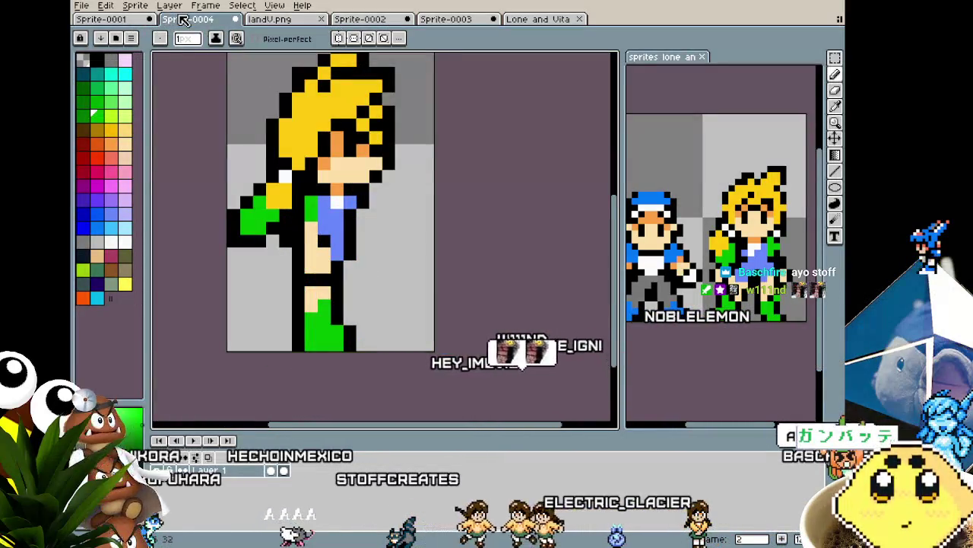
scroll(707, 299, up, 1)
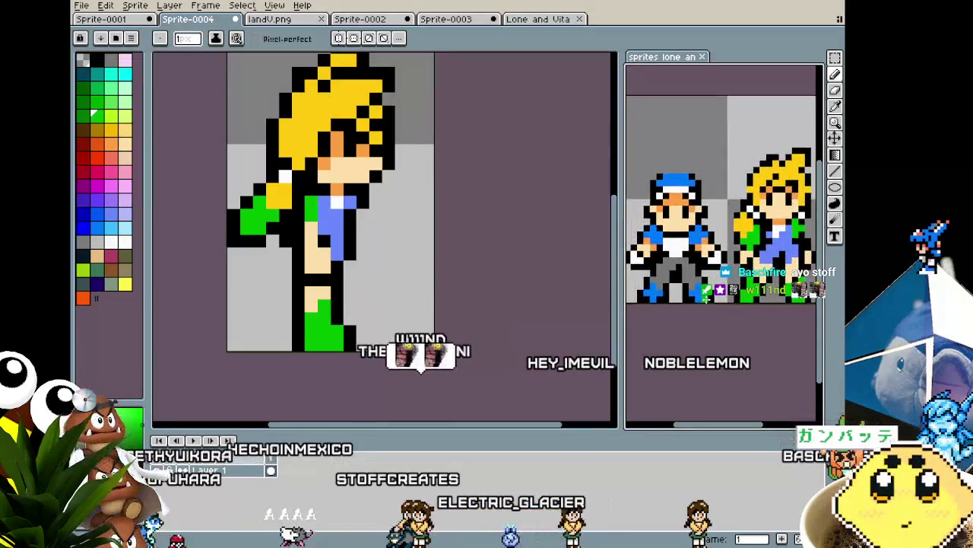
Step: Inspect the Lone and Vita reference up close, then return to the Sprite-0004 tab
click(563, 19)
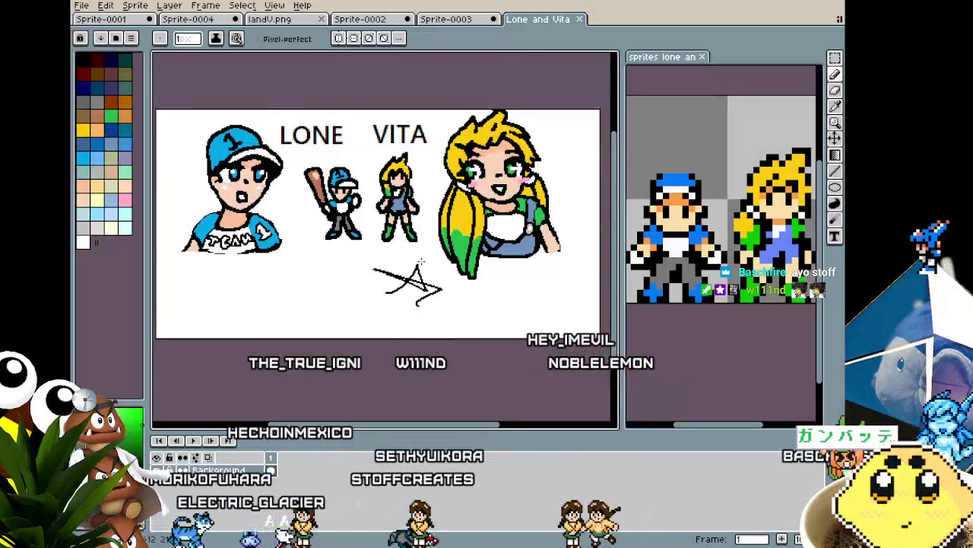
scroll(420, 263, up, 2)
drag(421, 263, 520, 332)
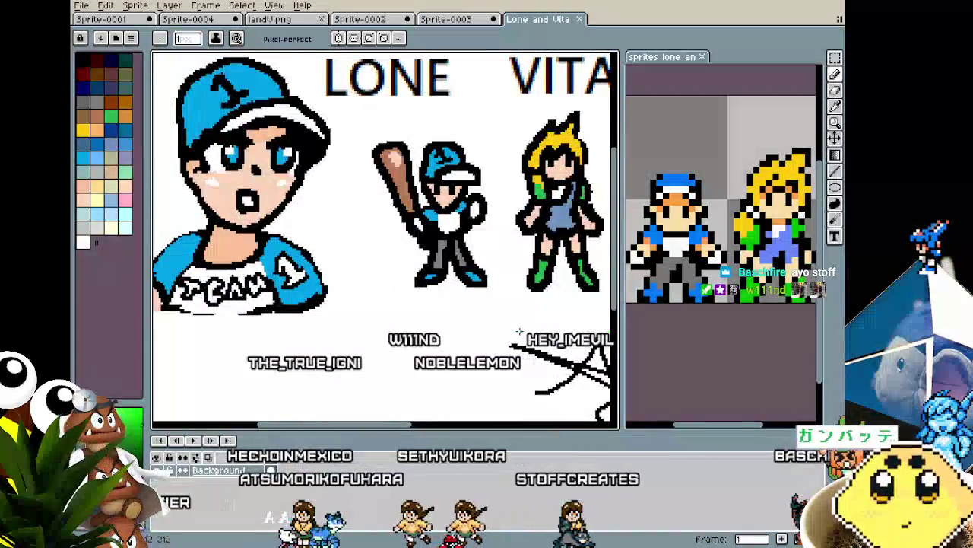
scroll(519, 332, down, 2)
mouse_move(471, 312)
mouse_down()
mouse_move(368, 309)
mouse_move(397, 299)
mouse_up()
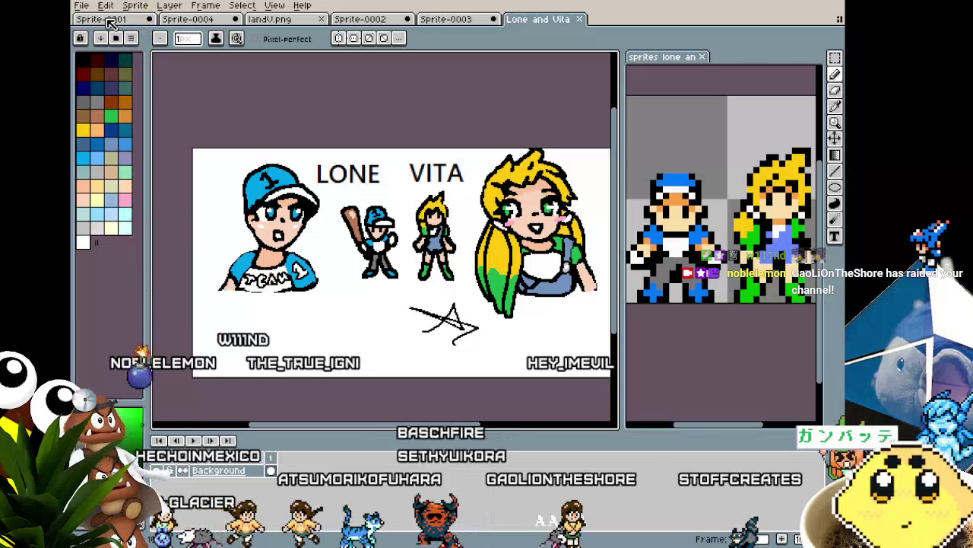
click(106, 20)
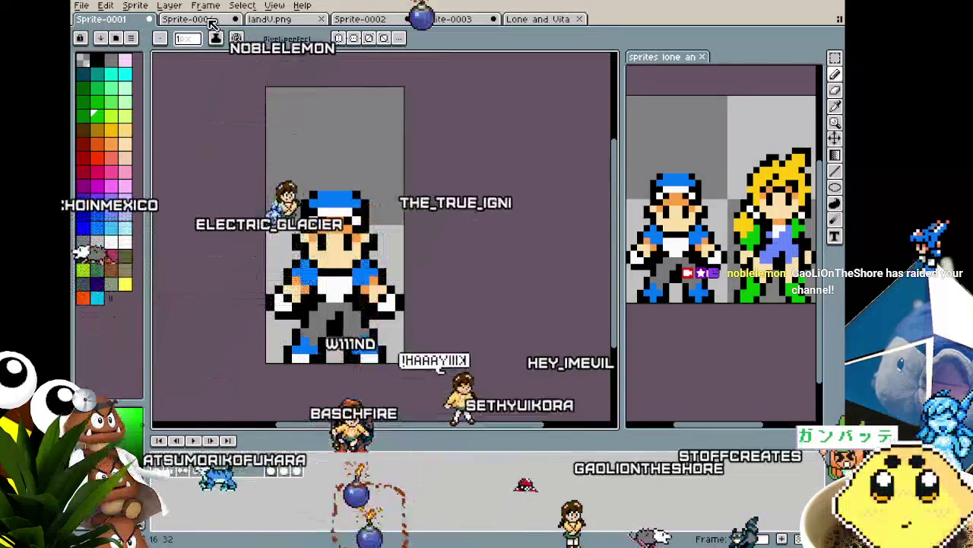
click(211, 22)
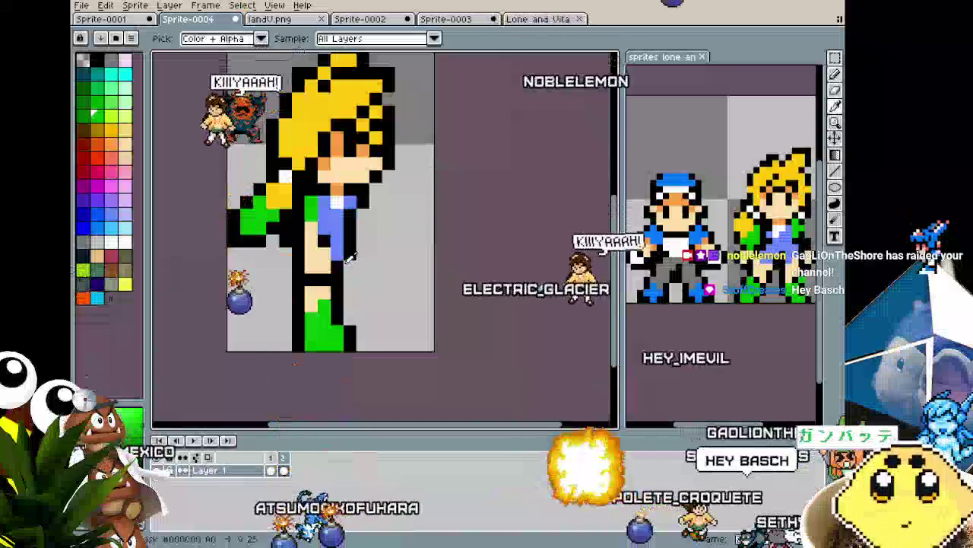
Step: Zoom around Sprite-0004 and choose the bright green palette swatch as the drawing colour
scroll(346, 155, up, 1)
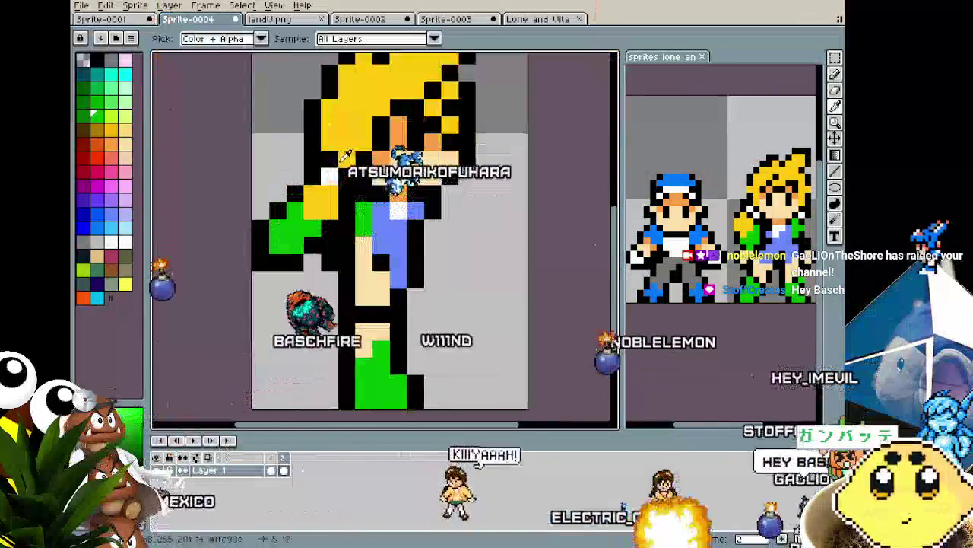
scroll(292, 266, down, 1)
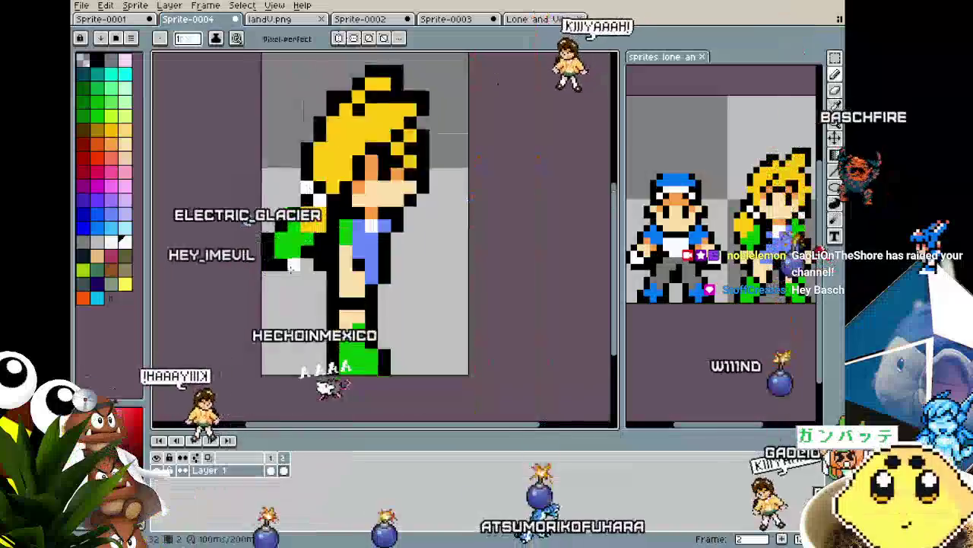
scroll(292, 264, down, 1)
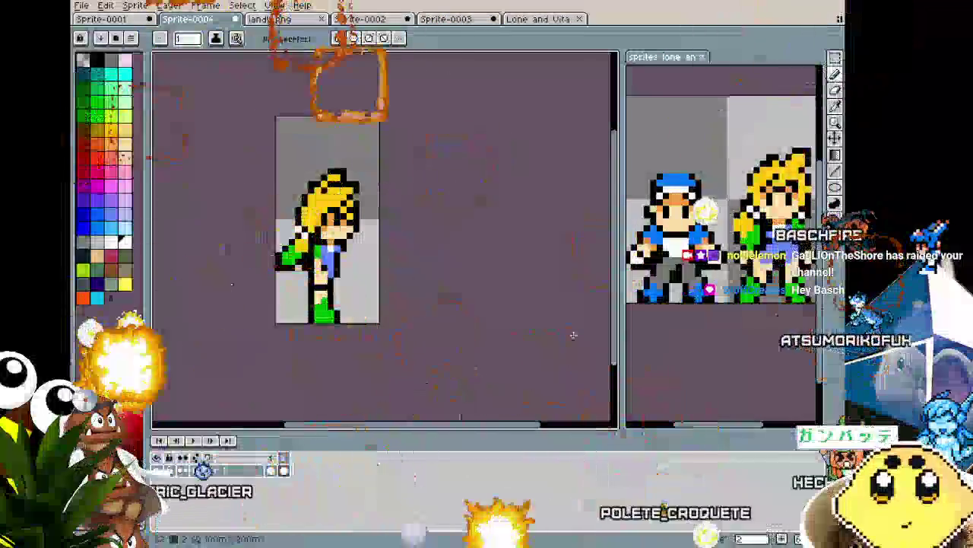
scroll(331, 207, up, 1)
scroll(331, 207, up, 1)
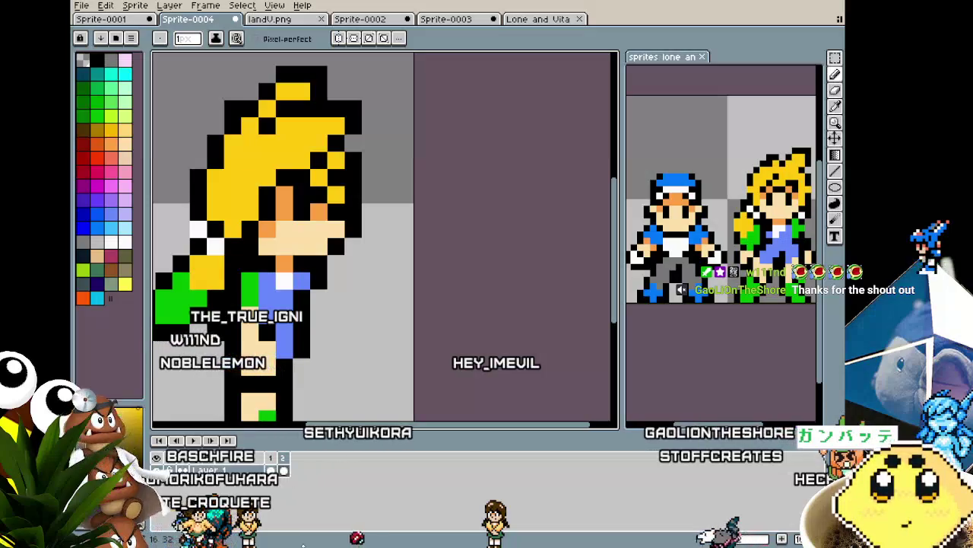
scroll(413, 250, down, 1)
scroll(460, 206, down, 1)
scroll(434, 284, down, 1)
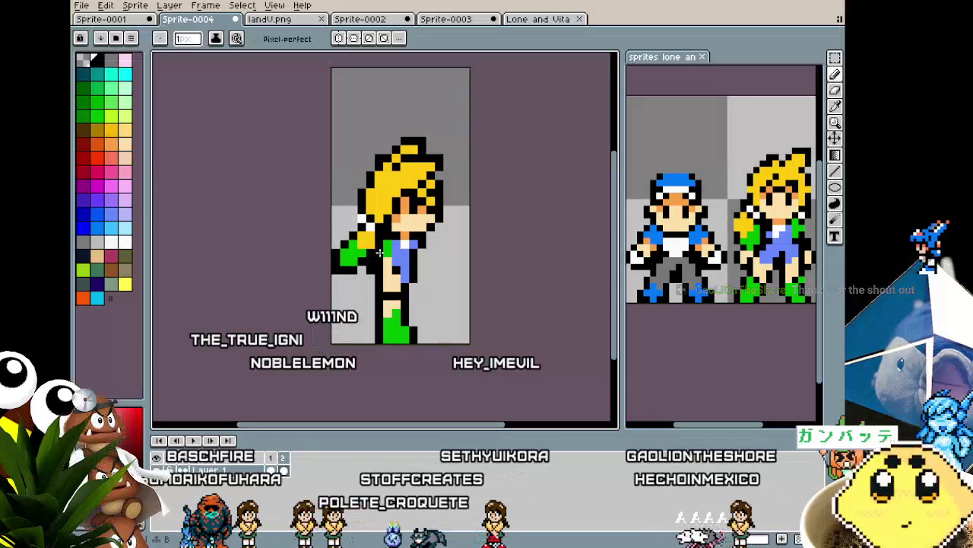
click(94, 114)
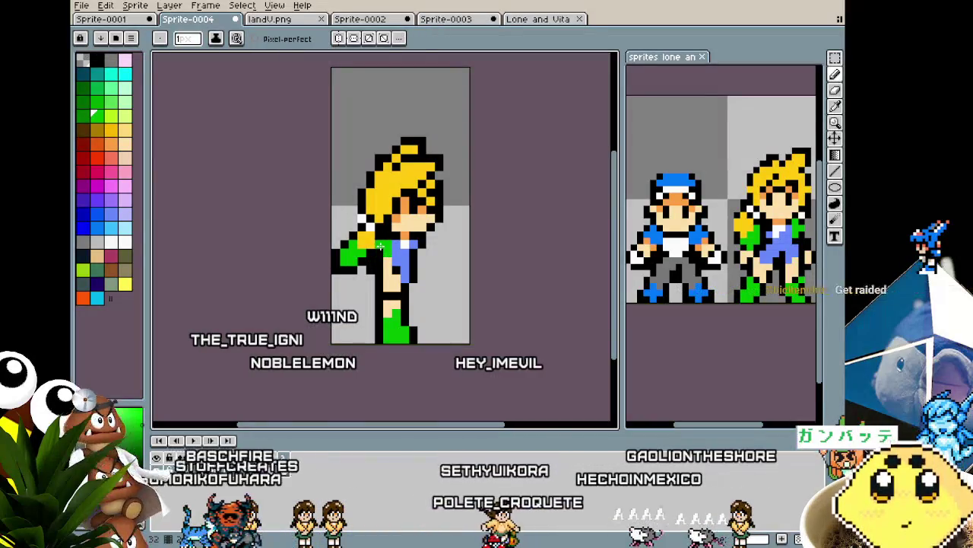
scroll(377, 298, down, 2)
scroll(372, 341, up, 1)
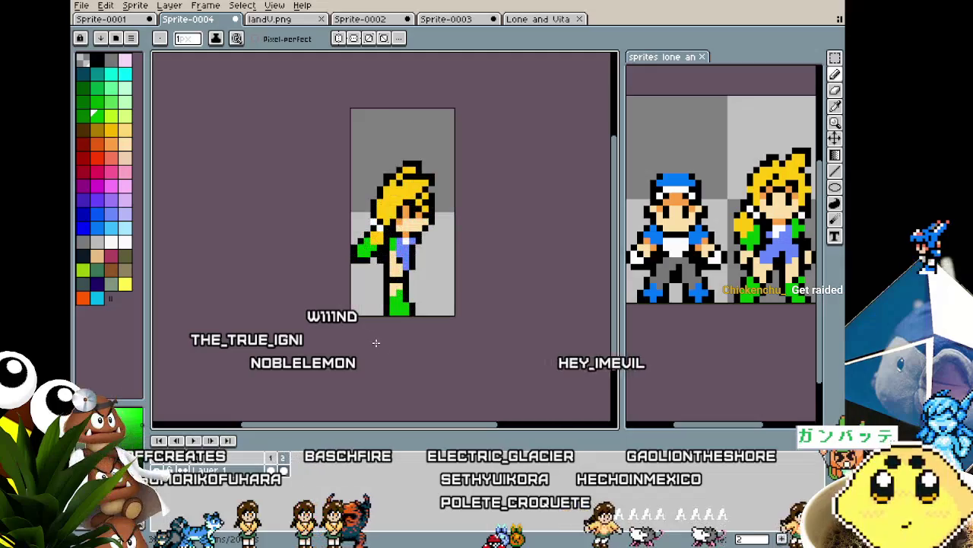
scroll(388, 350, up, 1)
Step: Flip between the front and side-view frames to compare them, ending on the side view
key(Left)
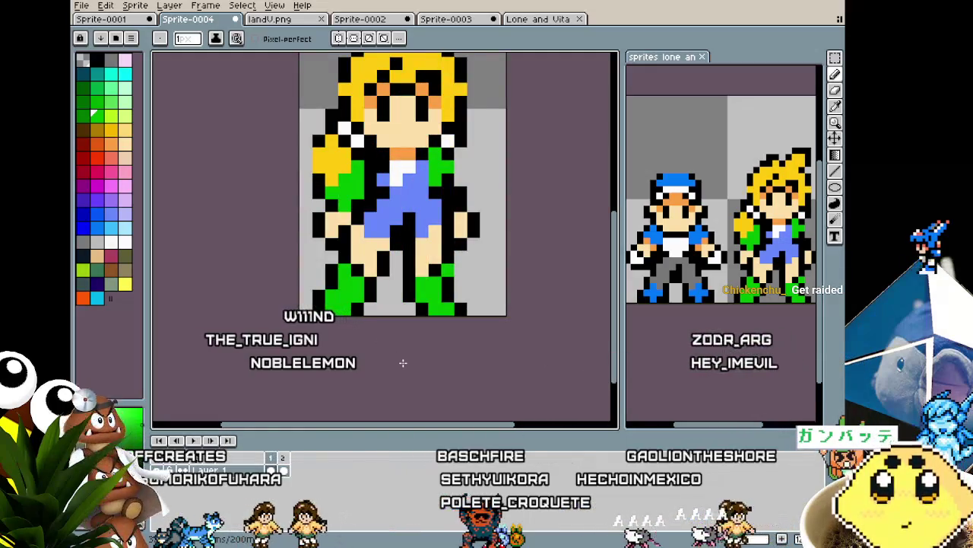
drag(403, 363, 367, 365)
key(Right)
key(Left)
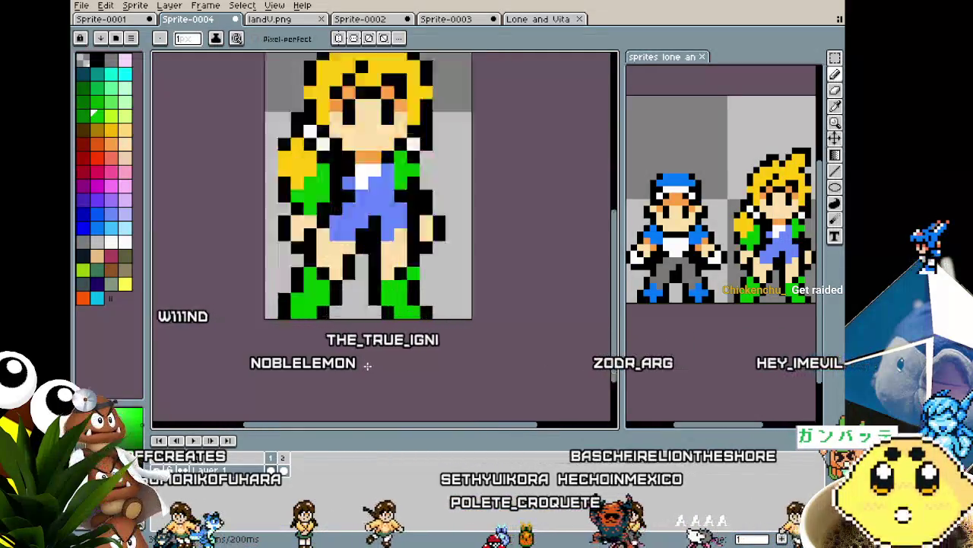
key(Right)
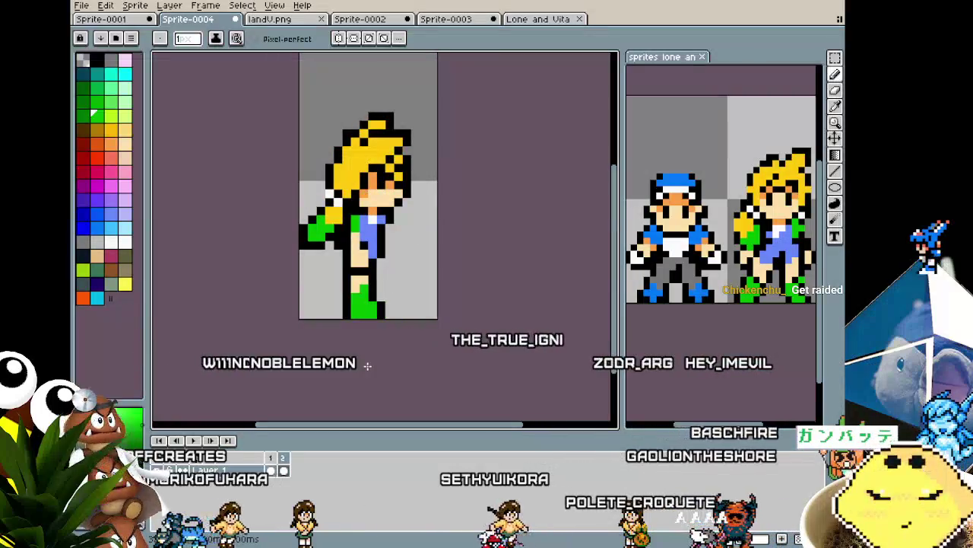
key(Left)
key(Right)
Step: Choose white and paint a strip of white pixels across the character's chest
scroll(383, 236, up, 1)
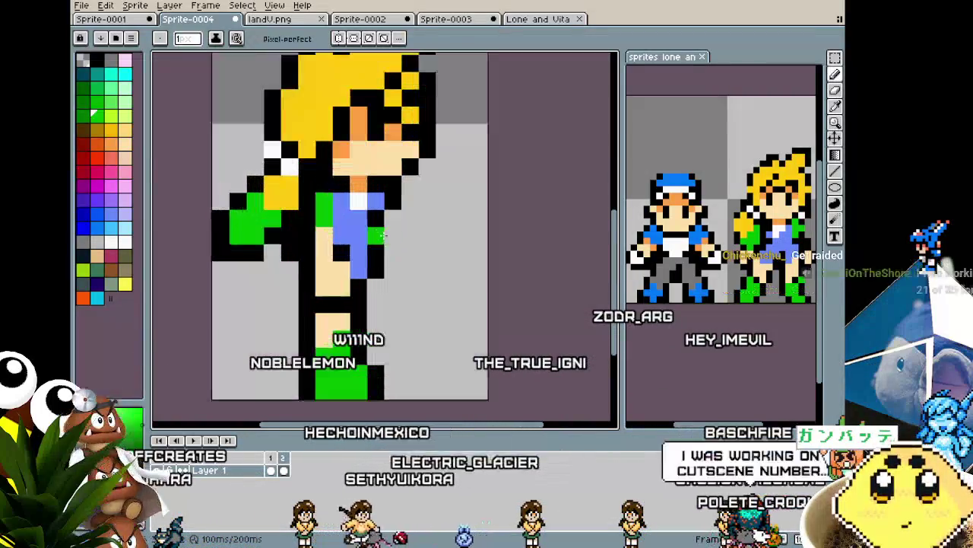
click(357, 217)
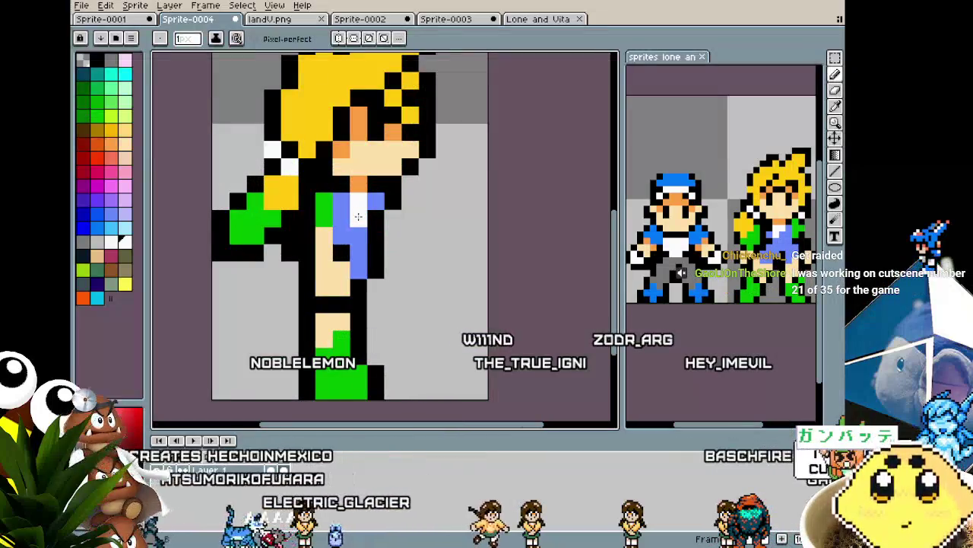
scroll(446, 251, down, 2)
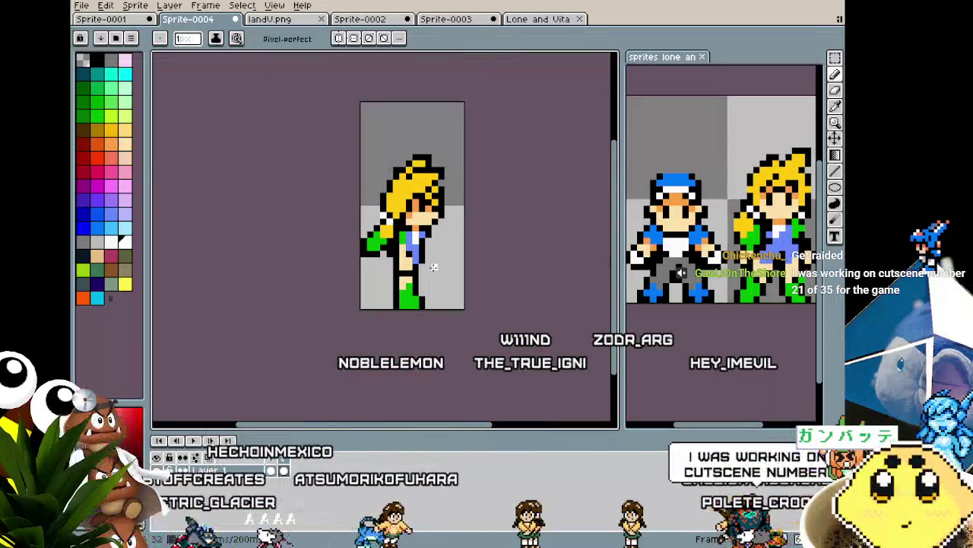
scroll(416, 248, up, 1)
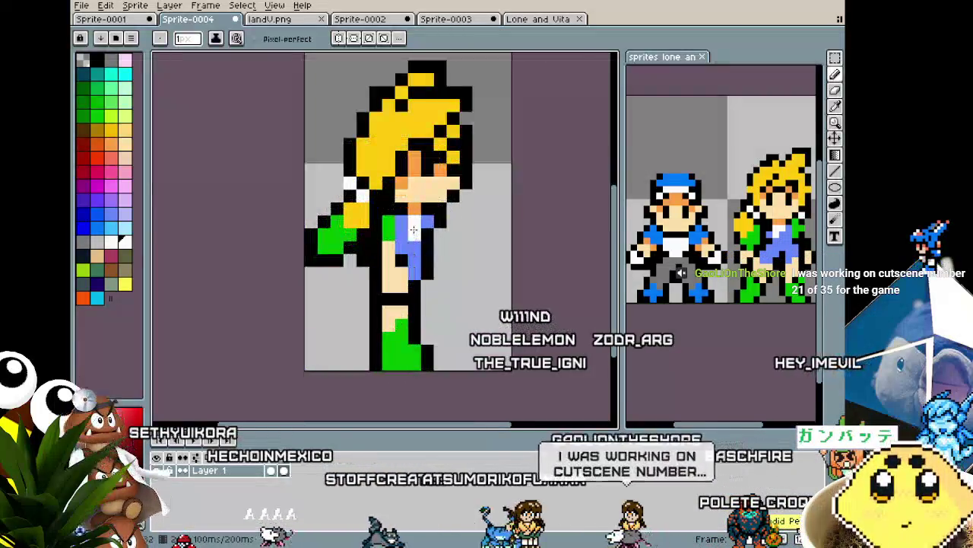
drag(415, 221, 427, 218)
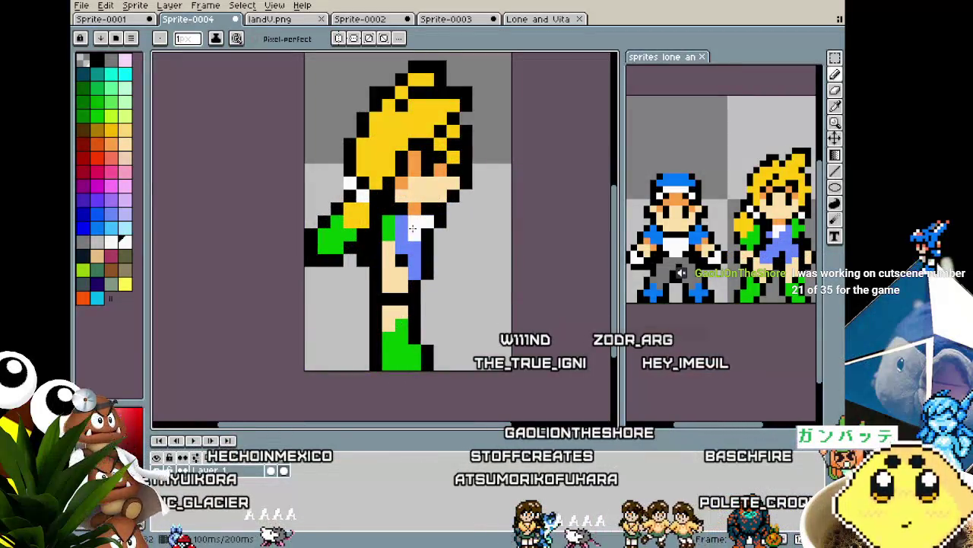
scroll(365, 303, down, 2)
scroll(365, 303, down, 1)
scroll(365, 303, down, 1)
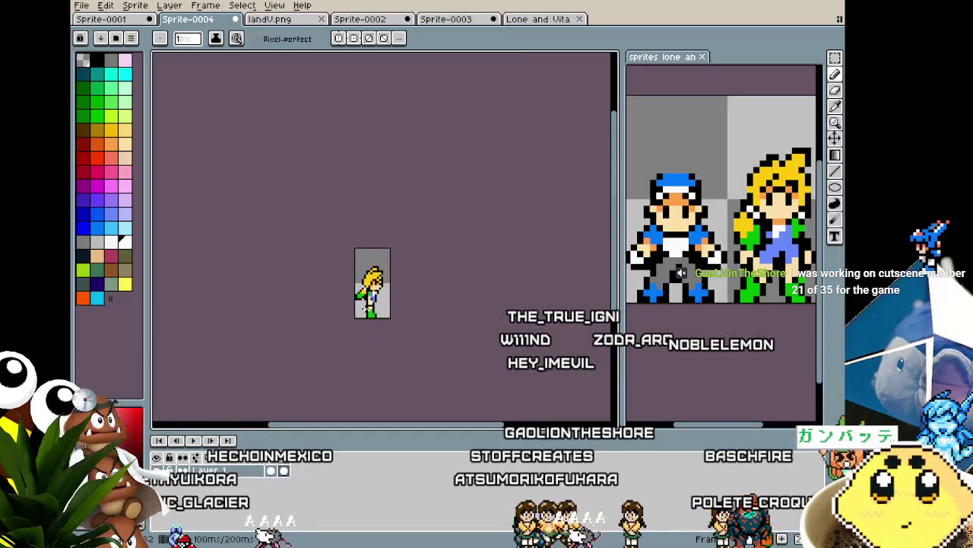
scroll(363, 314, up, 2)
Step: Sample the peach skin tone and paint over the stray blue pixels on the side-view face
scroll(378, 301, up, 1)
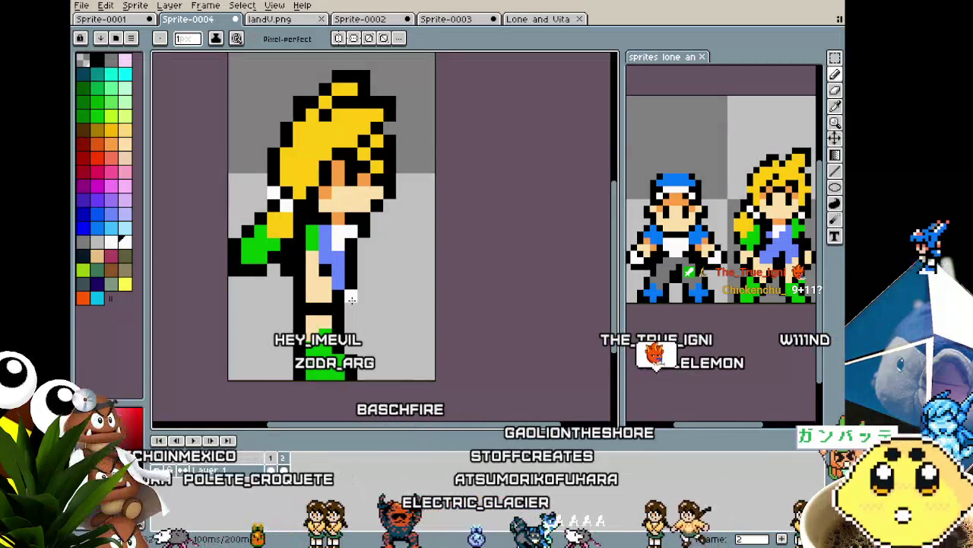
drag(371, 276, 343, 277)
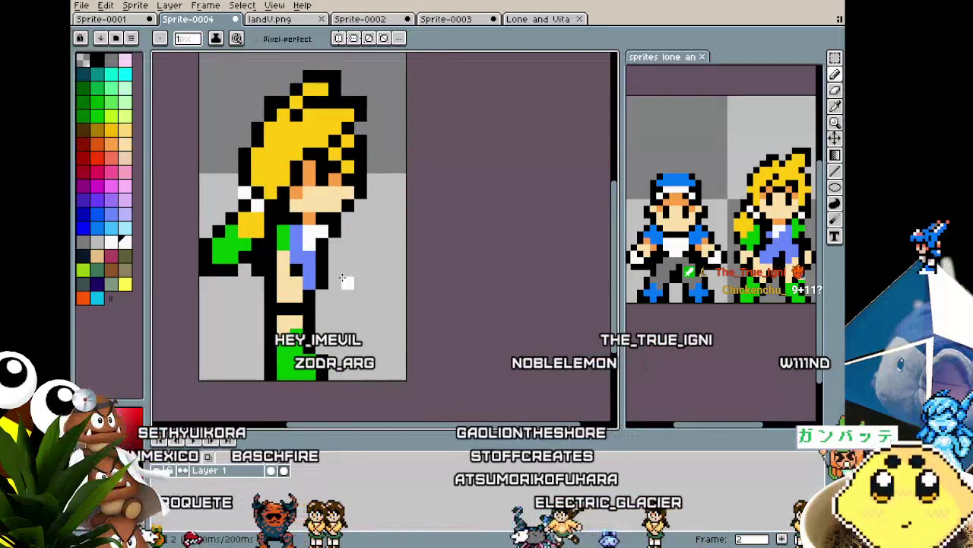
scroll(289, 299, up, 1)
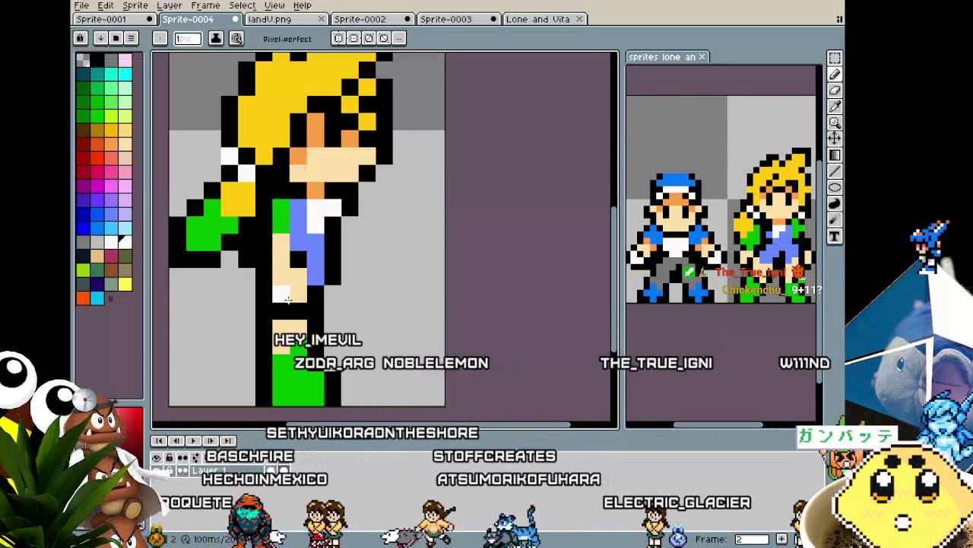
key(alt)
scroll(281, 364, down, 1)
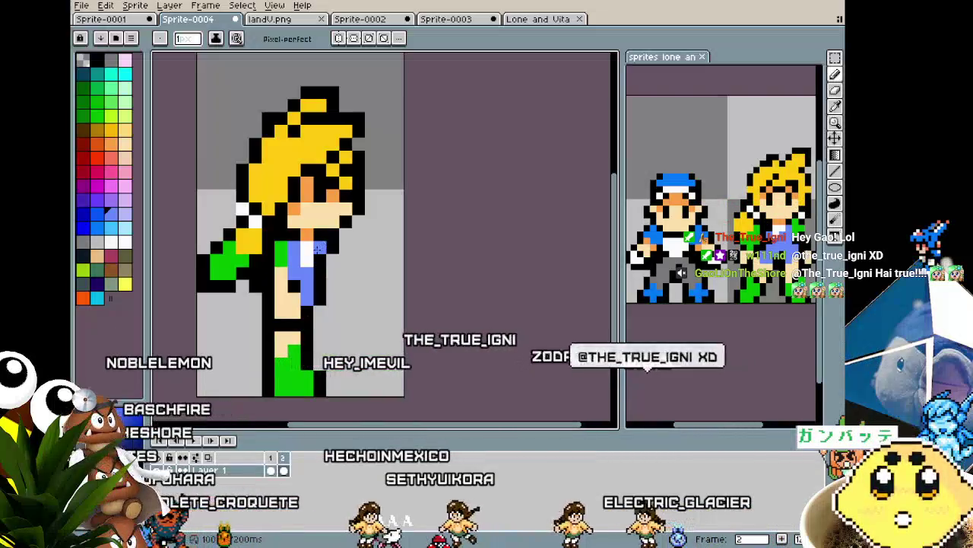
scroll(328, 280, down, 2)
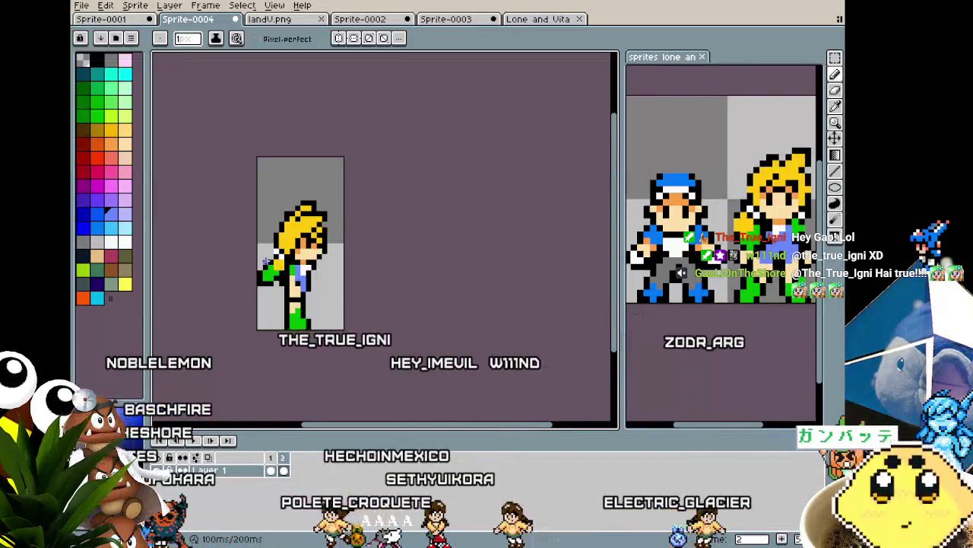
scroll(312, 288, up, 2)
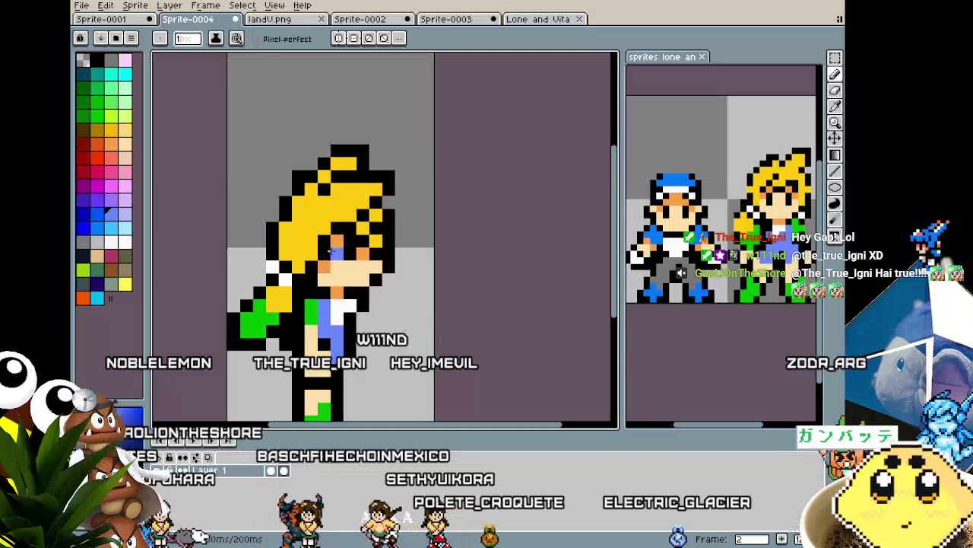
alt+click(342, 262)
drag(331, 251, 342, 255)
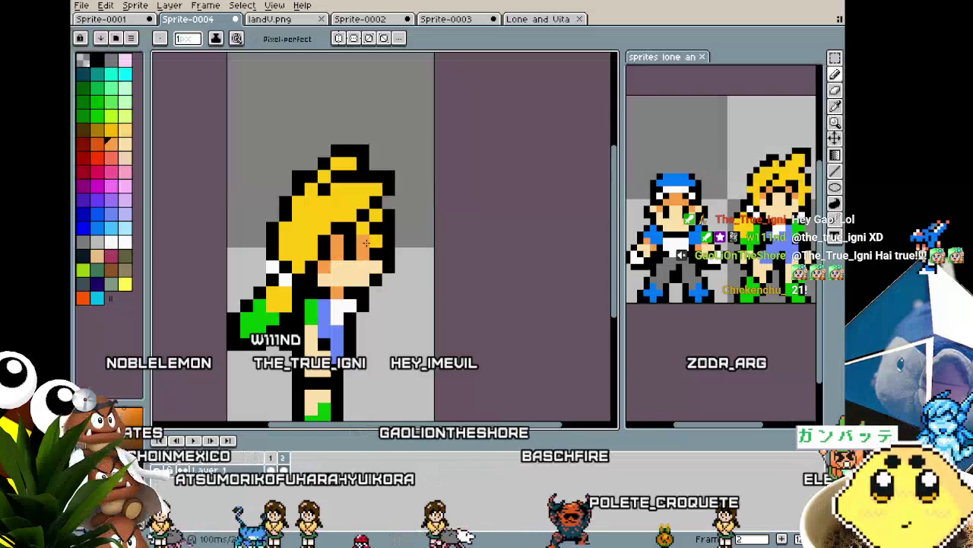
key(alt)
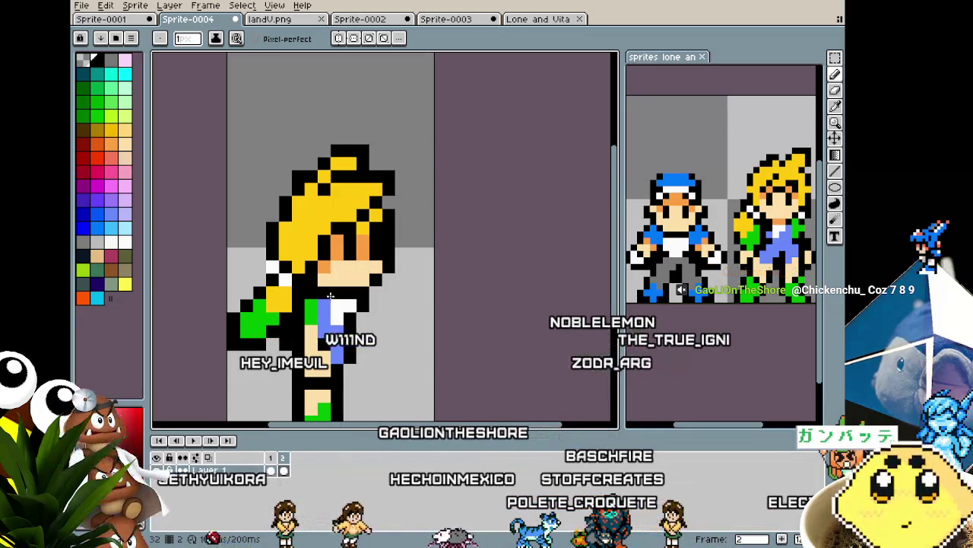
Step: Turn a black pixel at the back edge of the hair yellow
scroll(335, 285, up, 1)
key(i)
key(b)
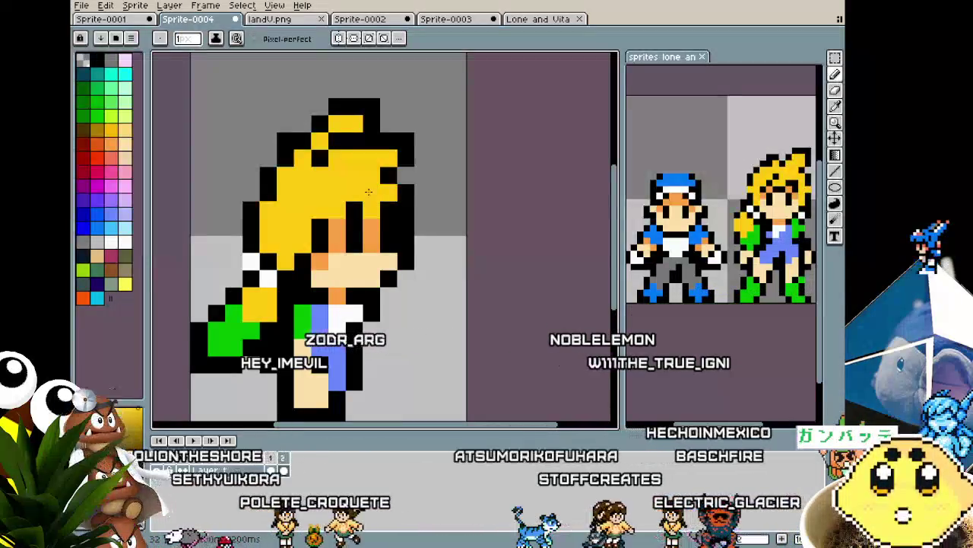
click(253, 211)
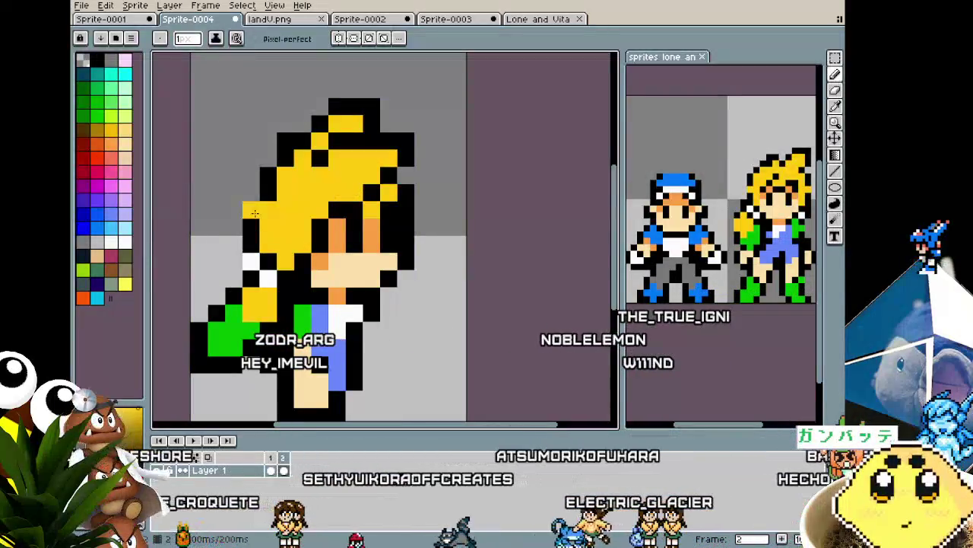
Step: Pan toward the face, sample a colour, and switch to the side frame and back to the front frame
drag(331, 220, 304, 211)
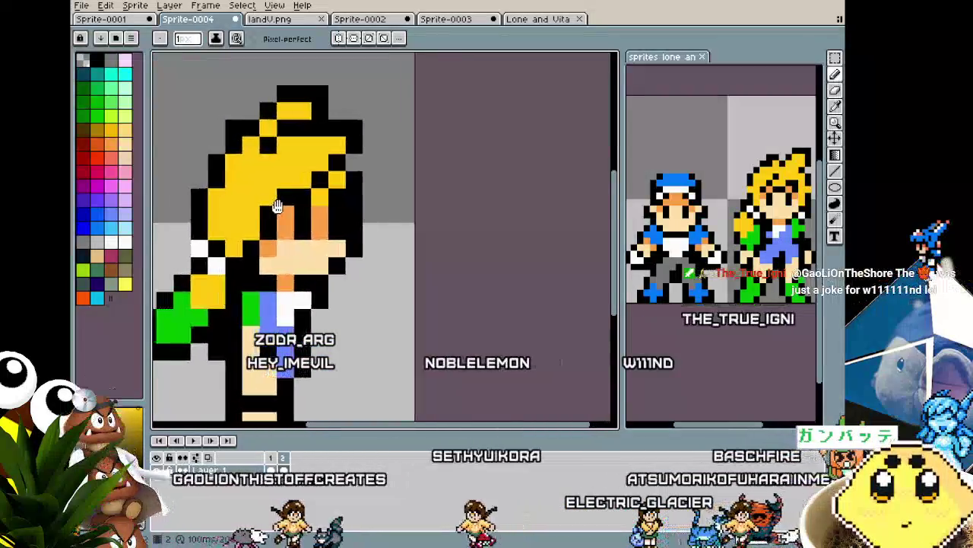
drag(305, 211, 323, 213)
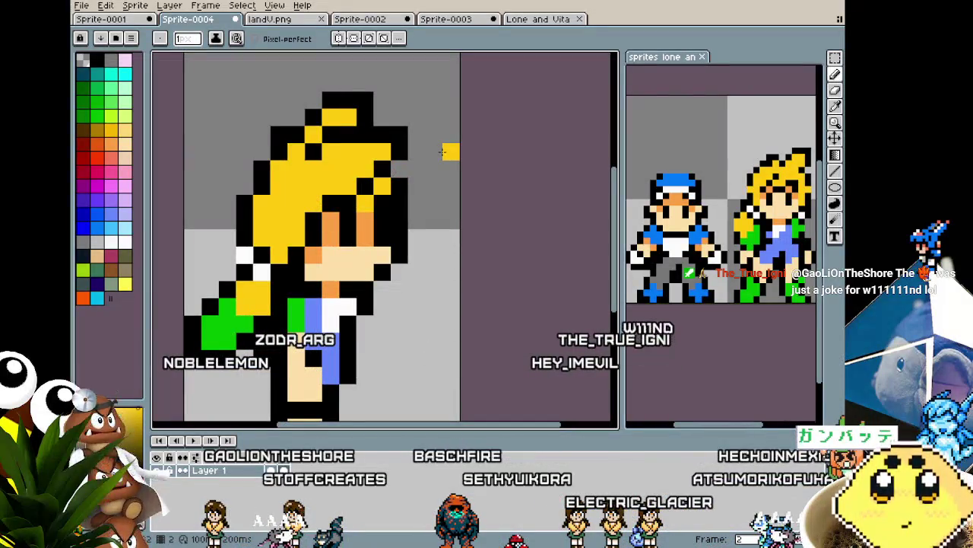
drag(409, 166, 347, 231)
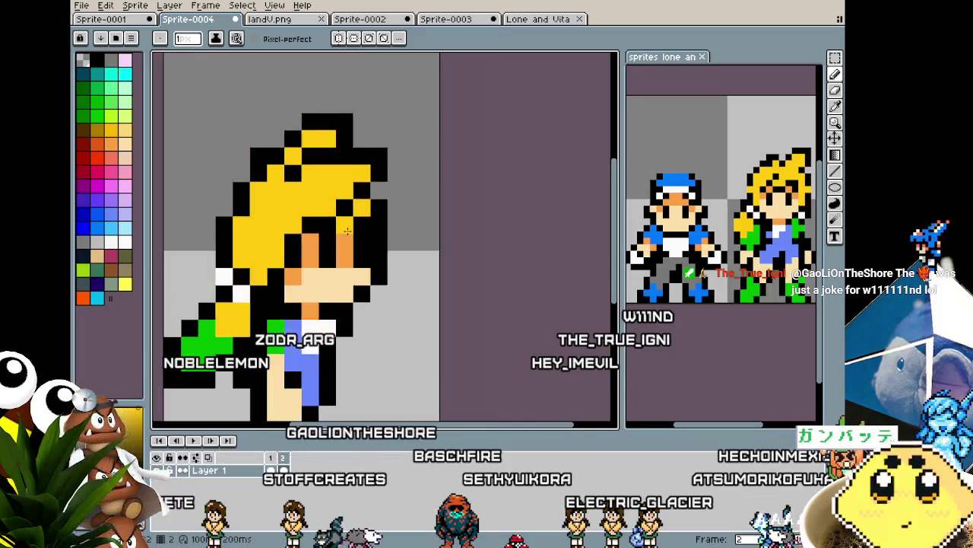
alt+click(347, 230)
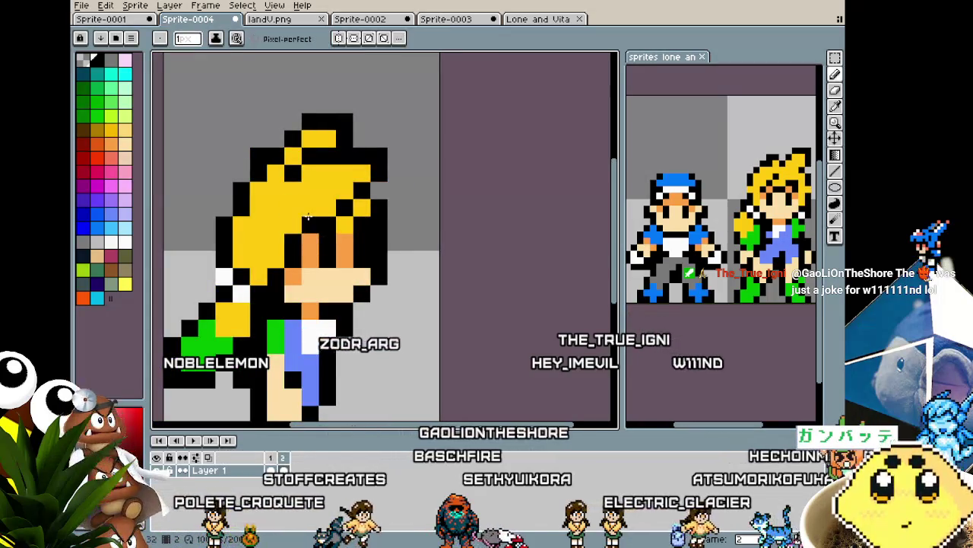
scroll(293, 209, down, 3)
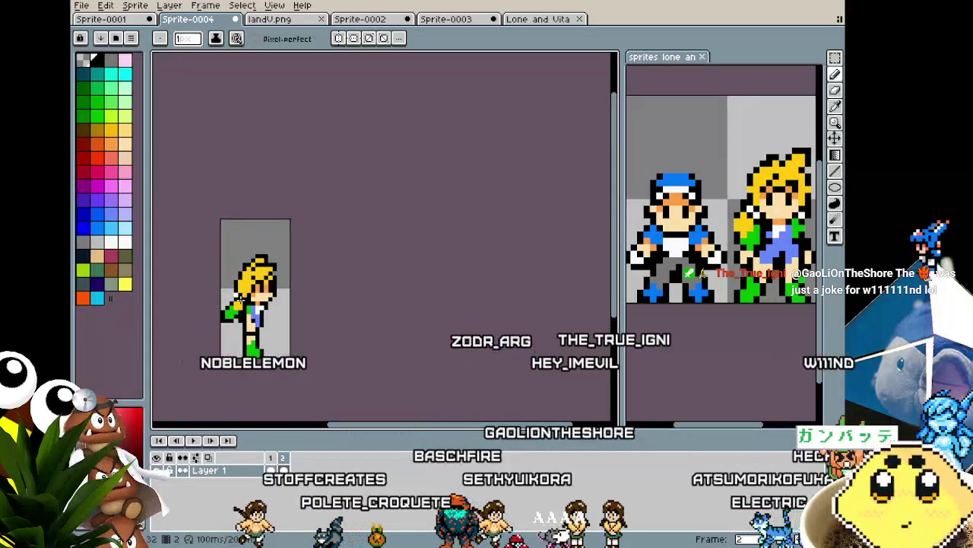
scroll(241, 301, up, 2)
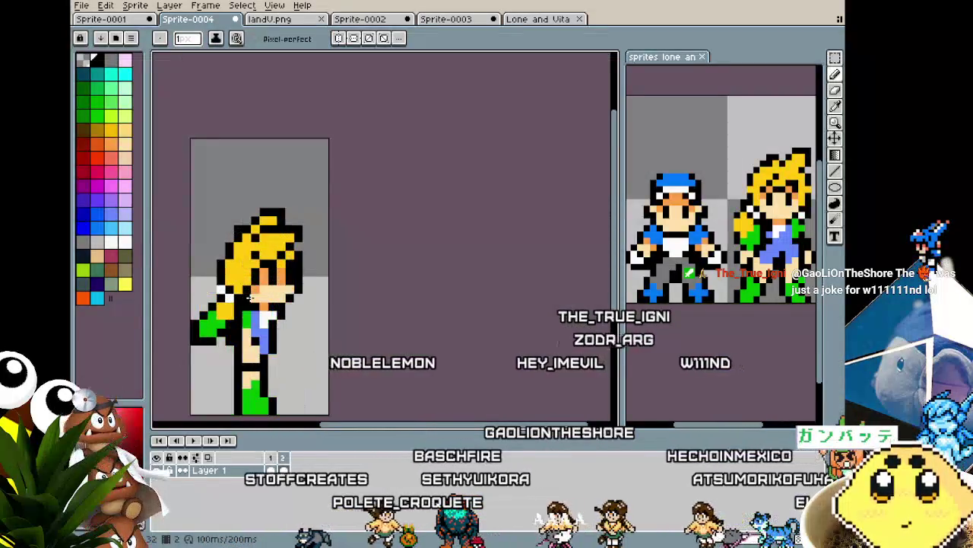
key(Right)
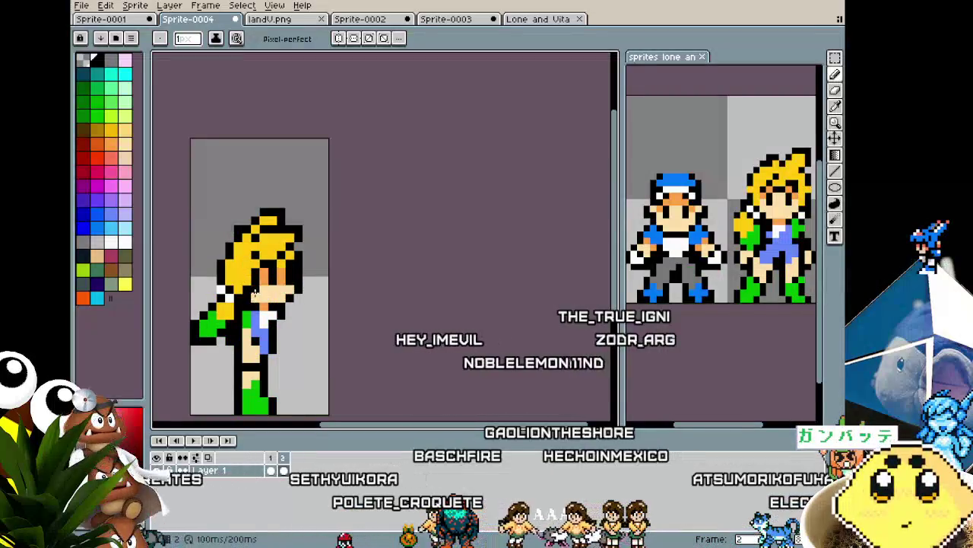
key(Left)
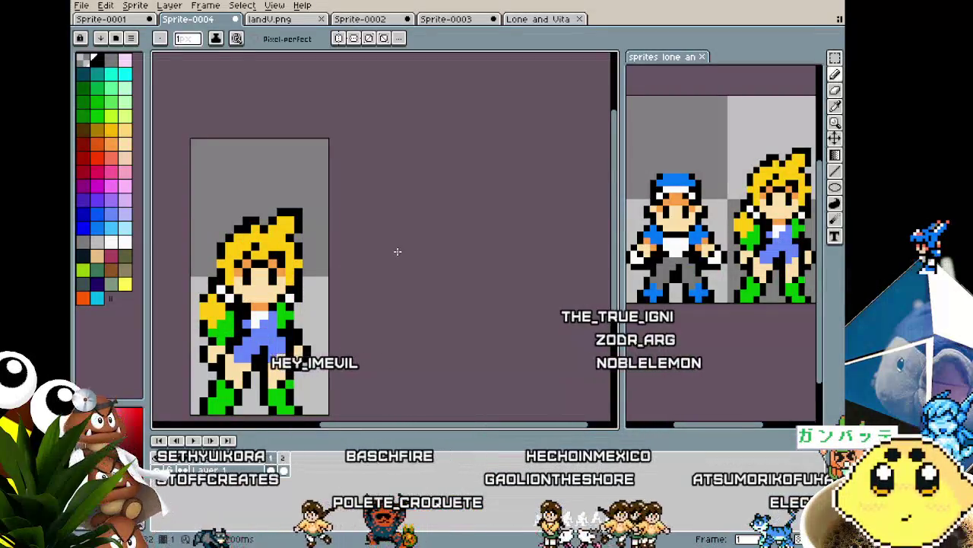
Step: On the side-view frame, sample grey and hair yellow, and add two black outline pixels beside the hair
key(Right)
scroll(327, 236, up, 2)
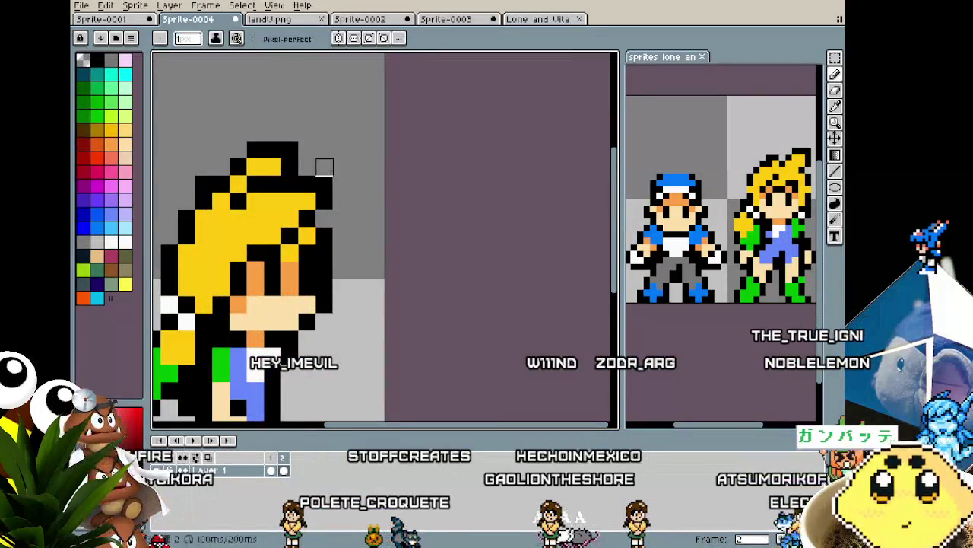
key(i)
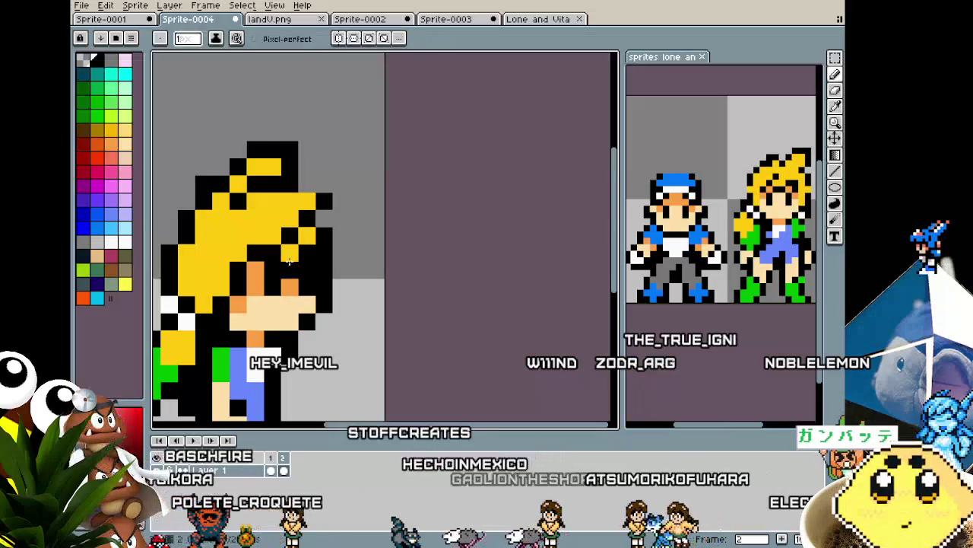
alt+click(346, 223)
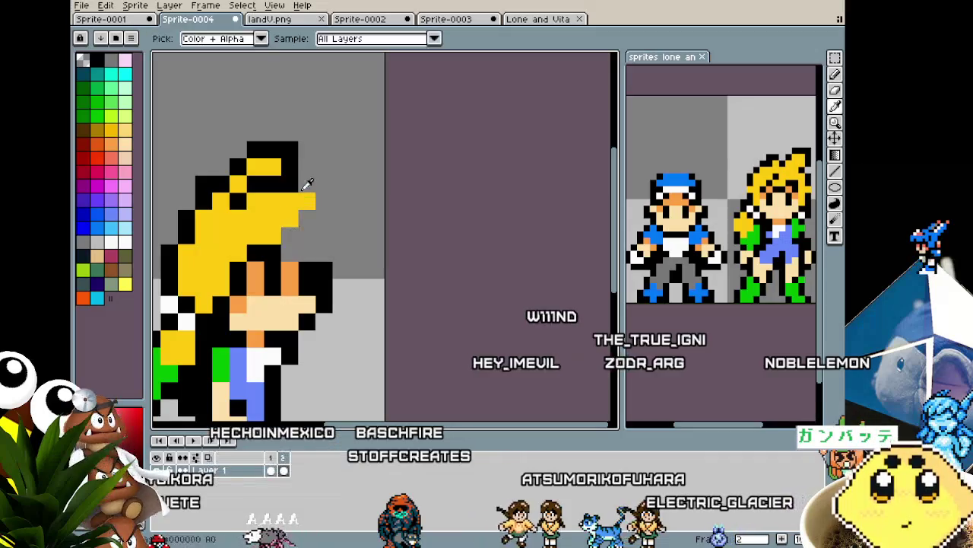
alt+click(297, 197)
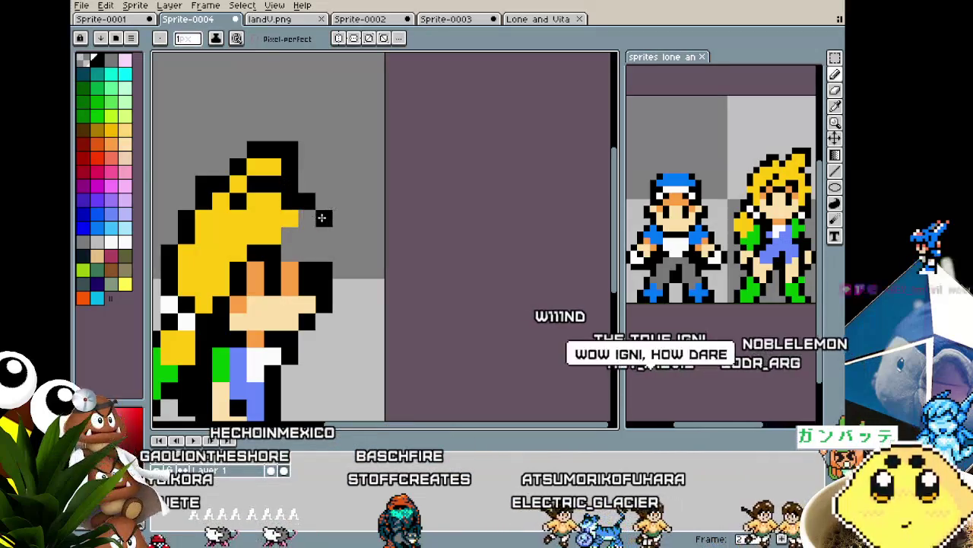
click(324, 218)
click(335, 234)
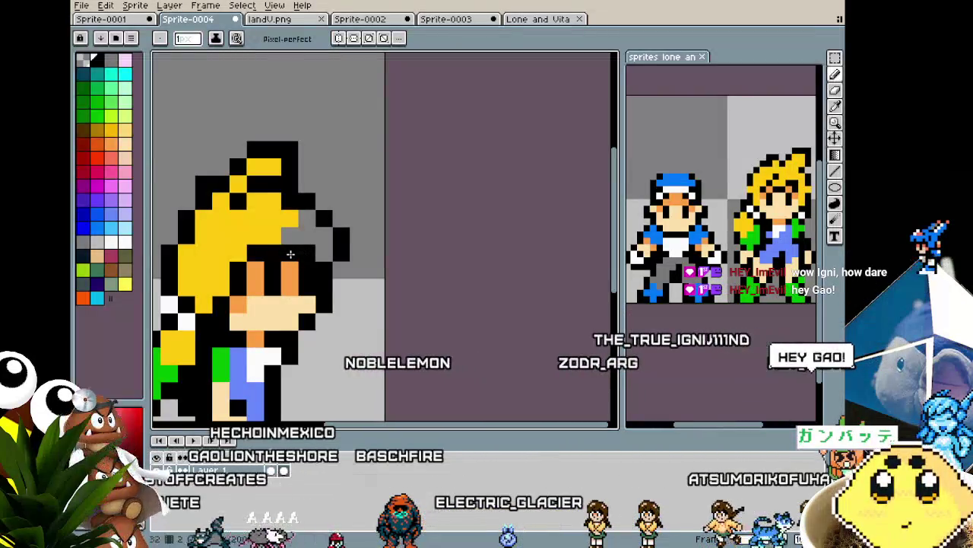
Step: Fill the grey gap in the back of the hair with yellow and zoom out to view the frame
alt+click(305, 222)
drag(303, 240, 305, 222)
click(292, 231)
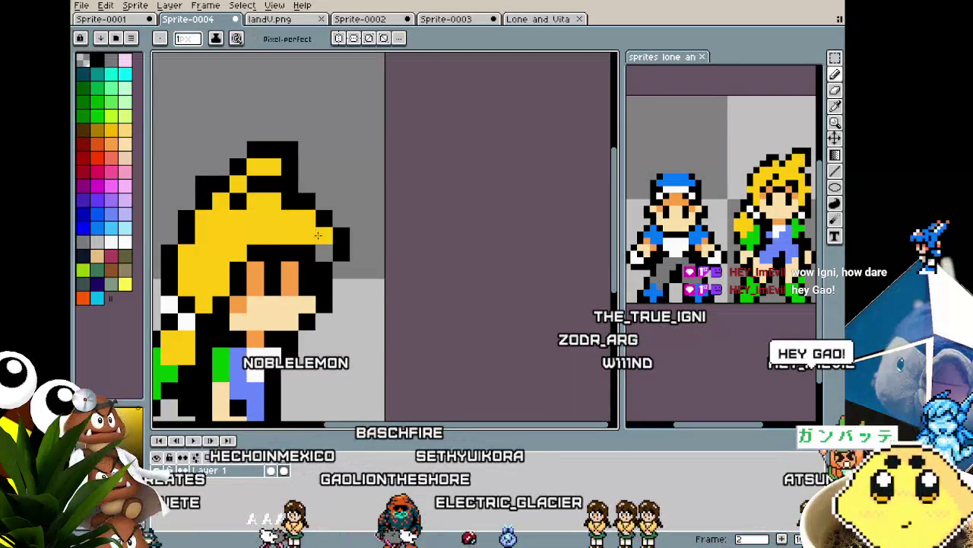
scroll(319, 247, down, 5)
scroll(289, 242, down, 2)
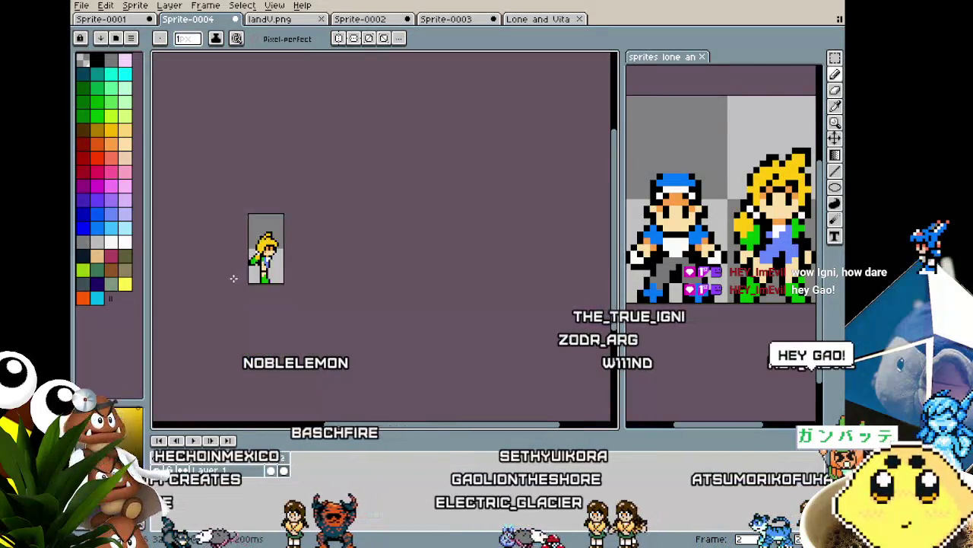
scroll(267, 238, up, 3)
scroll(266, 237, up, 2)
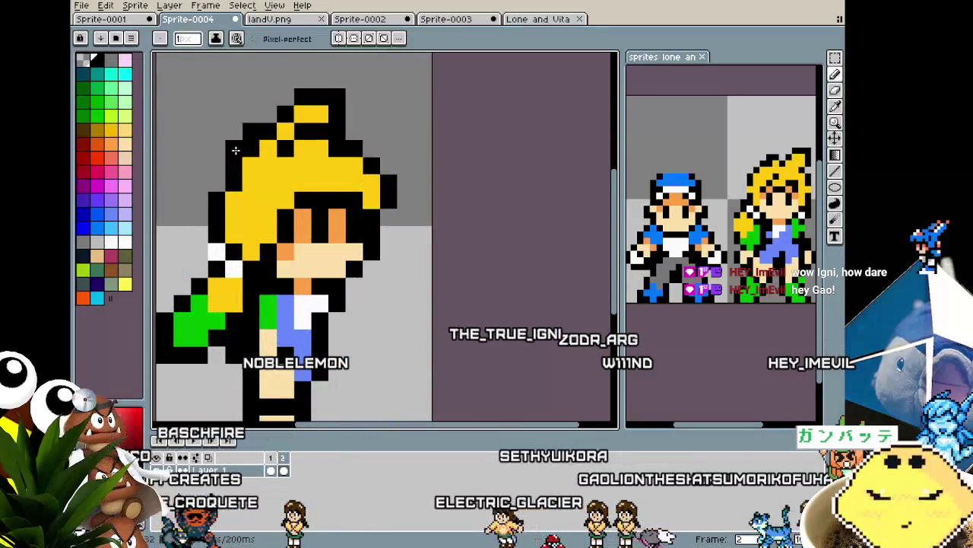
scroll(261, 242, down, 2)
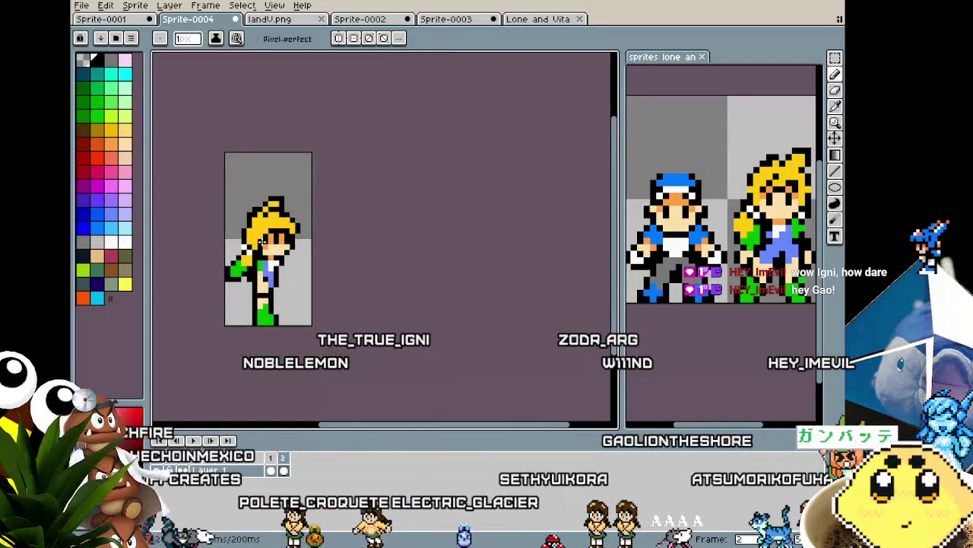
scroll(260, 241, up, 1)
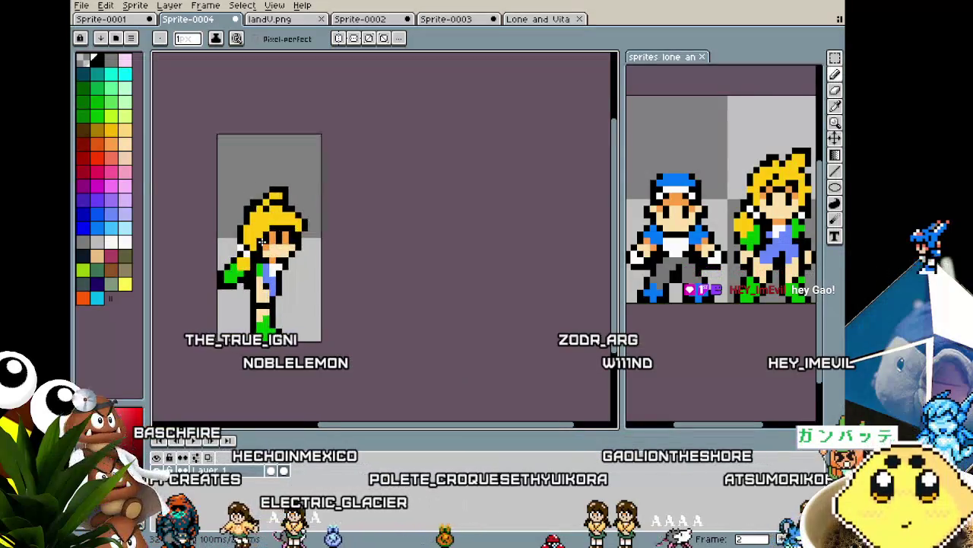
Step: Glance at the blue-cap sprite and landV.png reference, then go back to Sprite-0004
click(111, 21)
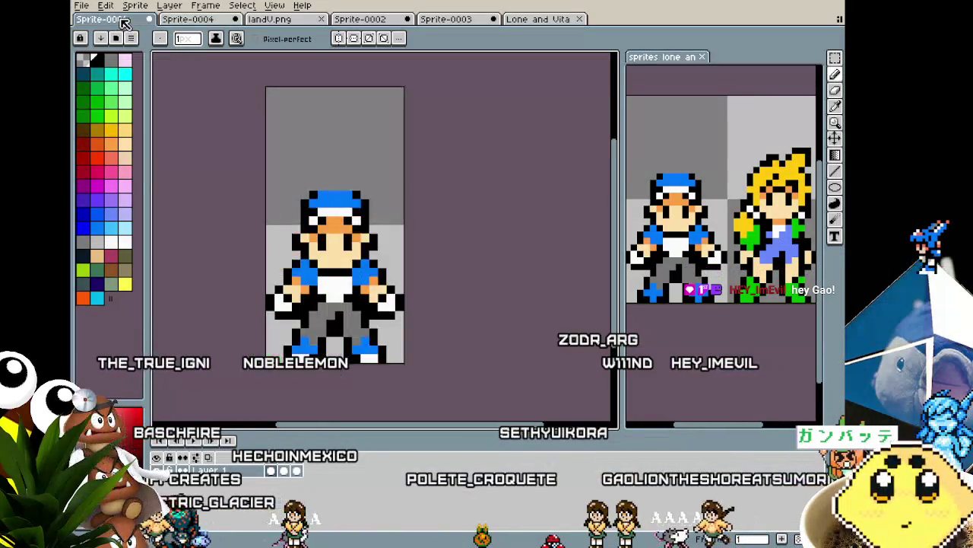
click(272, 21)
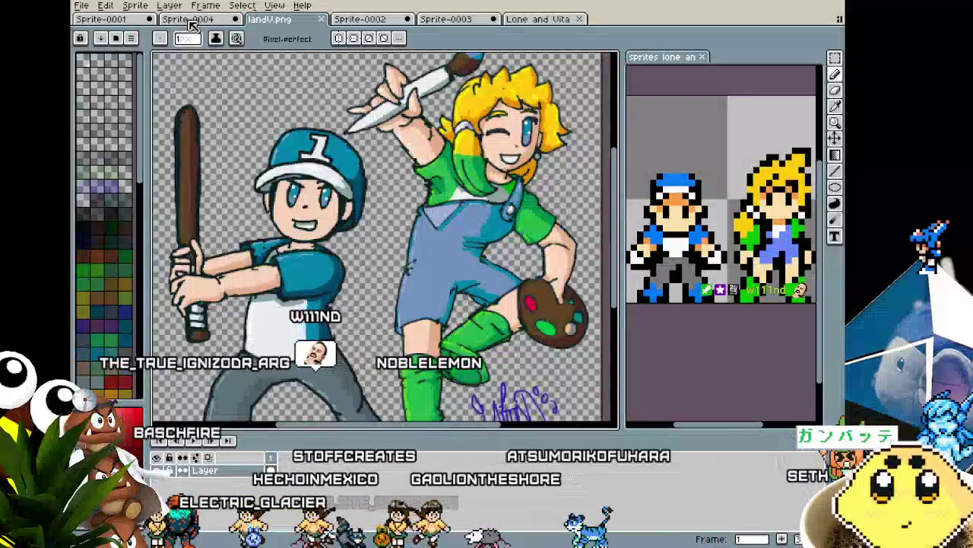
click(192, 20)
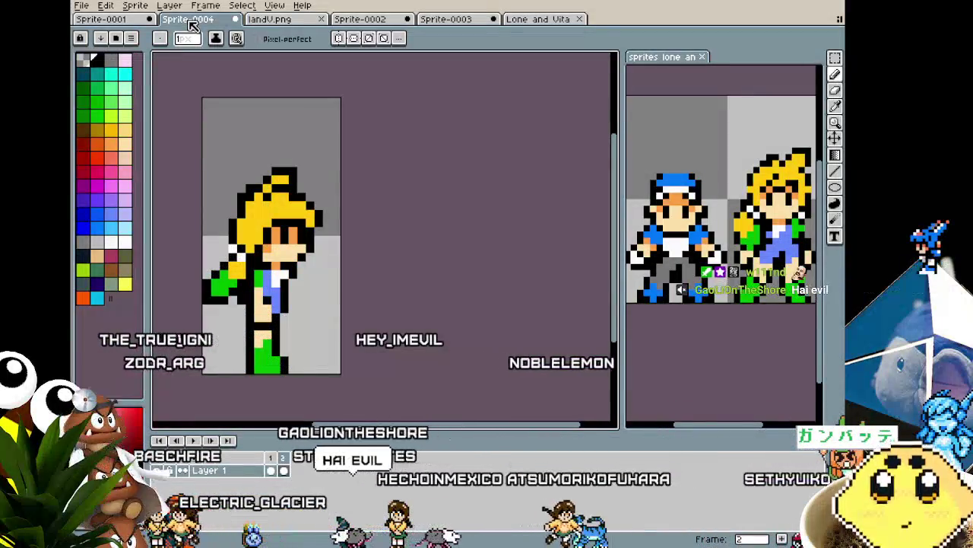
mouse_move(344, 223)
mouse_down()
mouse_move(347, 206)
mouse_move(356, 210)
mouse_up()
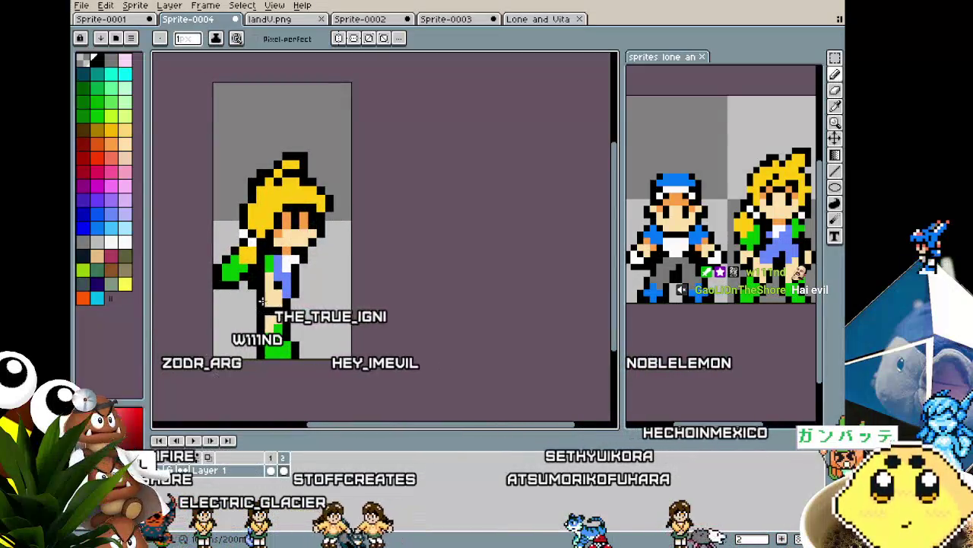
Step: Pick the hair yellow from the sprite, then undo the last stroke on the side-view frame
scroll(292, 230, up, 1)
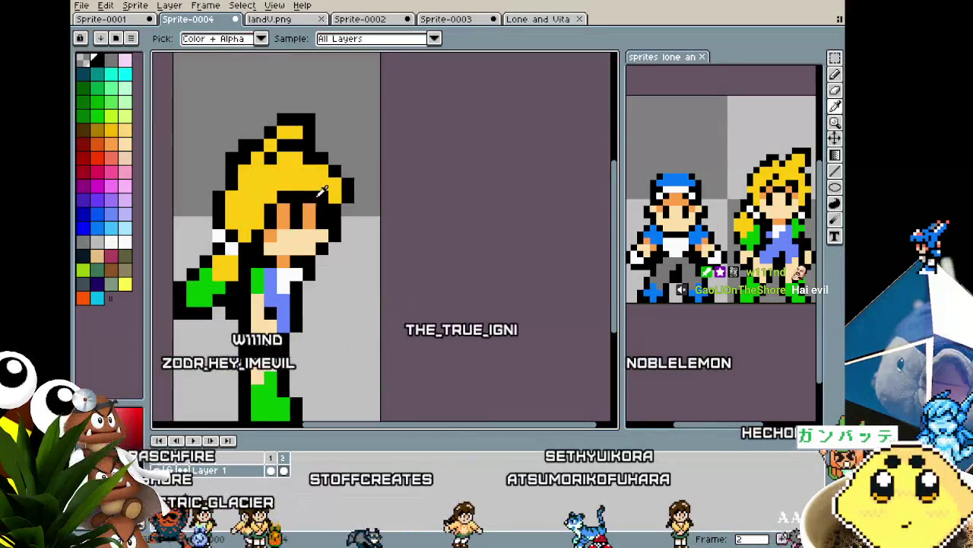
alt+click(321, 195)
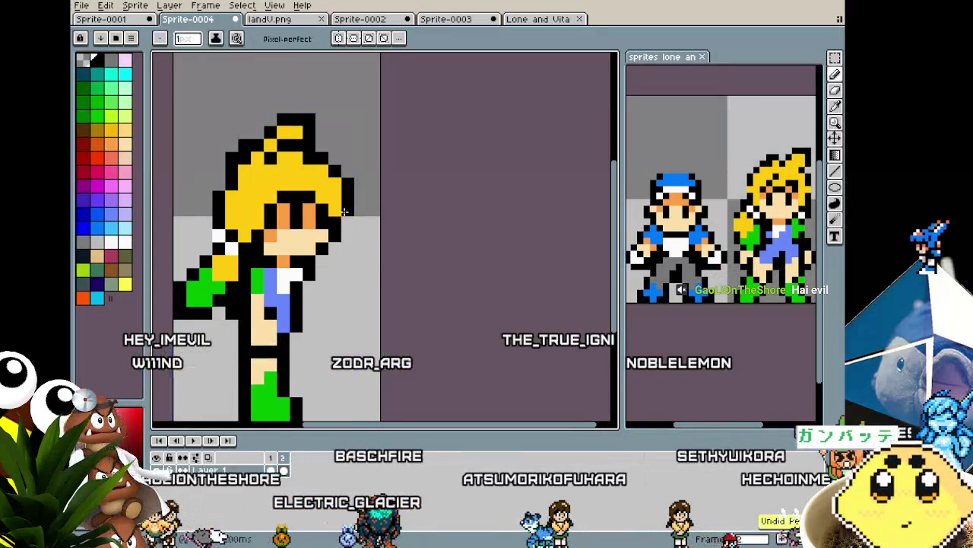
scroll(292, 302, down, 2)
scroll(332, 242, up, 3)
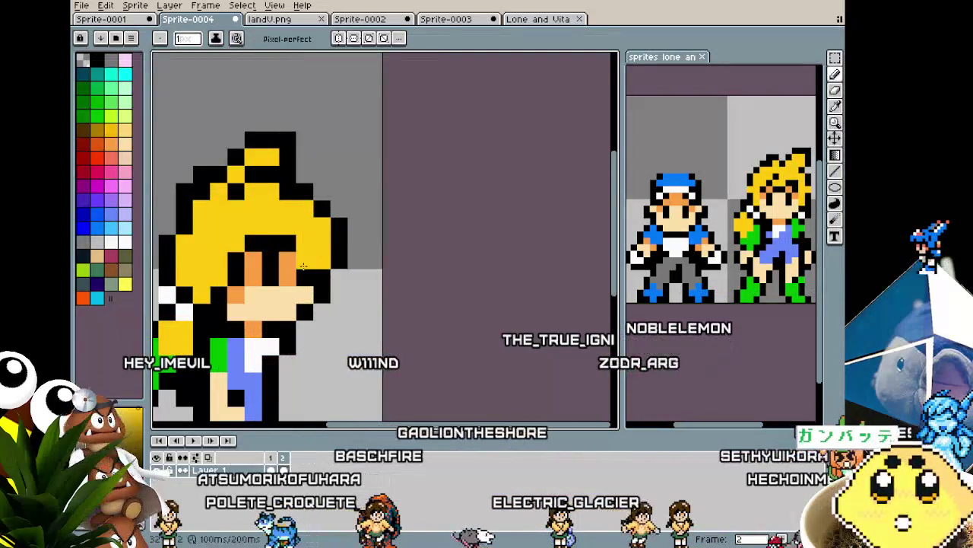
scroll(294, 356, down, 3)
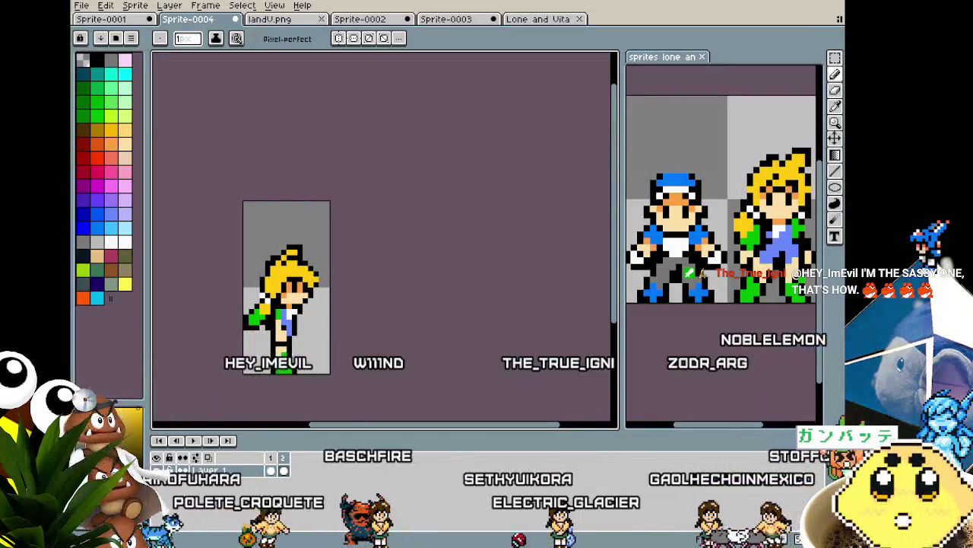
scroll(276, 291, up, 3)
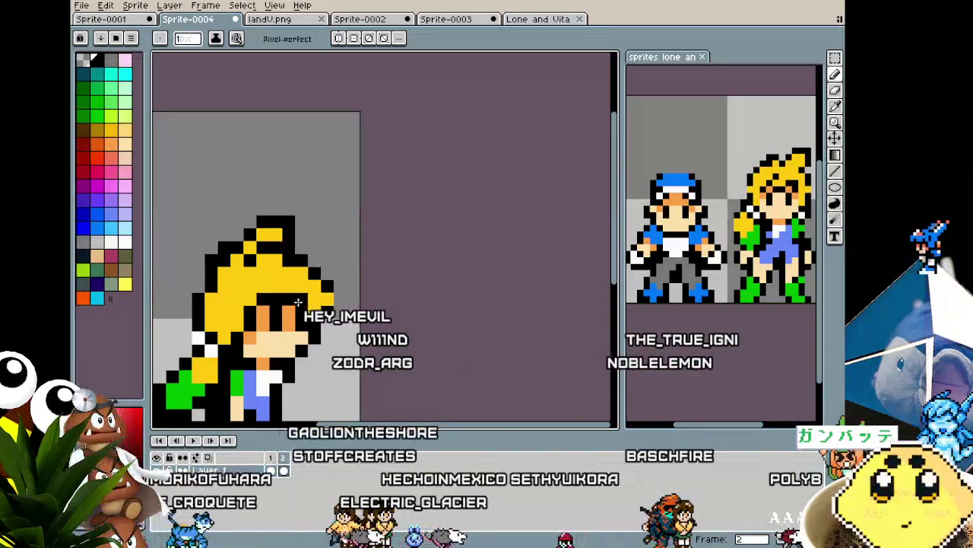
key(ctrl+z)
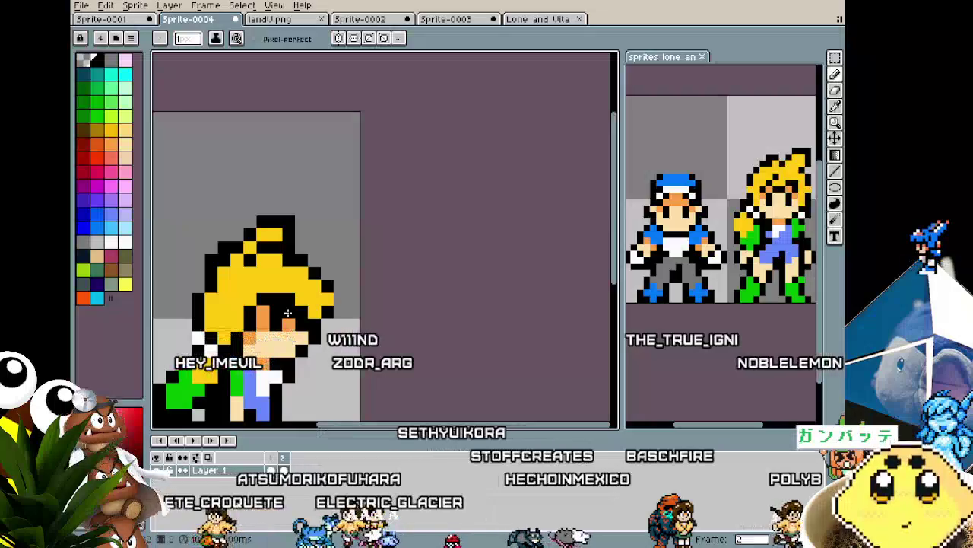
Step: Compare the front and side-view frames, then toggle the eyedropper and return to the pencil
scroll(245, 259, down, 2)
scroll(246, 260, down, 1)
scroll(251, 228, up, 1)
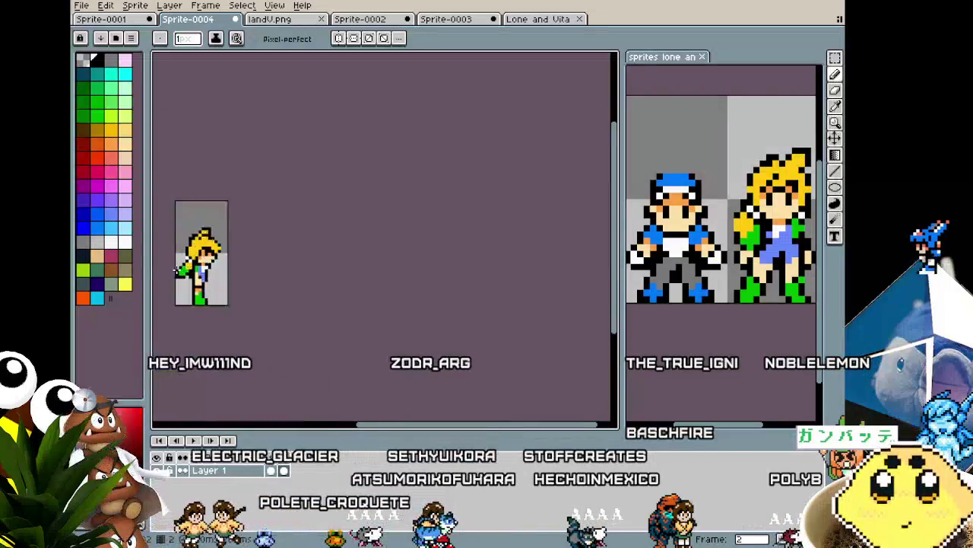
scroll(253, 218, up, 2)
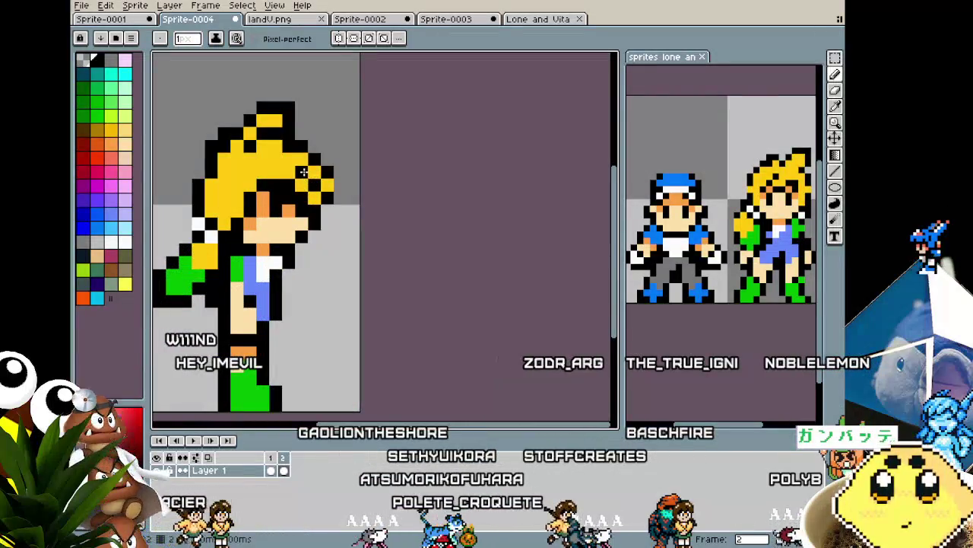
scroll(245, 293, down, 4)
scroll(245, 296, up, 1)
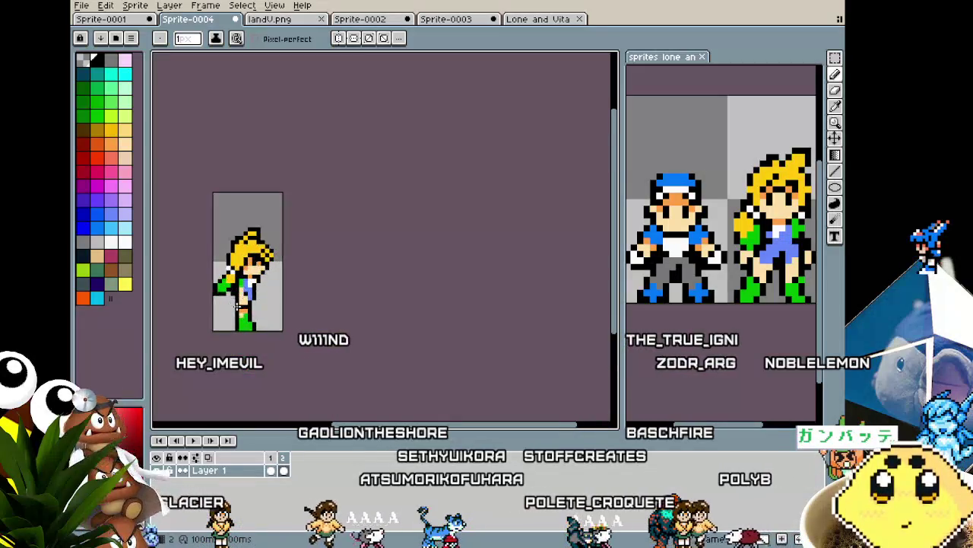
scroll(245, 297, up, 1)
scroll(245, 297, up, 1)
scroll(245, 296, up, 1)
key(Left)
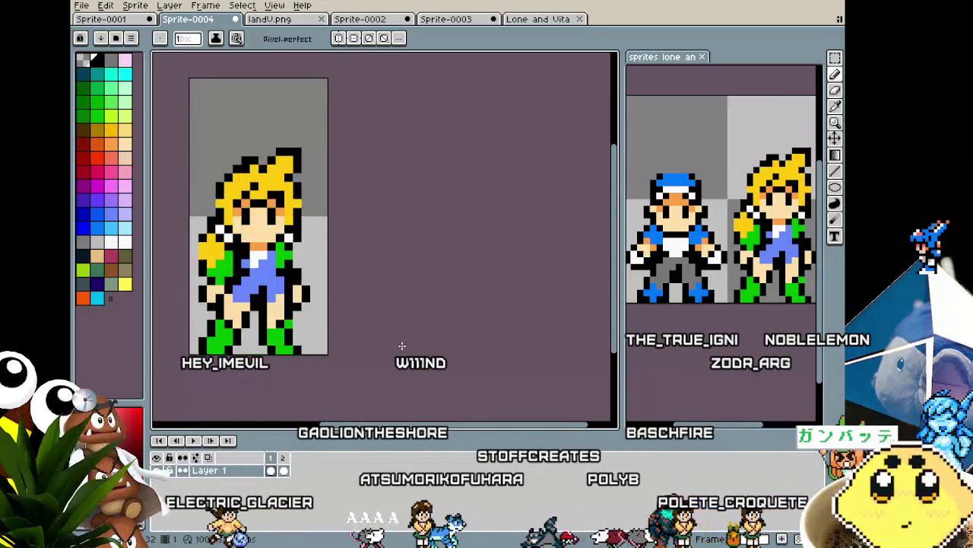
key(Right)
key(Left)
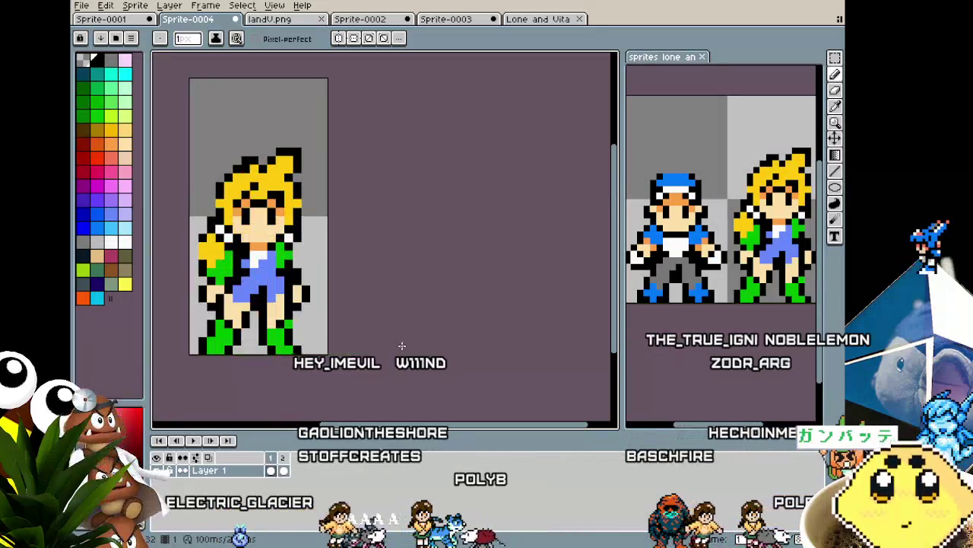
key(Right)
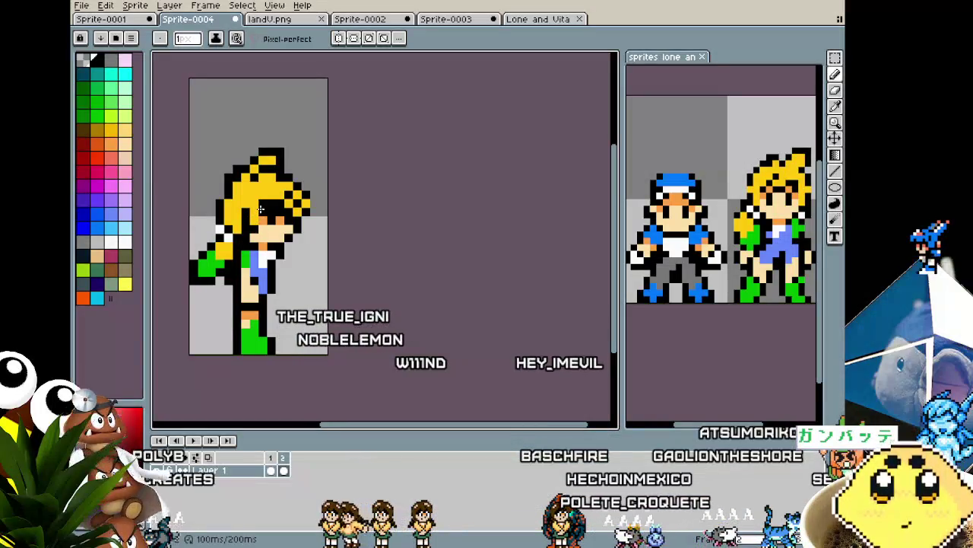
key(i)
key(b)
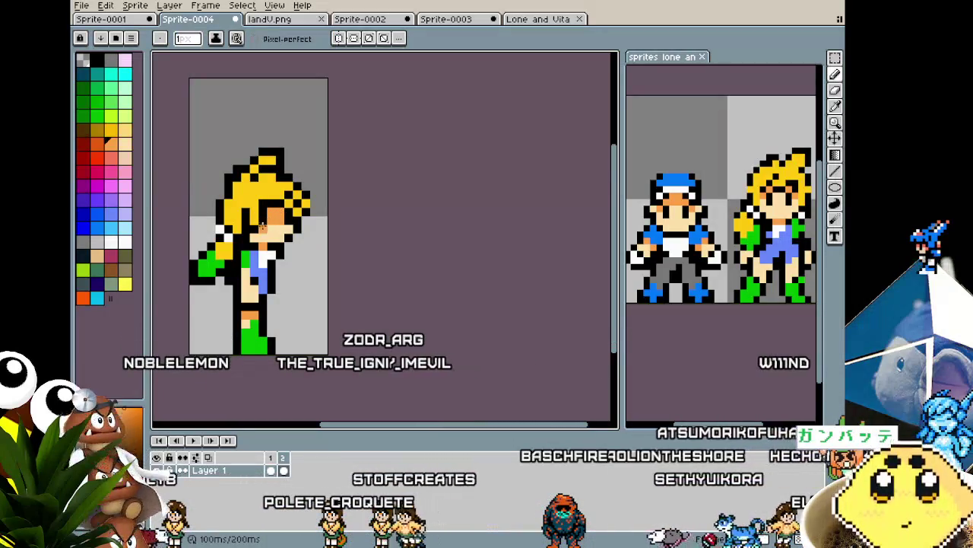
Step: Sample the lighter skin orange from the side-view character's face
key(i)
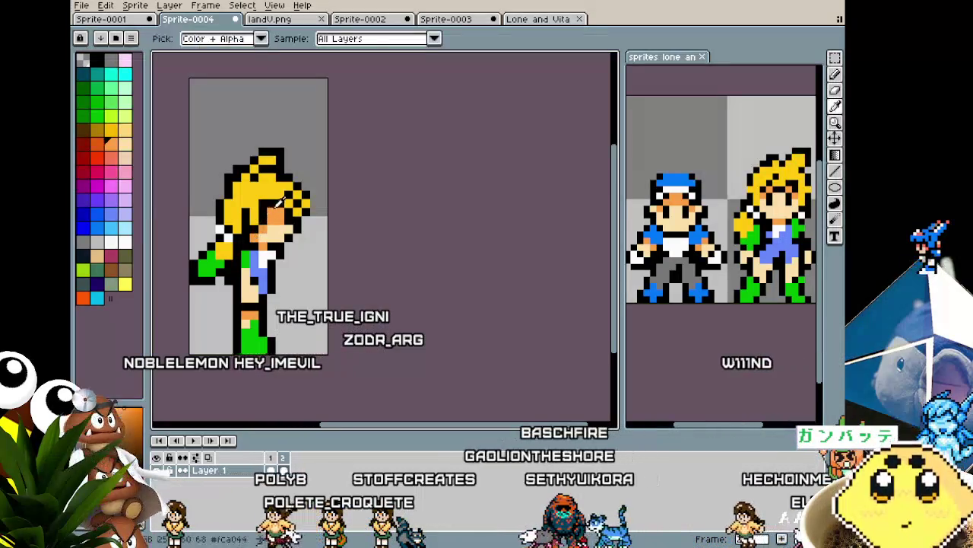
key(b)
alt+click(288, 221)
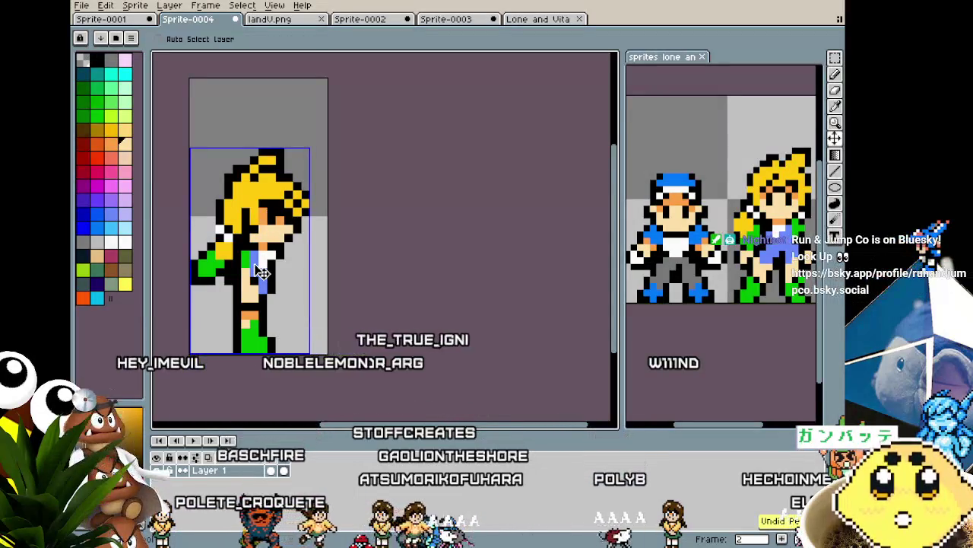
Step: Undo the last pencil edits on the torso, restoring its earlier pixels, and return to the pencil
key(ctrl+z)
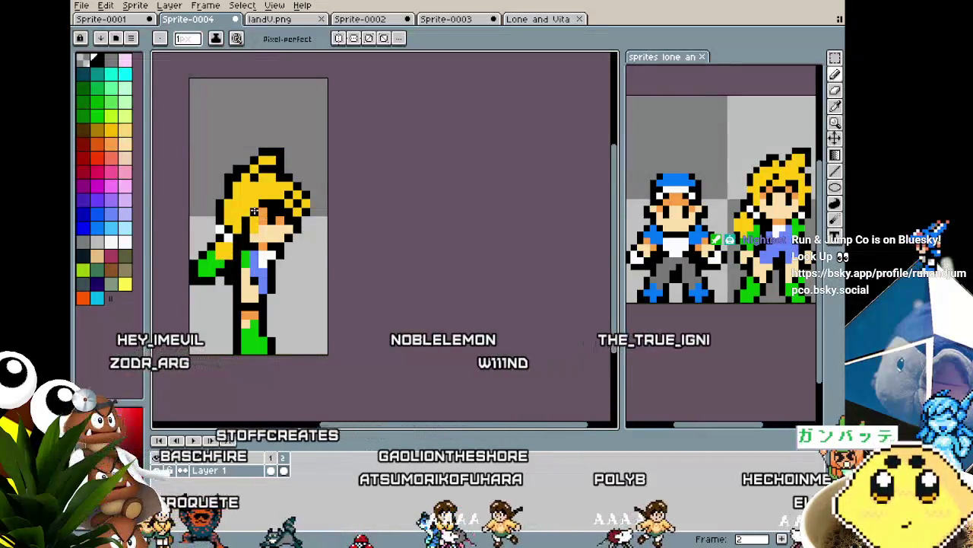
key(i)
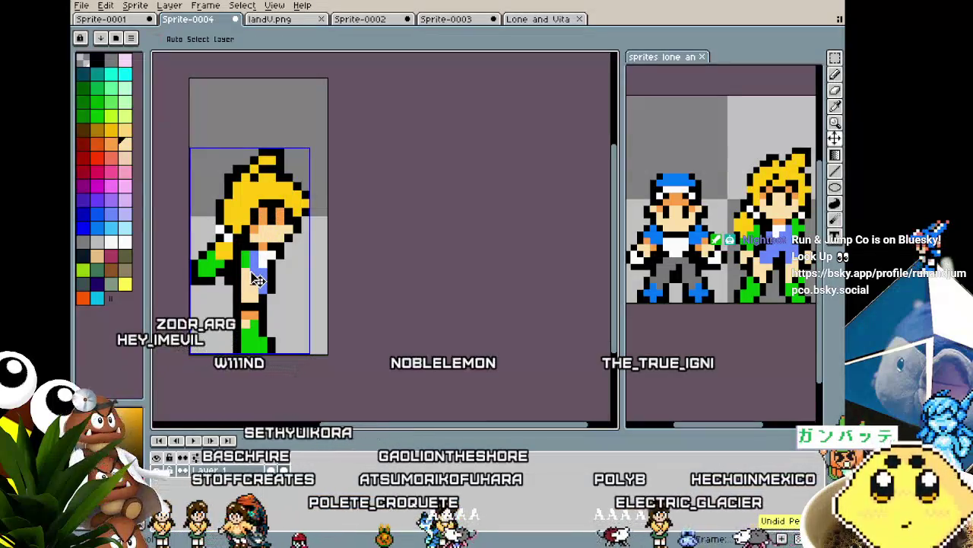
key(ctrl+z)
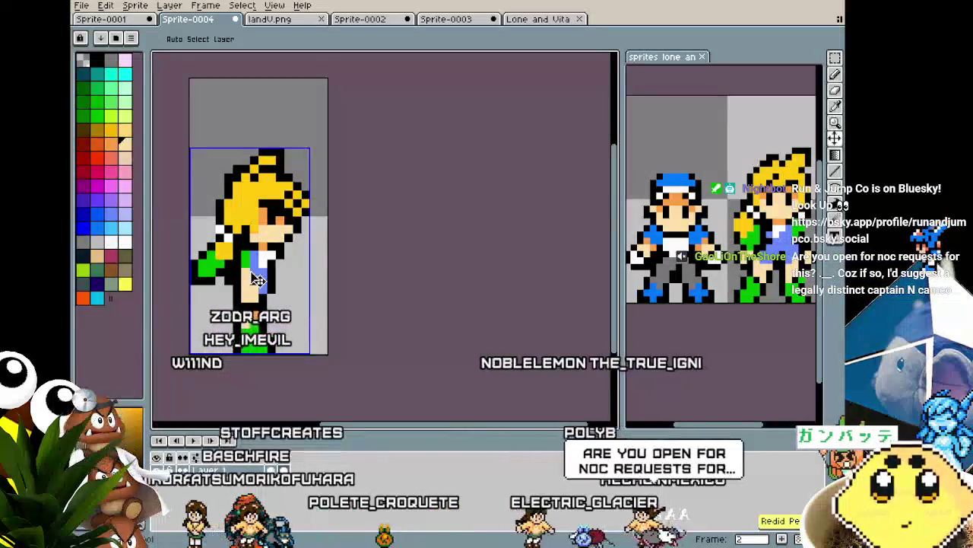
key(b)
scroll(255, 275, down, 1)
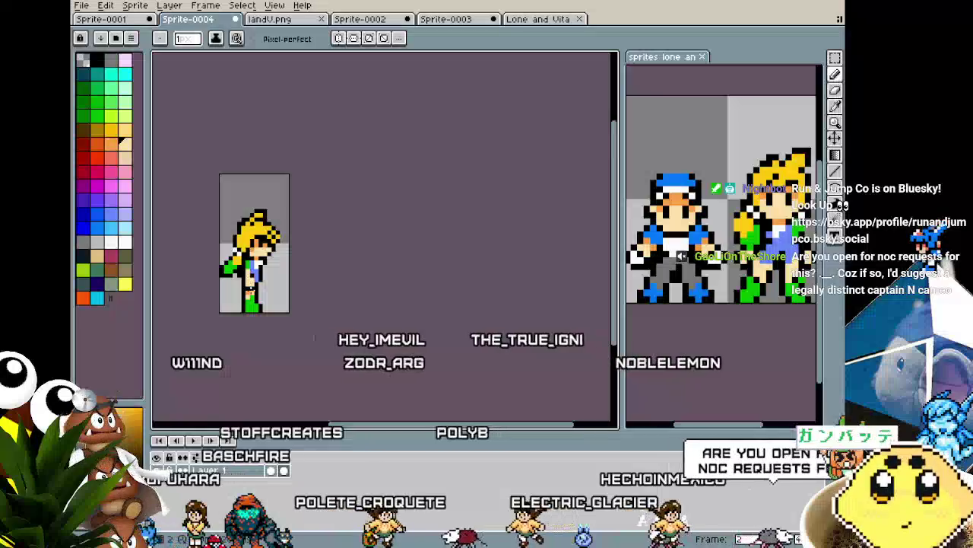
Step: Compare the frames, then paint a forehead pixel in a different skin orange on the side-view frame
key(Left)
key(Right)
scroll(247, 258, up, 3)
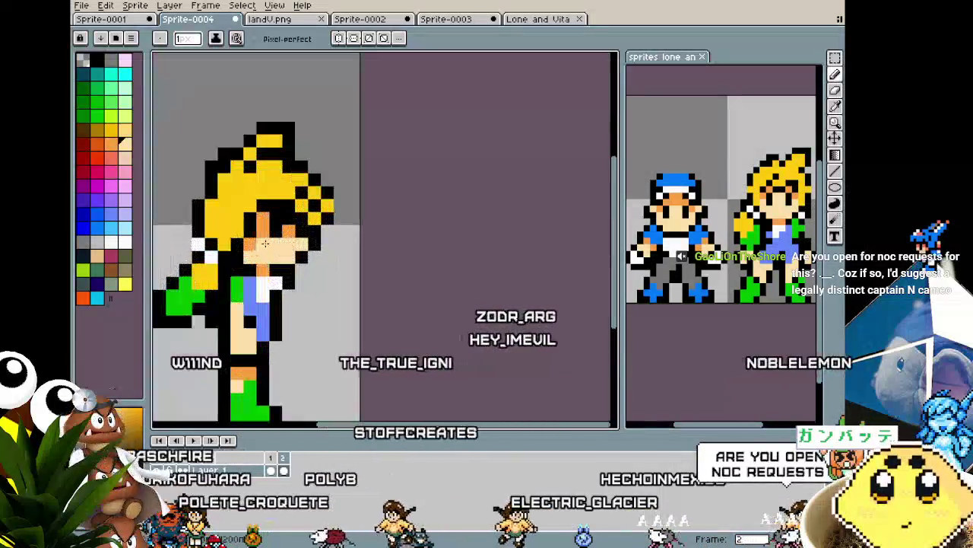
key(i)
key(b)
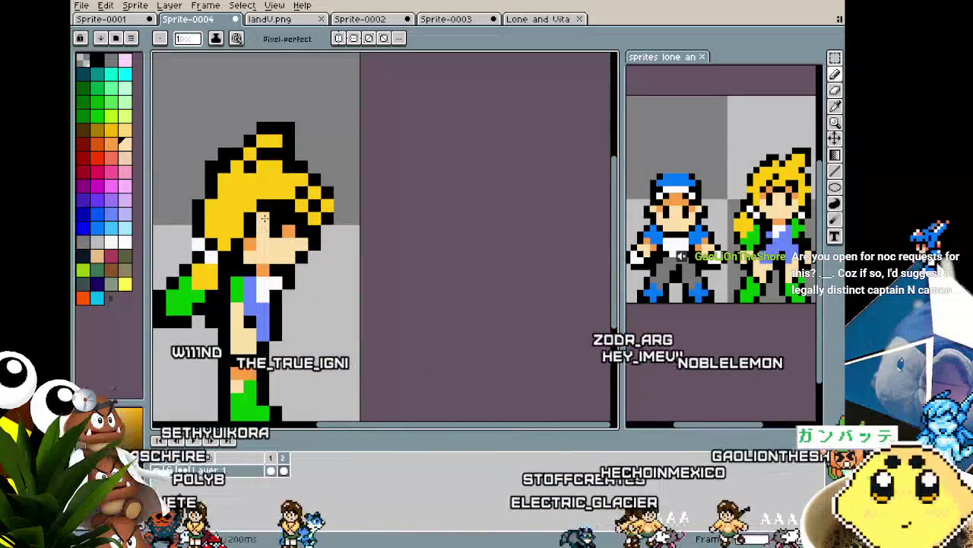
alt+click(262, 209)
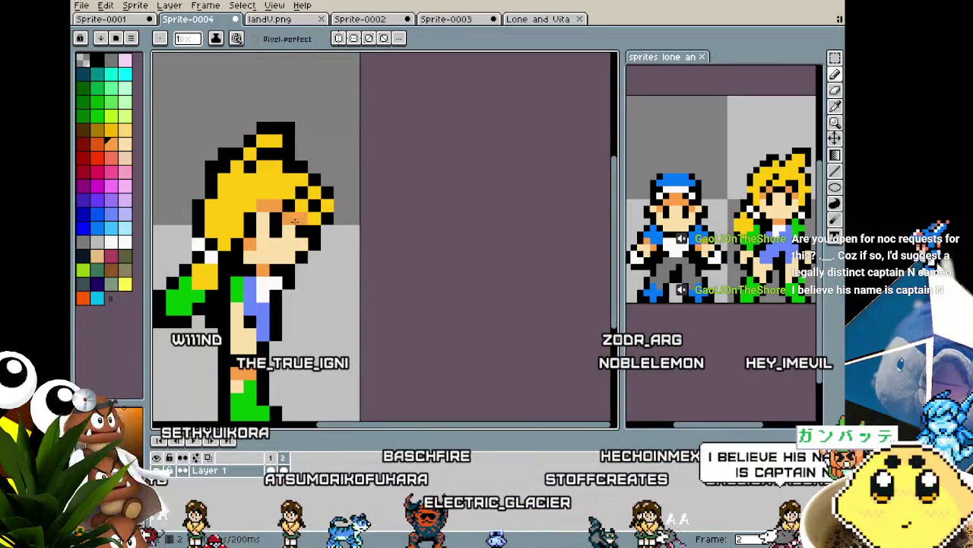
key(alt)
alt+click(279, 196)
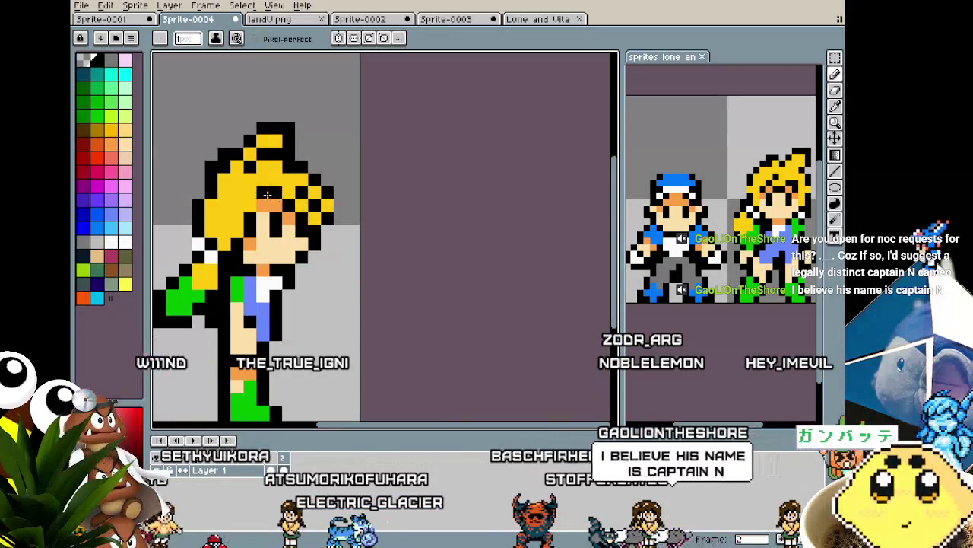
click(259, 204)
Step: Sample the yellow hair colour and repaint the forehead pixels back to yellow
key(alt)
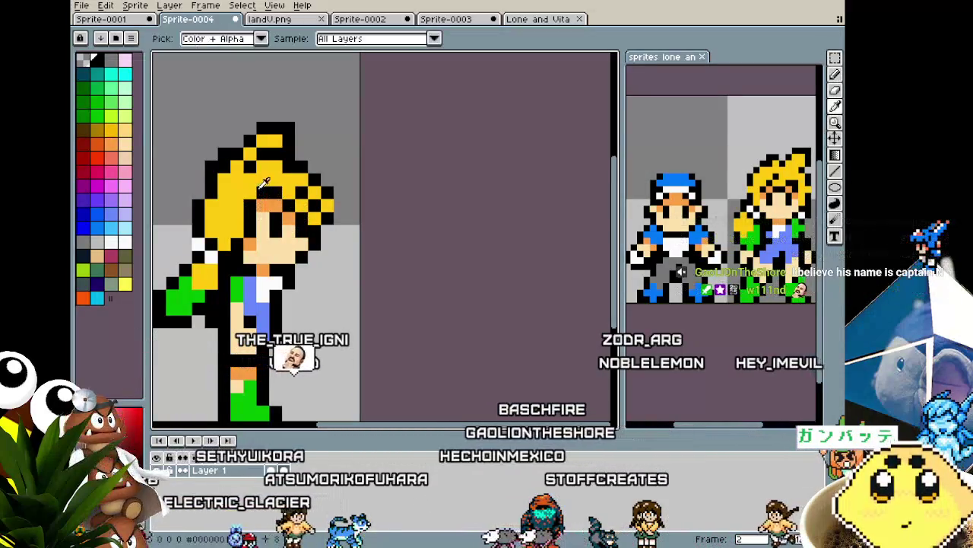
drag(261, 180, 260, 207)
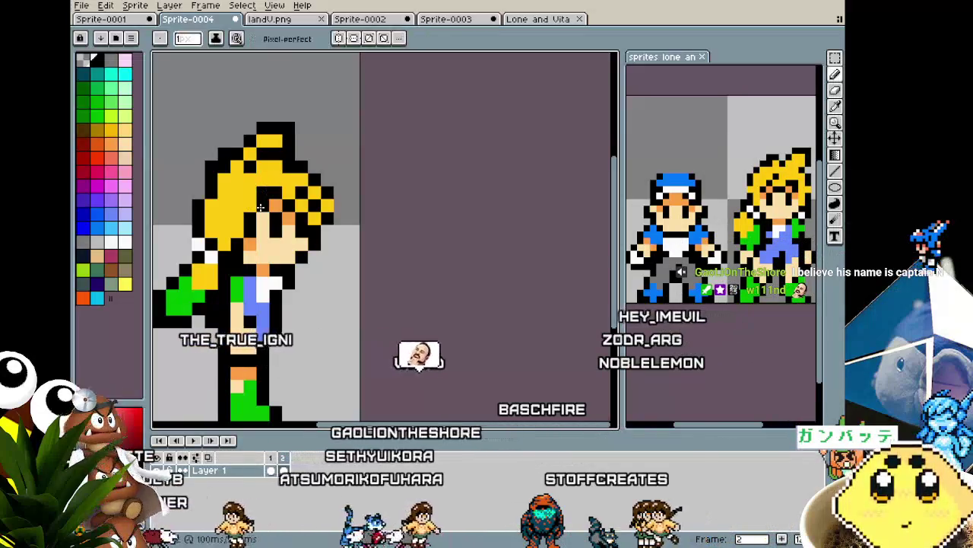
scroll(259, 206, down, 3)
scroll(228, 244, down, 2)
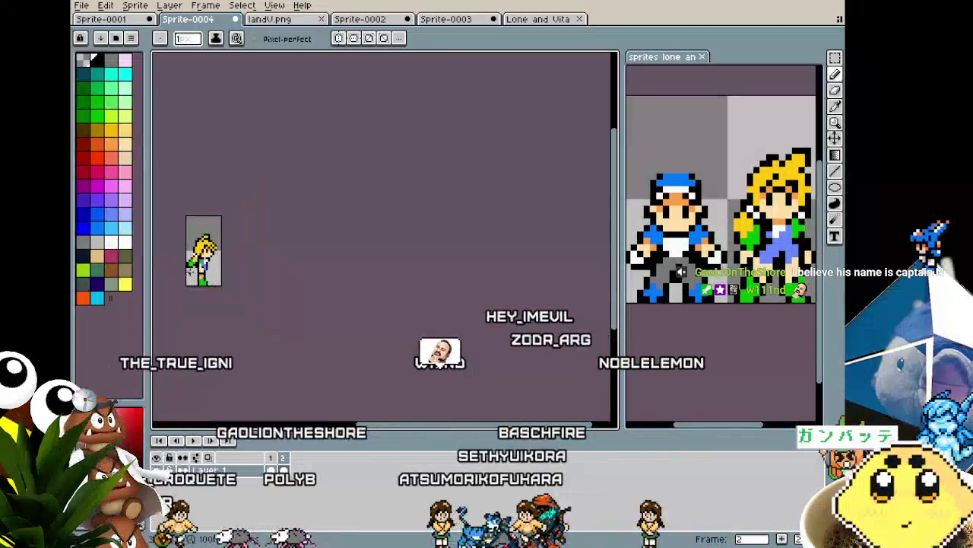
scroll(190, 263, up, 2)
scroll(228, 213, up, 2)
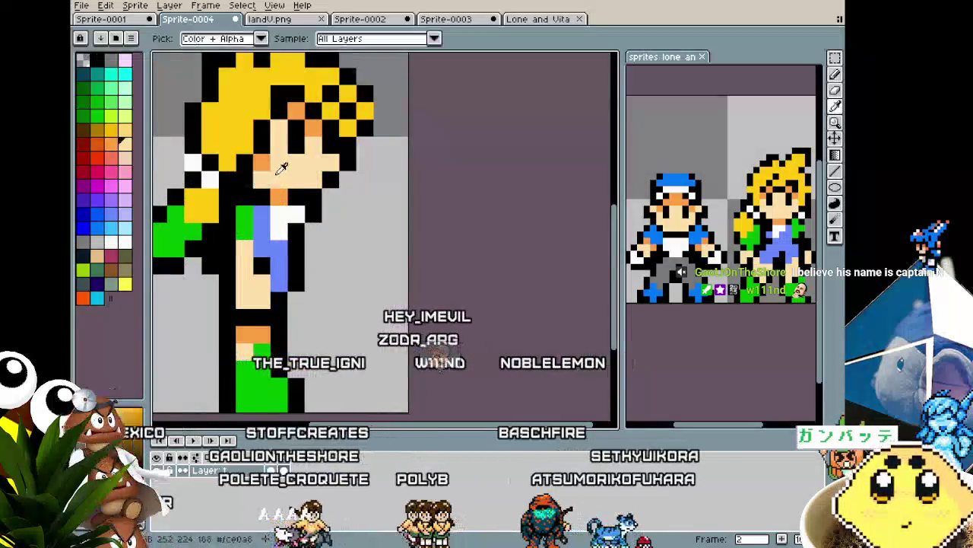
Step: Add an orange face pixel and extend the yellow hair down beside the face
click(262, 161)
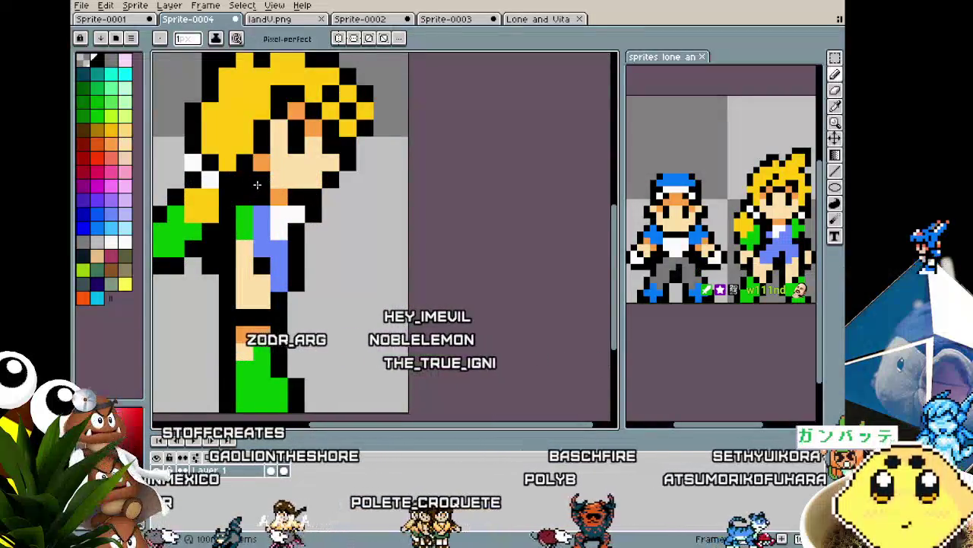
click(246, 178)
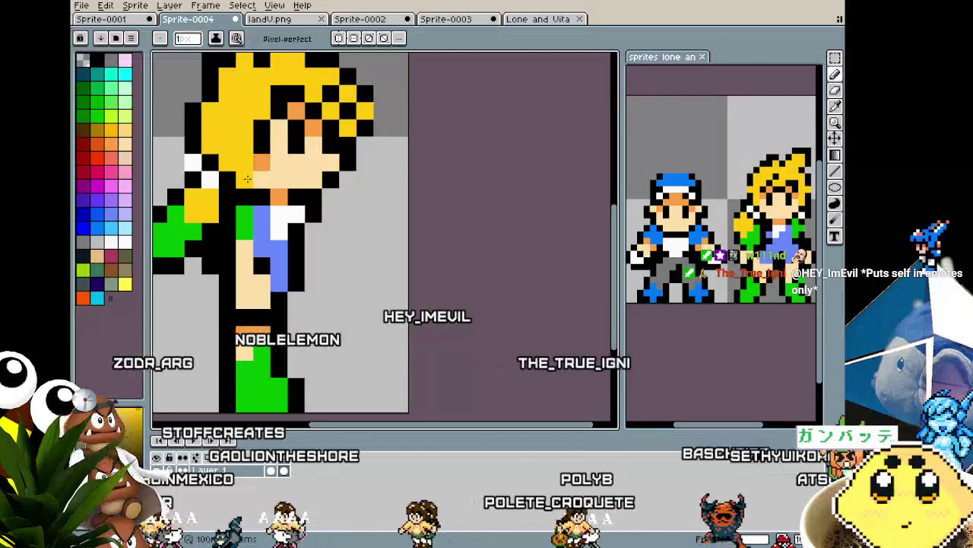
scroll(259, 173, down, 2)
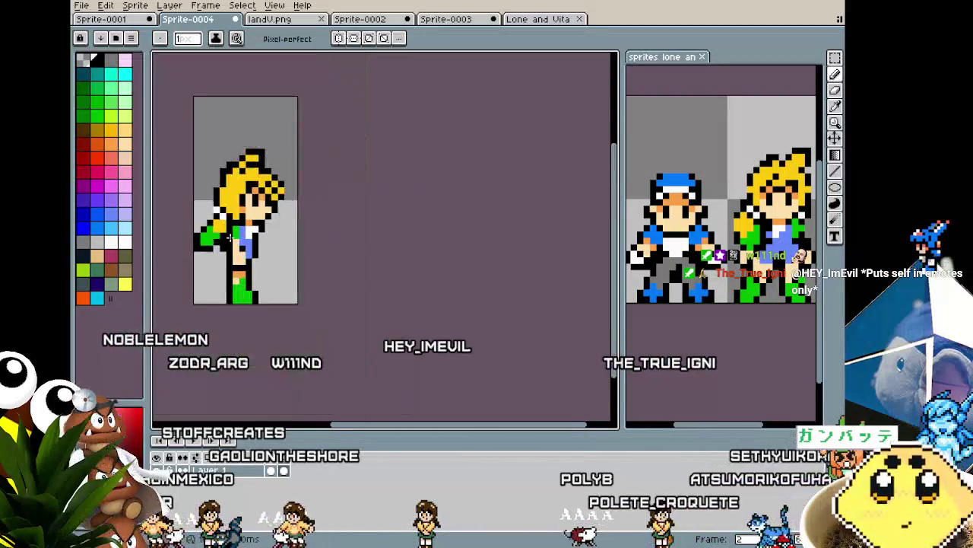
scroll(224, 254, down, 1)
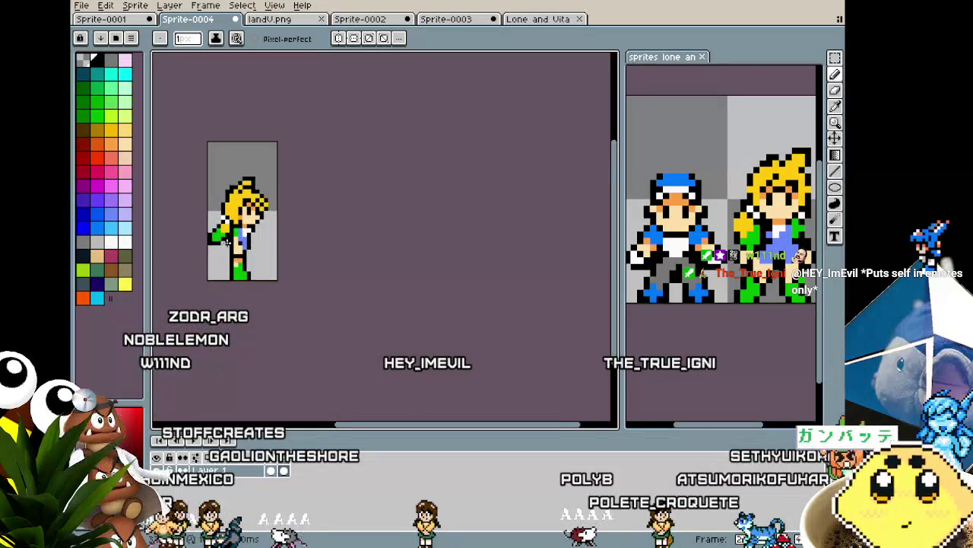
scroll(228, 243, up, 1)
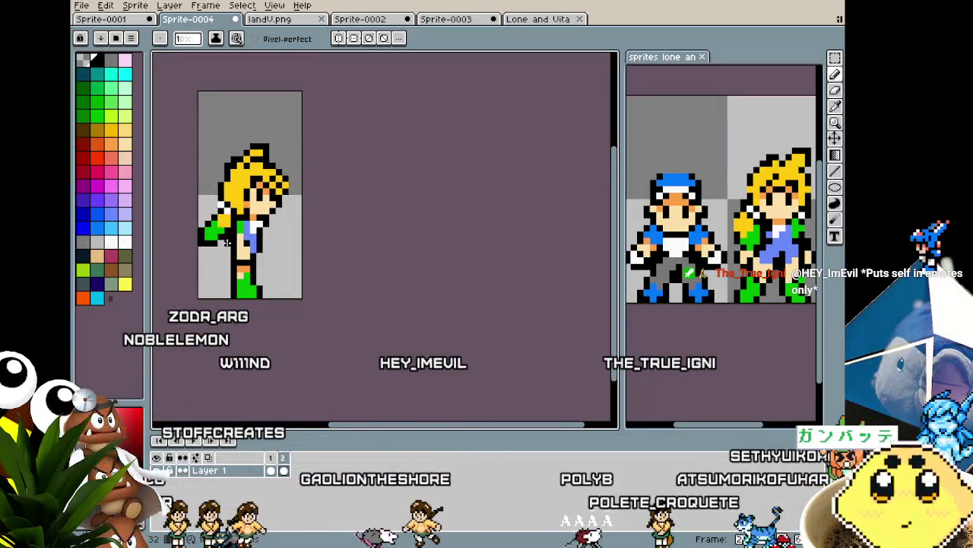
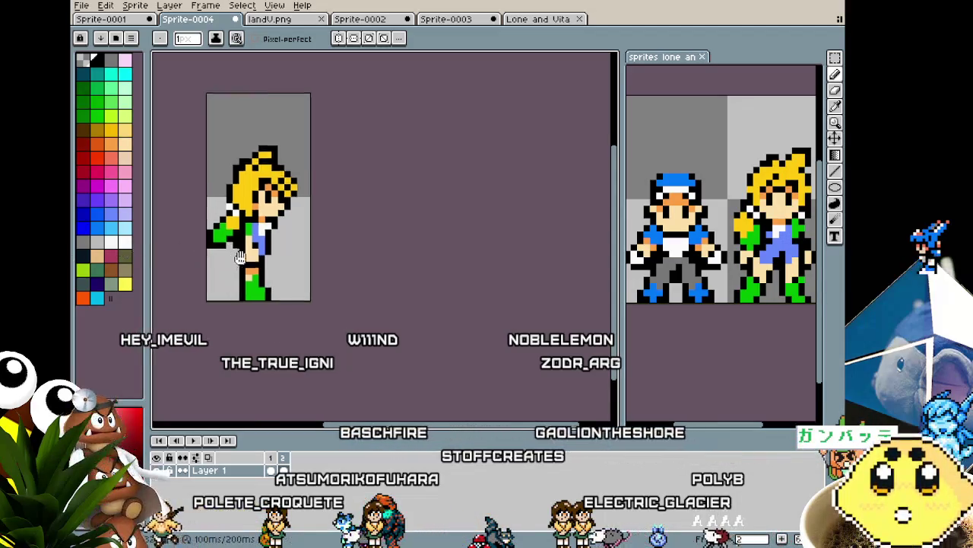
Step: Centre the side-view sprite, sample its green, then swap the drawing colour back to red
drag(198, 303, 302, 302)
scroll(302, 302, up, 1)
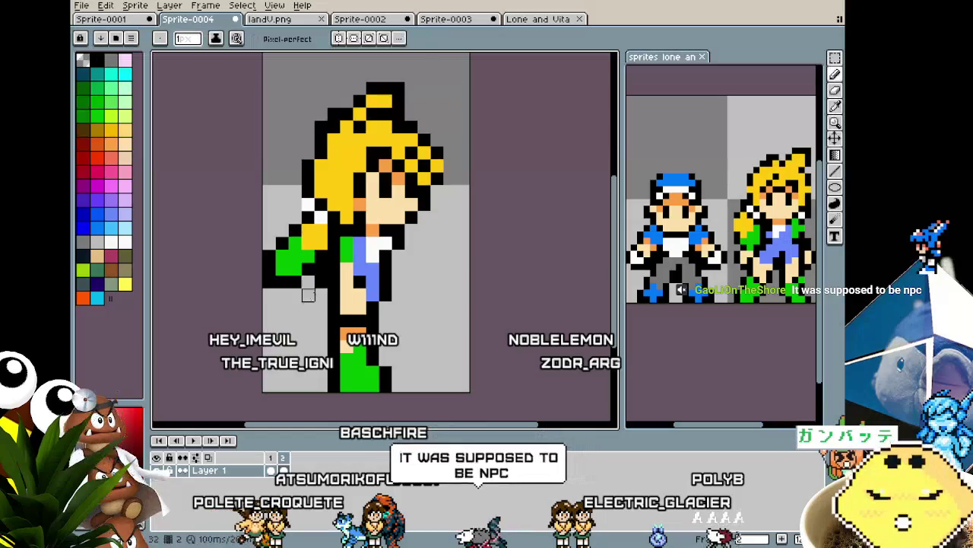
scroll(321, 270, down, 2)
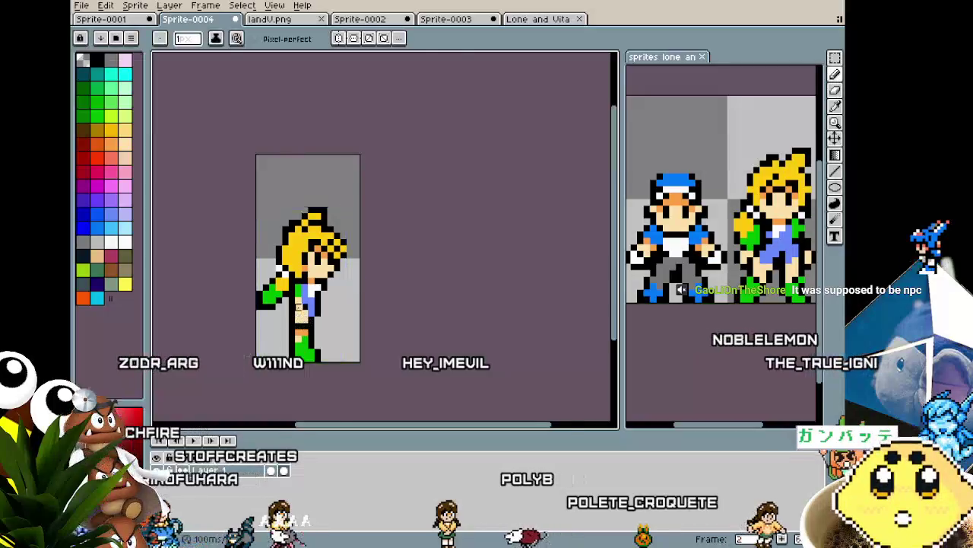
scroll(298, 268, up, 3)
alt+click(298, 268)
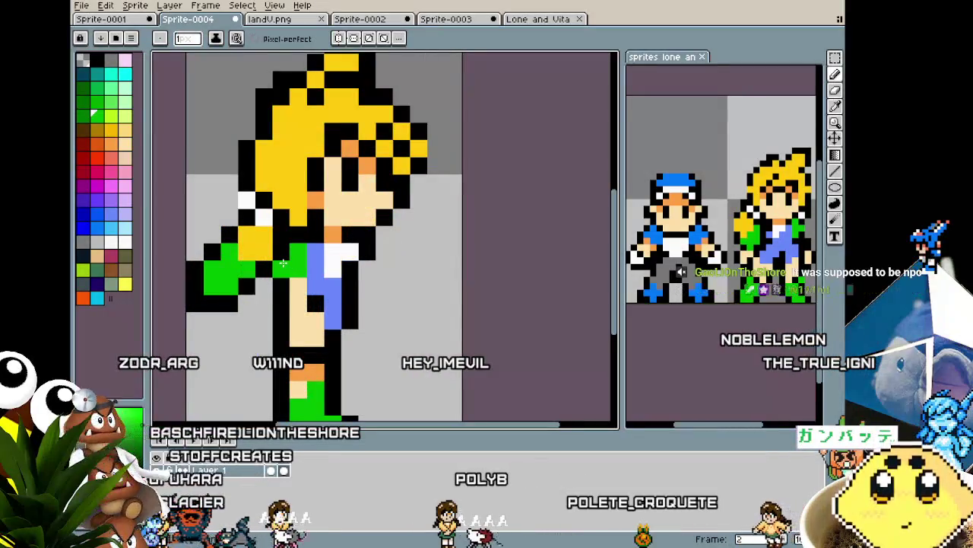
scroll(283, 302, down, 2)
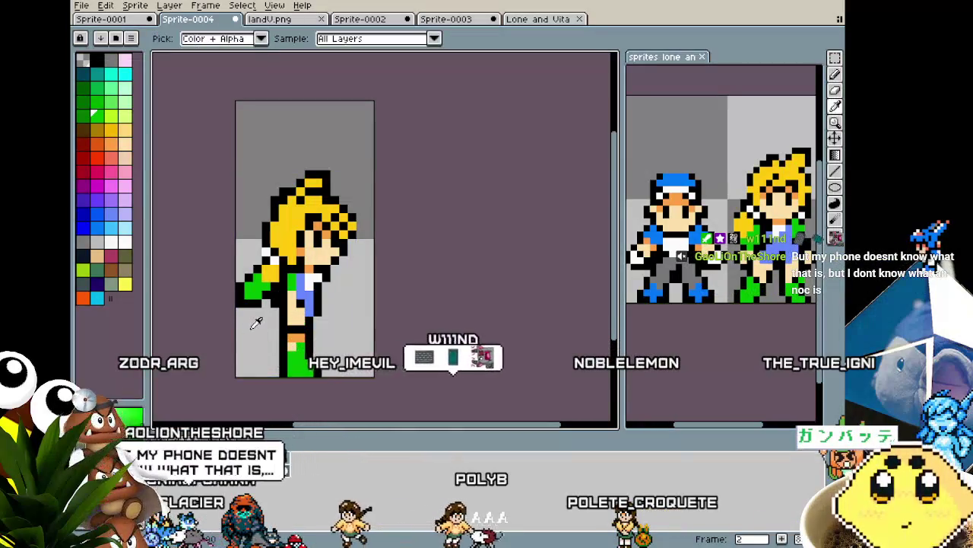
key(x)
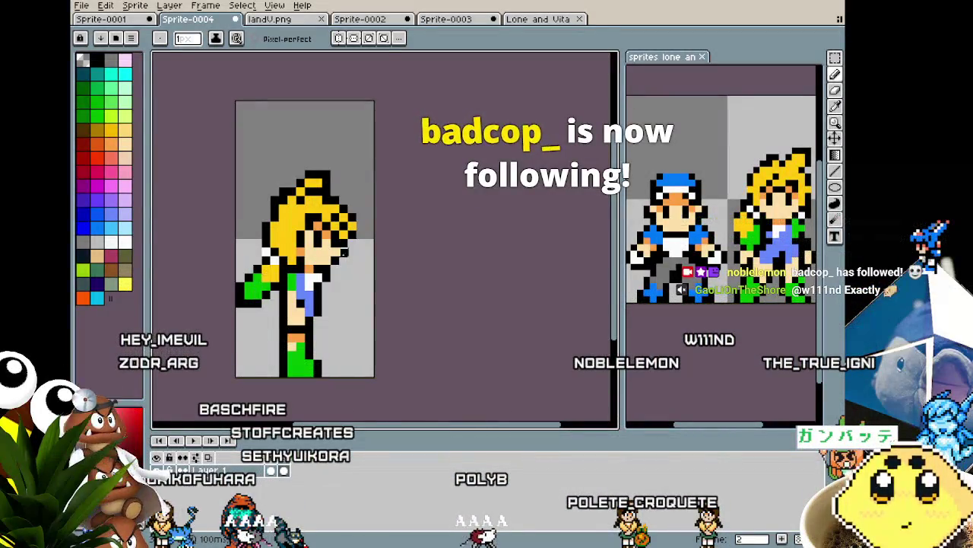
Step: Flip between frames 1 and 2 to compare the poses, ending on front-view frame 1
scroll(383, 341, up, 1)
scroll(428, 309, up, 2)
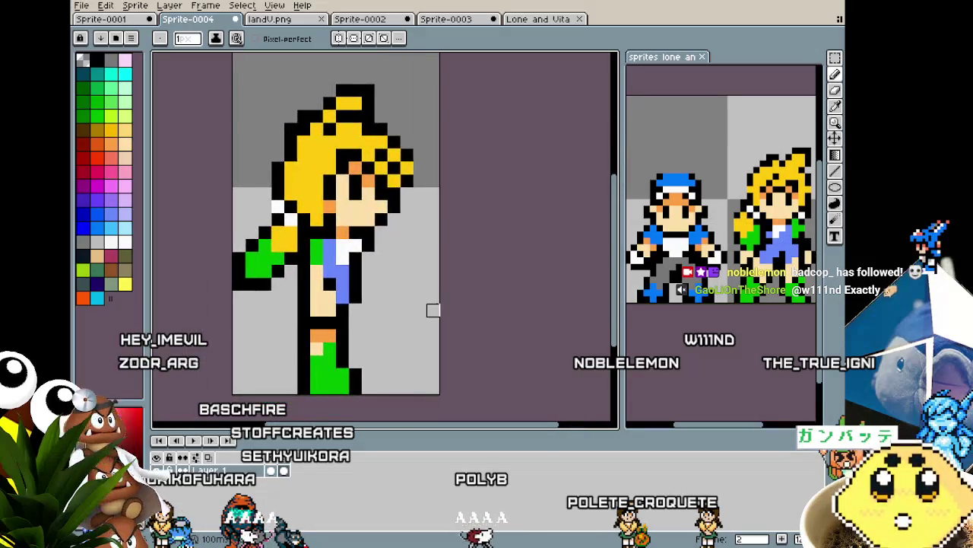
key(Left)
key(Right)
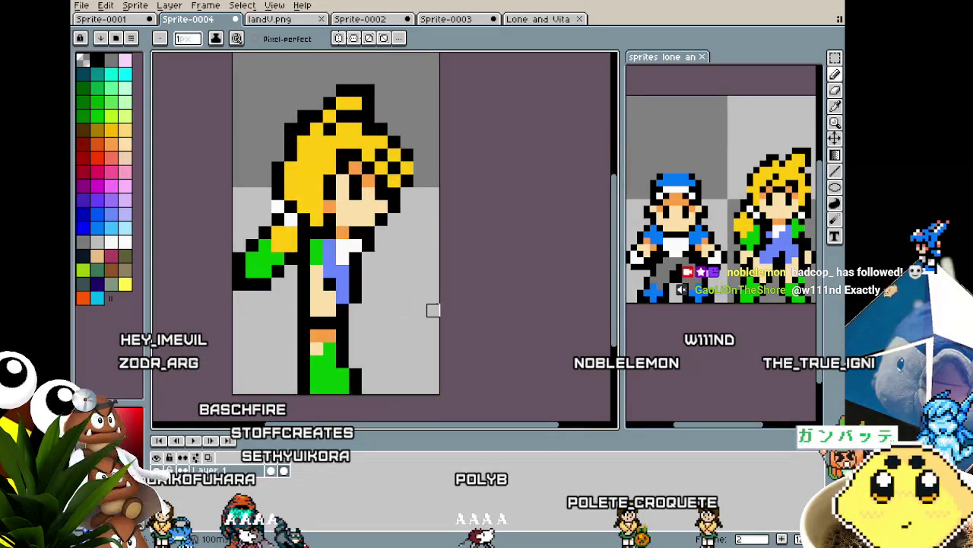
key(Left)
scroll(433, 309, down, 2)
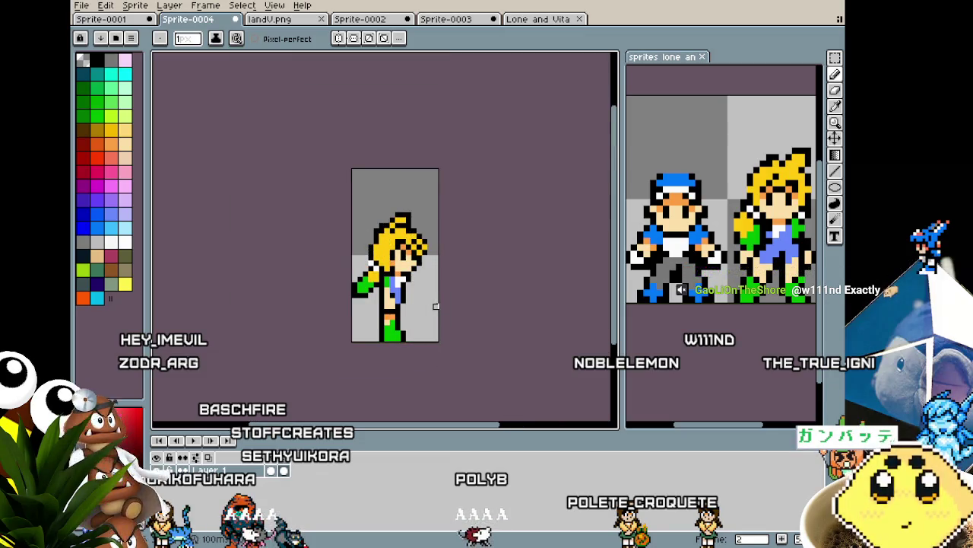
mouse_move(436, 307)
mouse_down()
mouse_move(296, 291)
mouse_move(307, 291)
mouse_up()
scroll(319, 297, up, 1)
scroll(271, 263, up, 1)
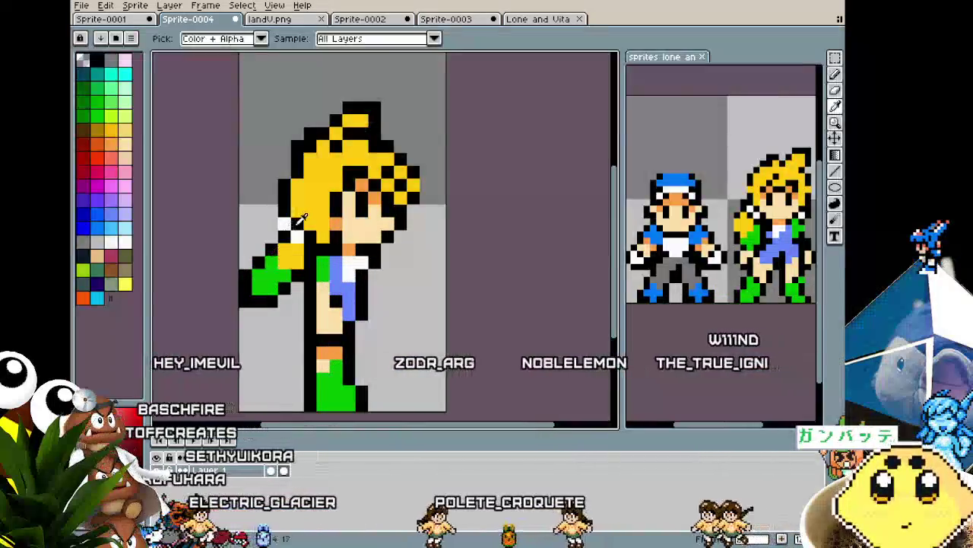
scroll(342, 335, down, 1)
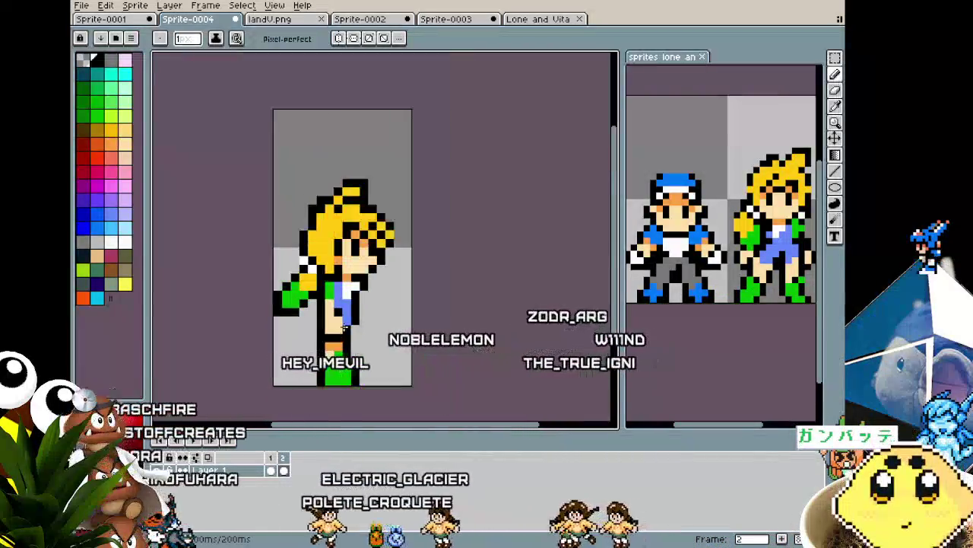
scroll(338, 236, down, 1)
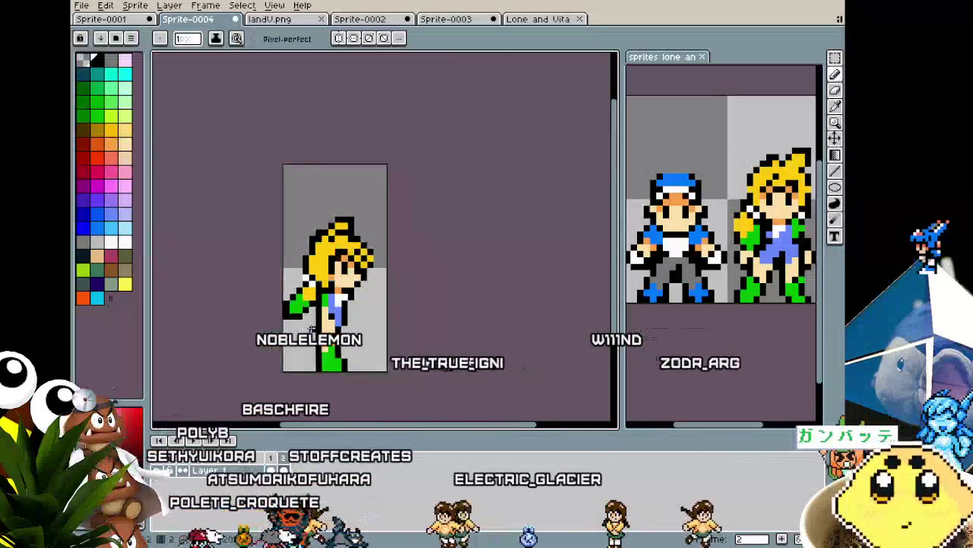
scroll(327, 258, down, 1)
scroll(319, 274, up, 1)
scroll(315, 287, up, 3)
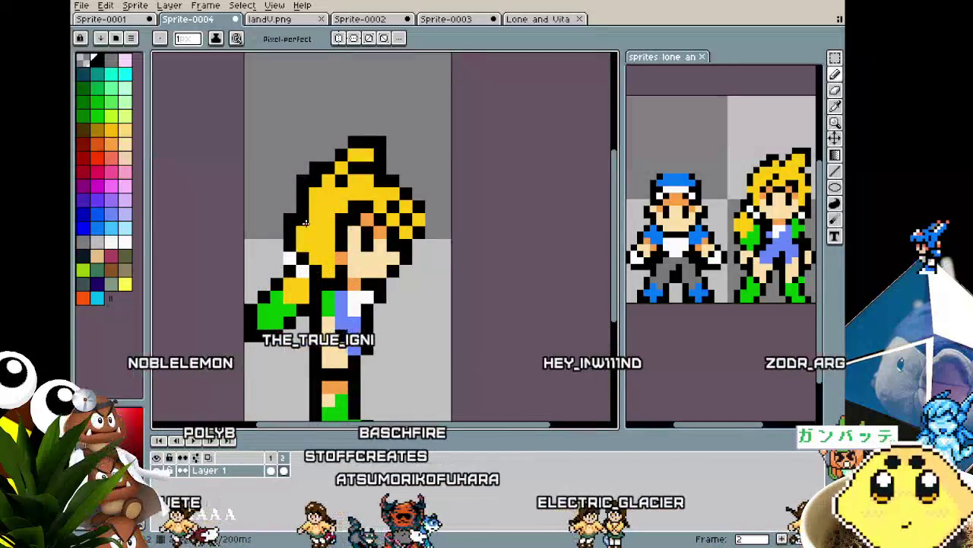
scroll(281, 228, down, 1)
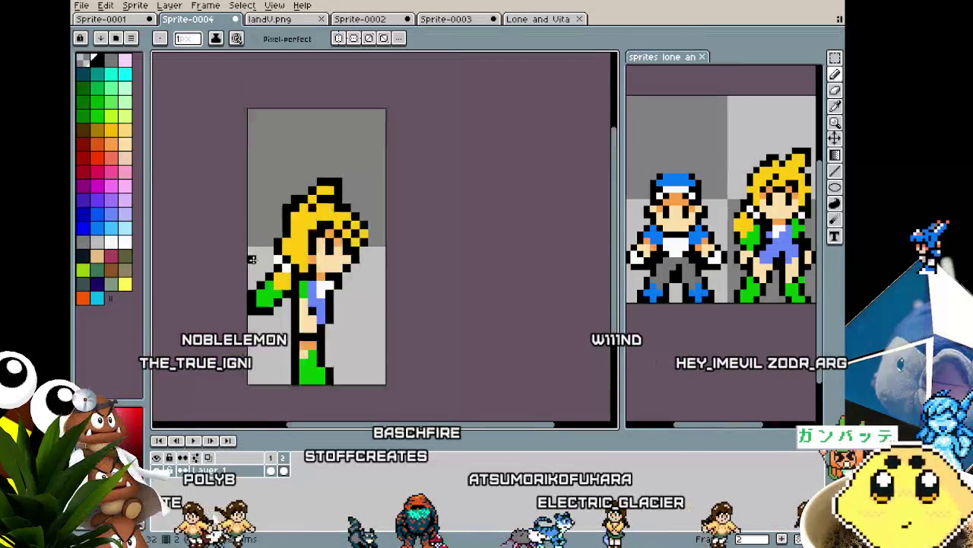
scroll(251, 266, down, 1)
scroll(245, 273, up, 1)
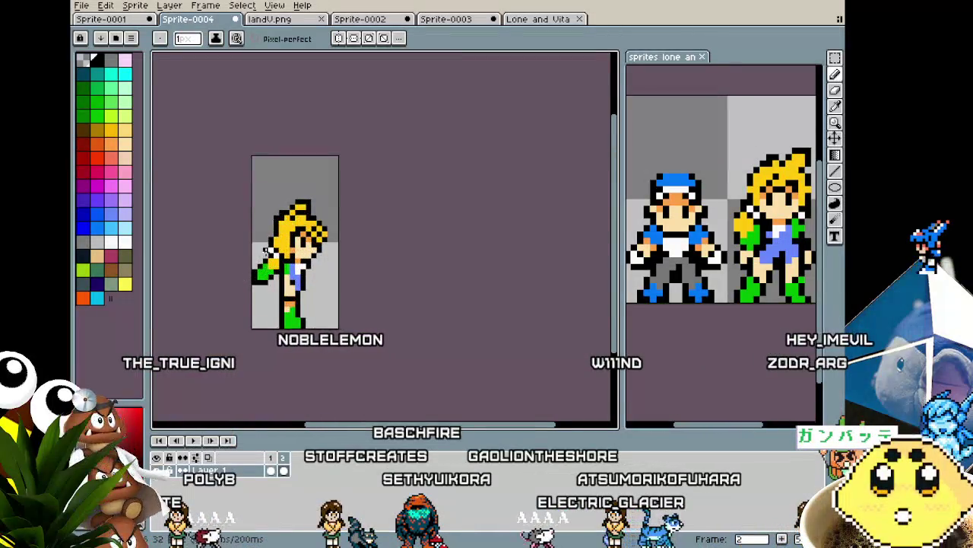
scroll(253, 264, up, 1)
scroll(262, 253, up, 1)
Step: Compare the front and side views, then settle on side-view frame 2 zoomed in
key(Left)
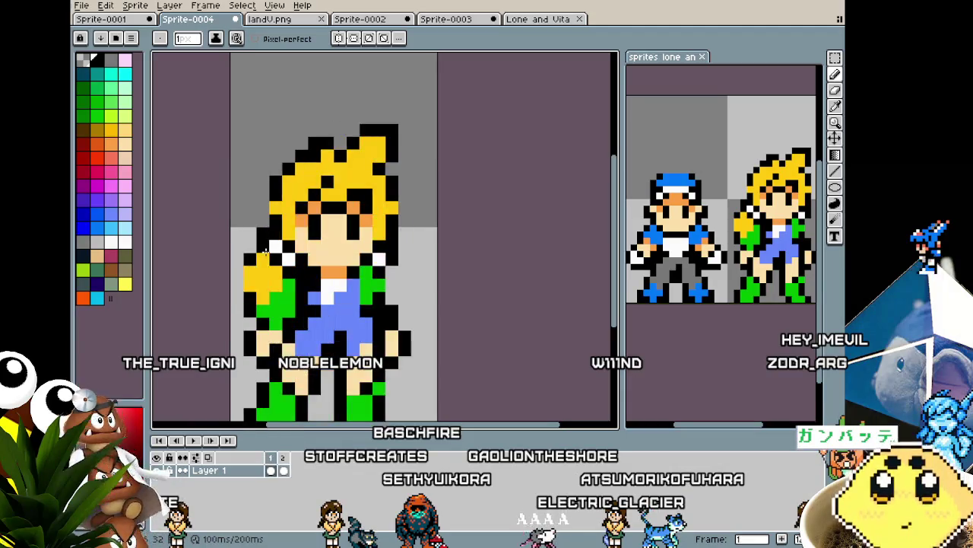
key(Right)
key(Left)
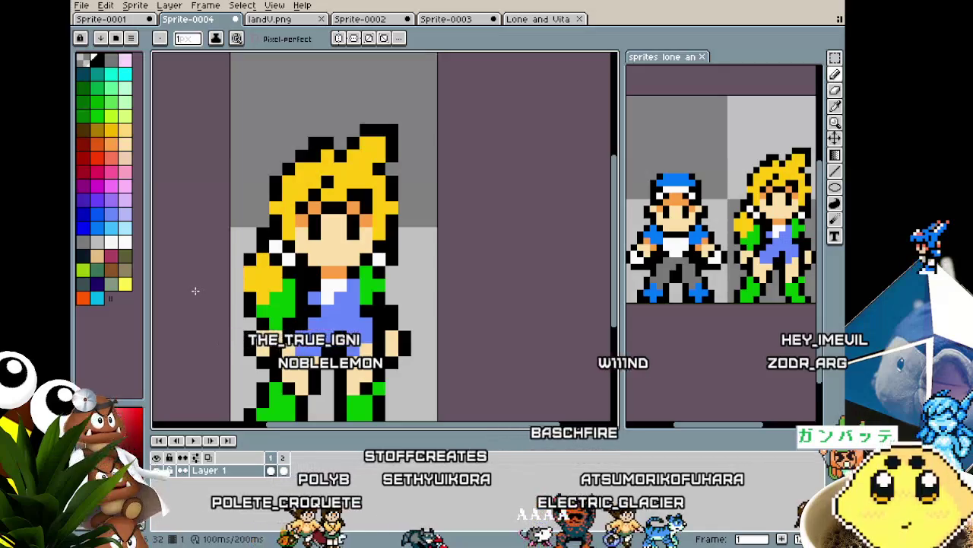
scroll(195, 288, down, 1)
key(Right)
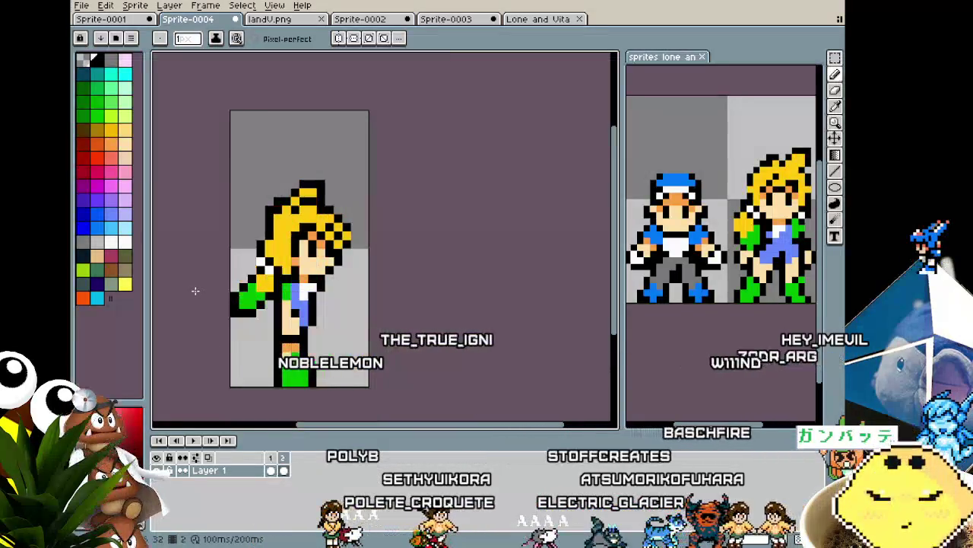
key(Left)
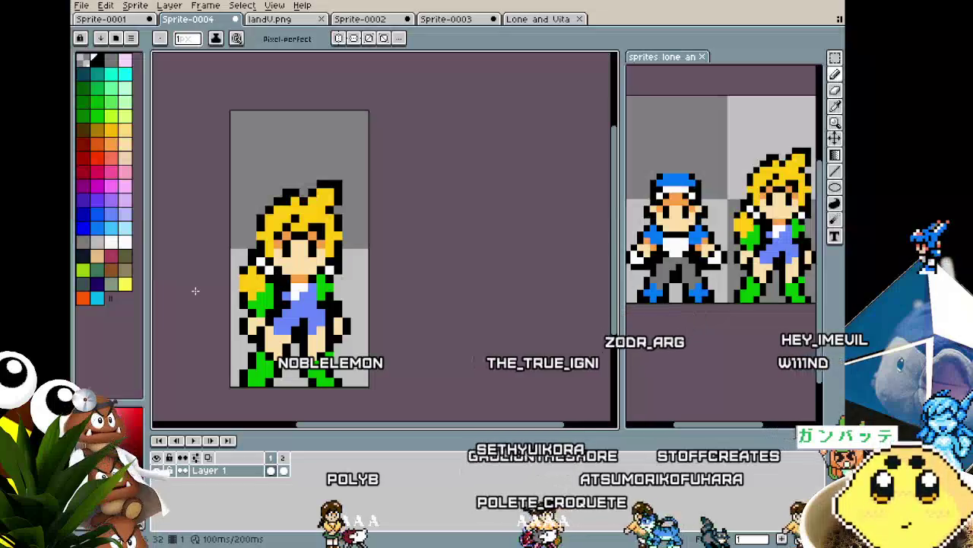
key(Right)
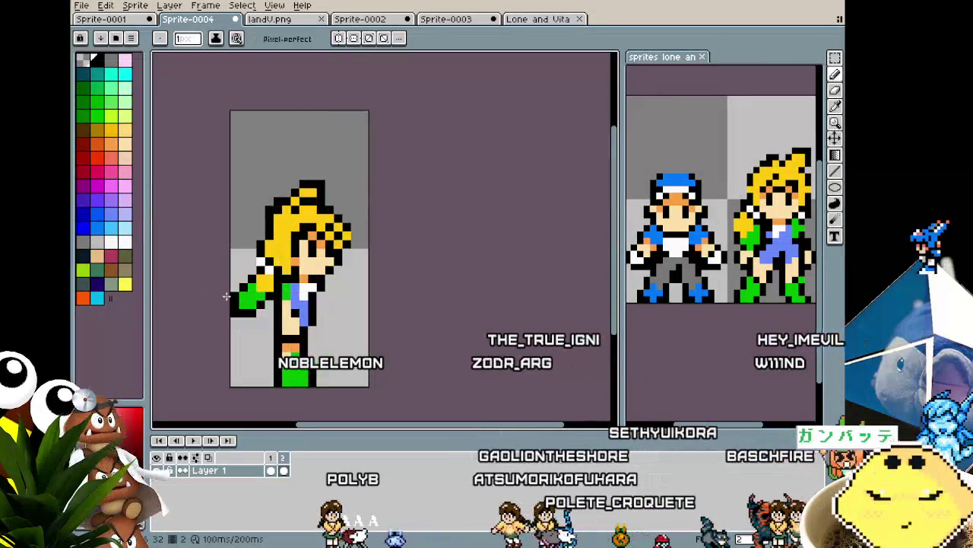
scroll(261, 251, up, 1)
scroll(261, 251, up, 1)
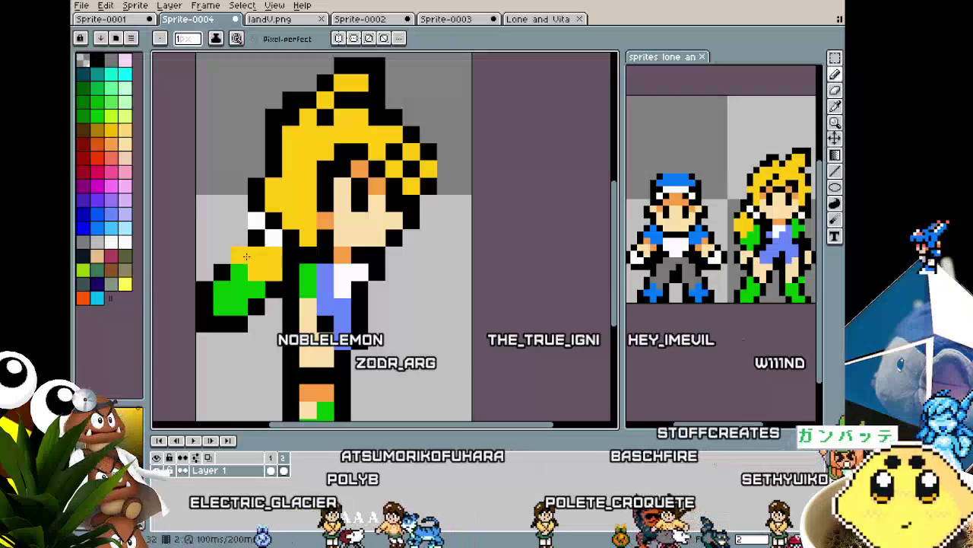
Step: Draw black outline pixels along the arm and recolour the neighbouring outline pixels yellow
key(b)
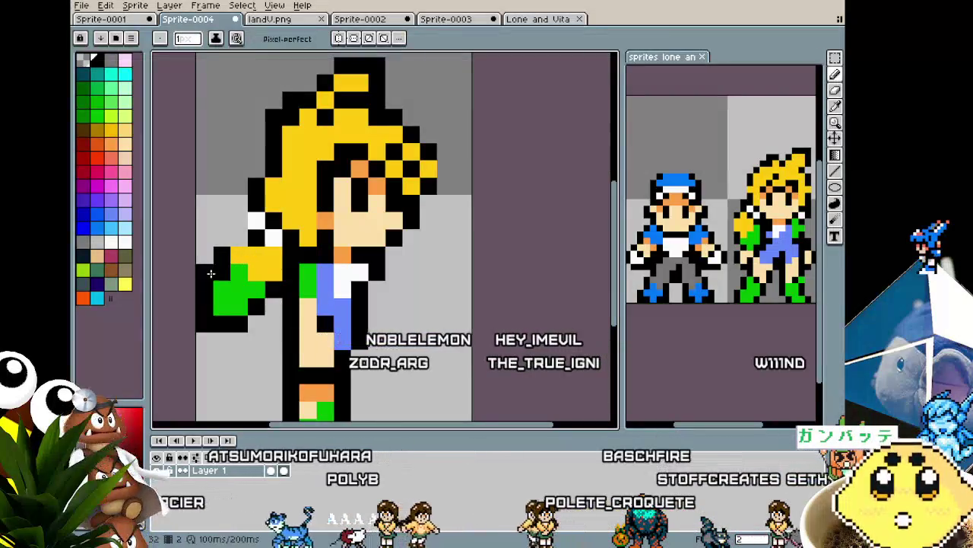
alt+click(230, 270)
drag(255, 238, 232, 242)
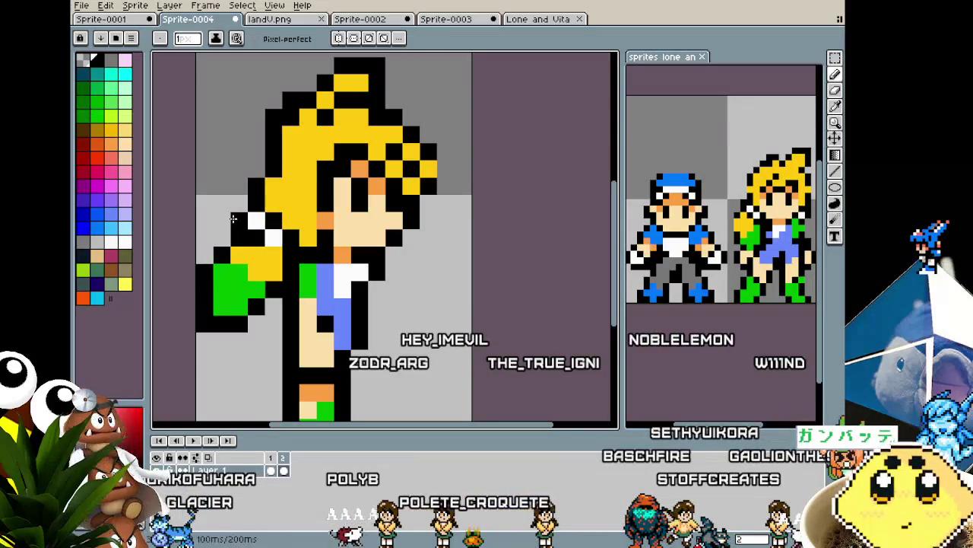
alt+click(255, 255)
click(255, 242)
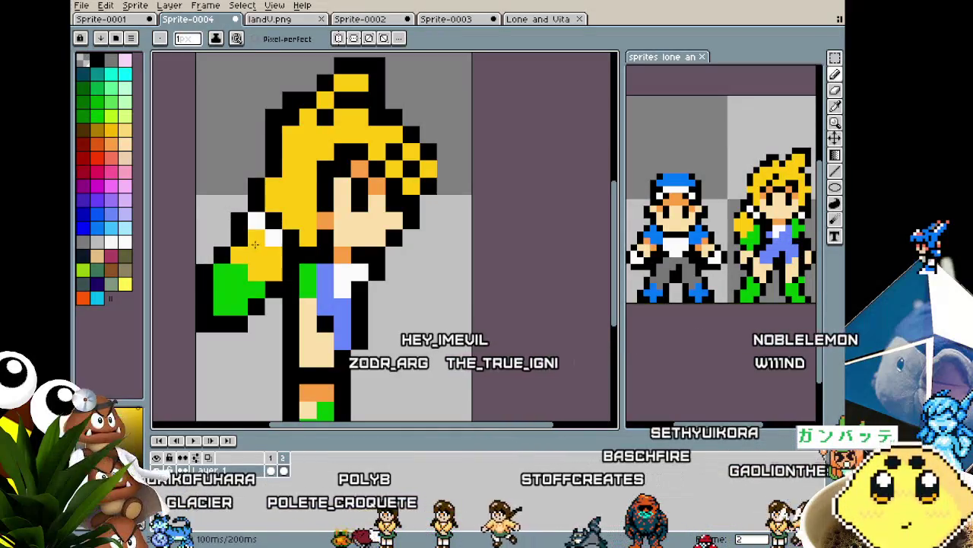
scroll(198, 335, down, 3)
scroll(185, 365, down, 2)
scroll(218, 347, up, 2)
scroll(271, 282, up, 3)
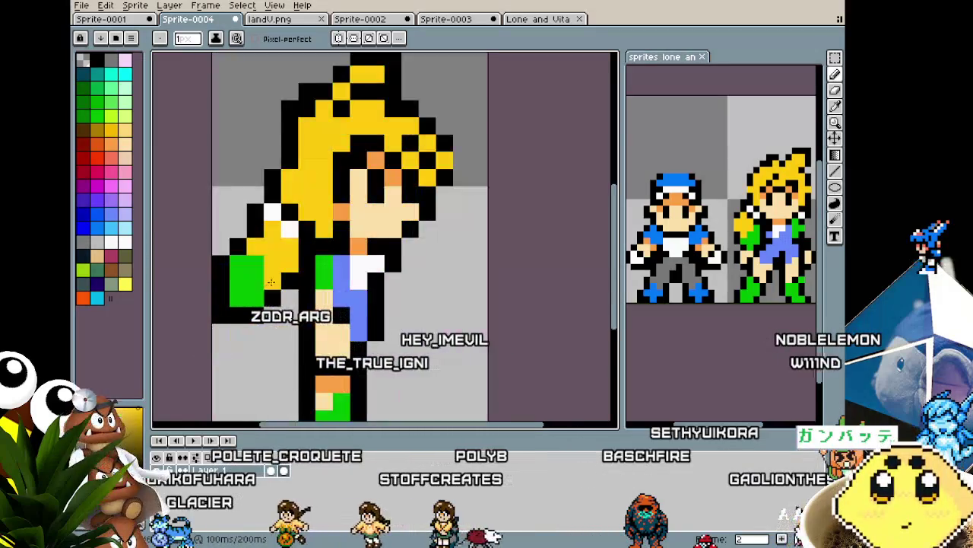
click(257, 292)
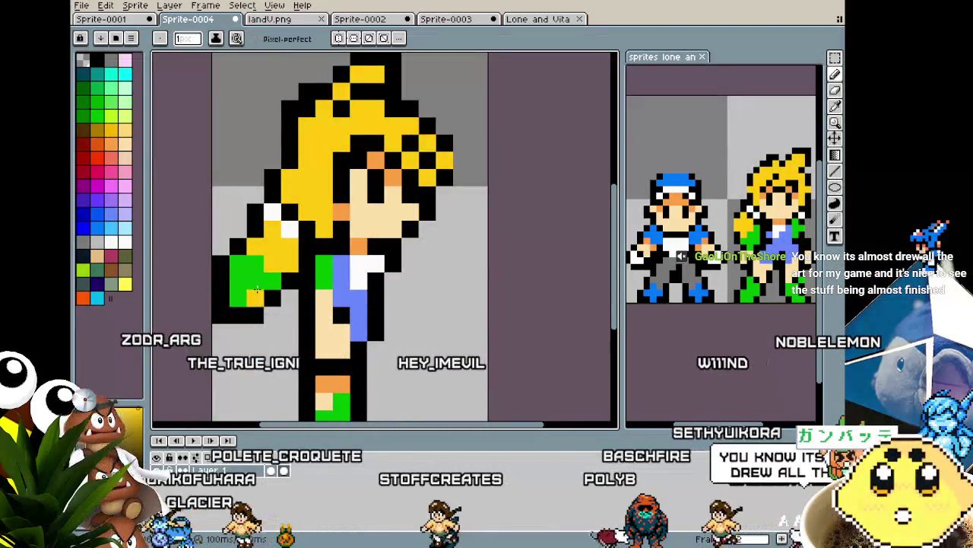
scroll(257, 290, down, 2)
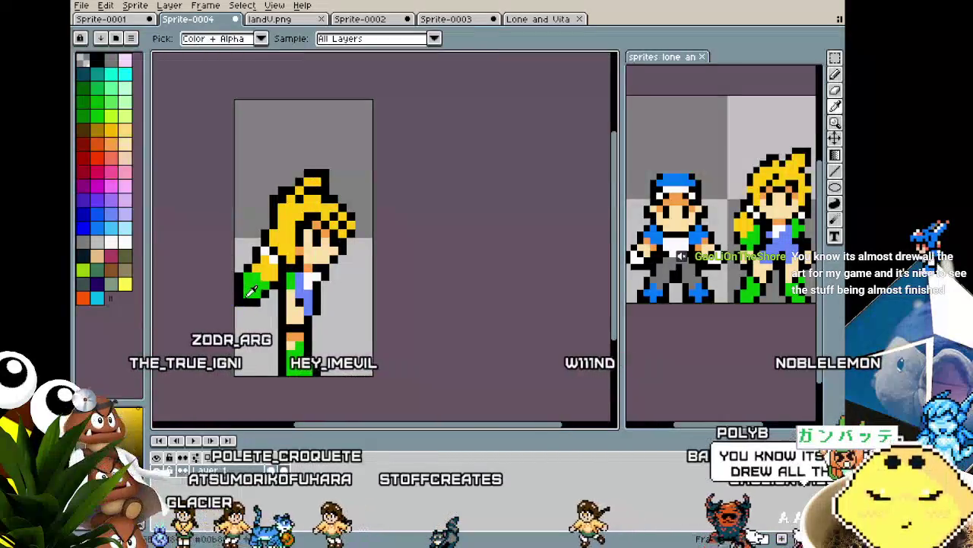
Step: Redraw the green arm pixels with the pencil and resample green from the sprite
key(b)
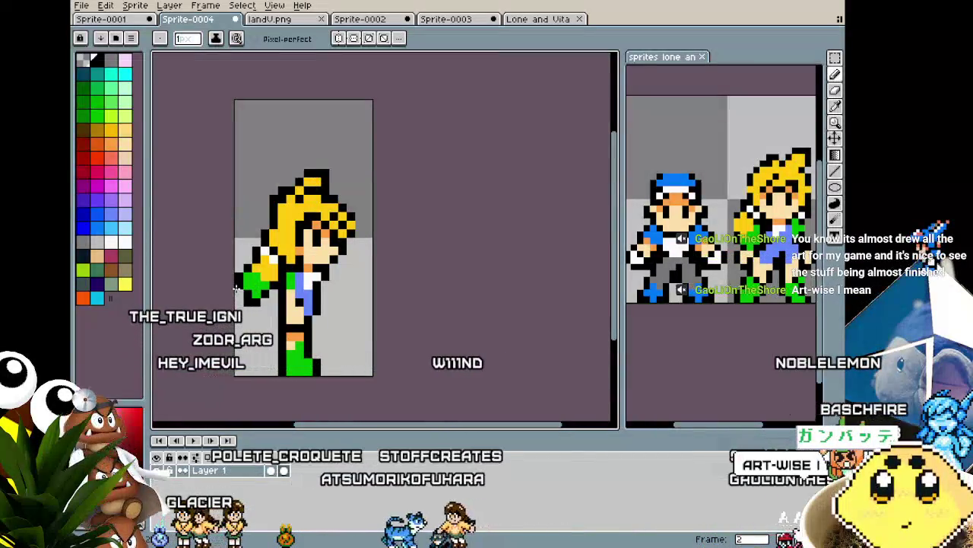
drag(247, 295, 259, 298)
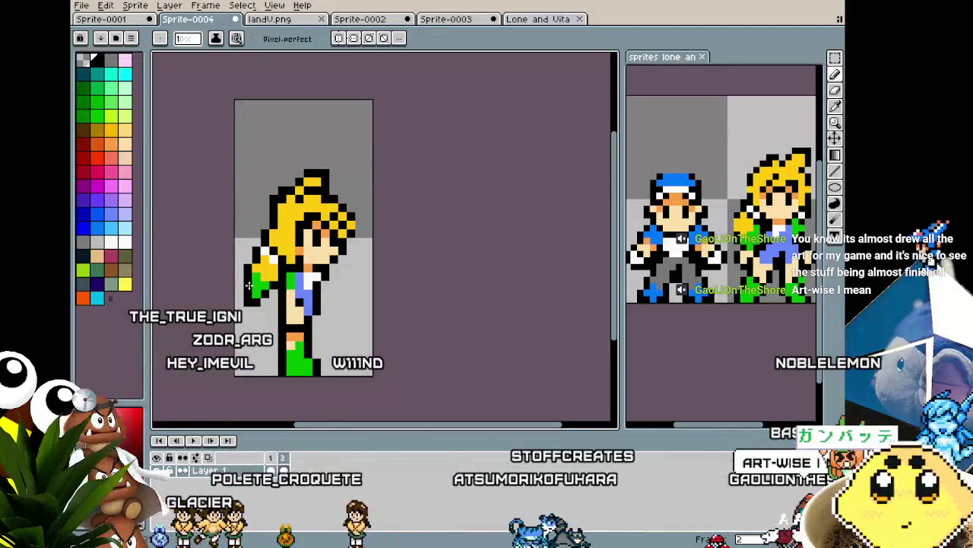
key(alt)
alt+click(260, 297)
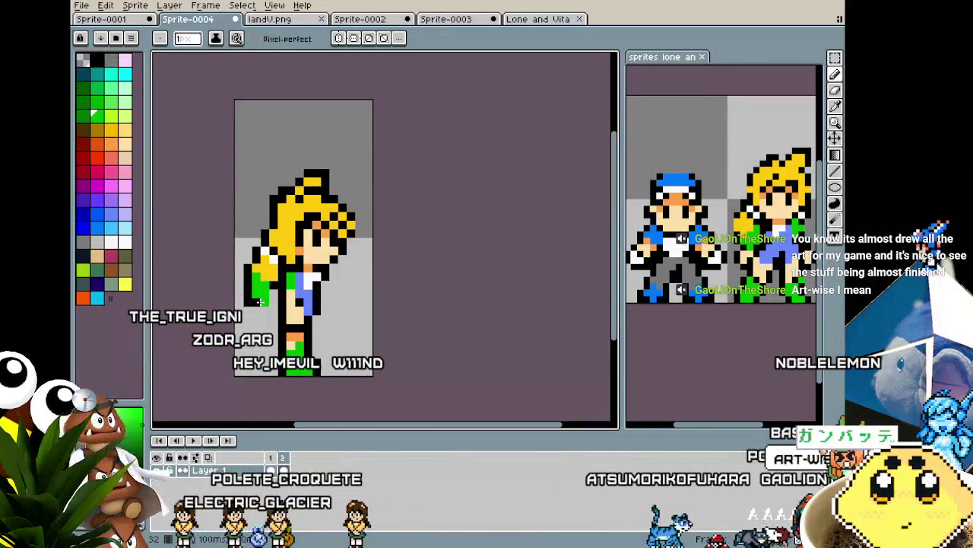
scroll(236, 282, up, 4)
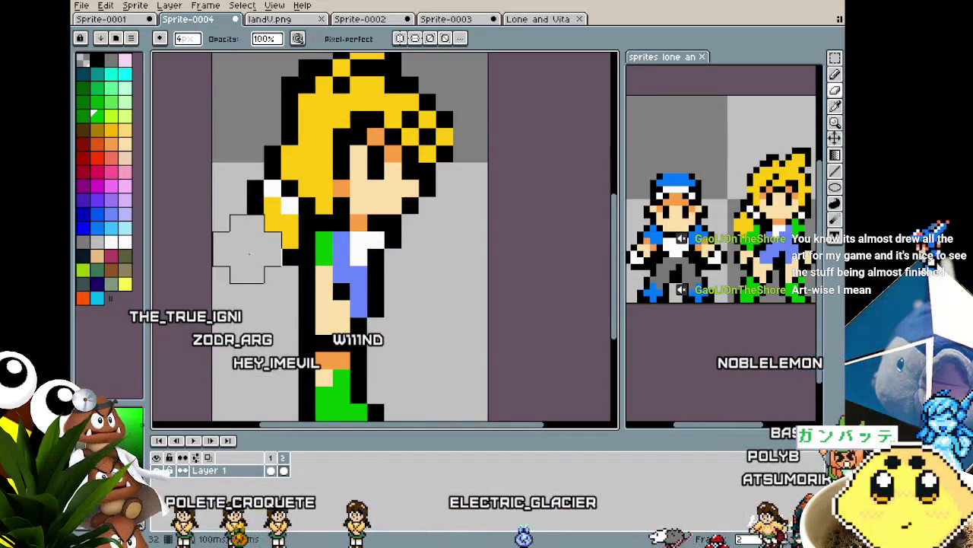
key(alt)
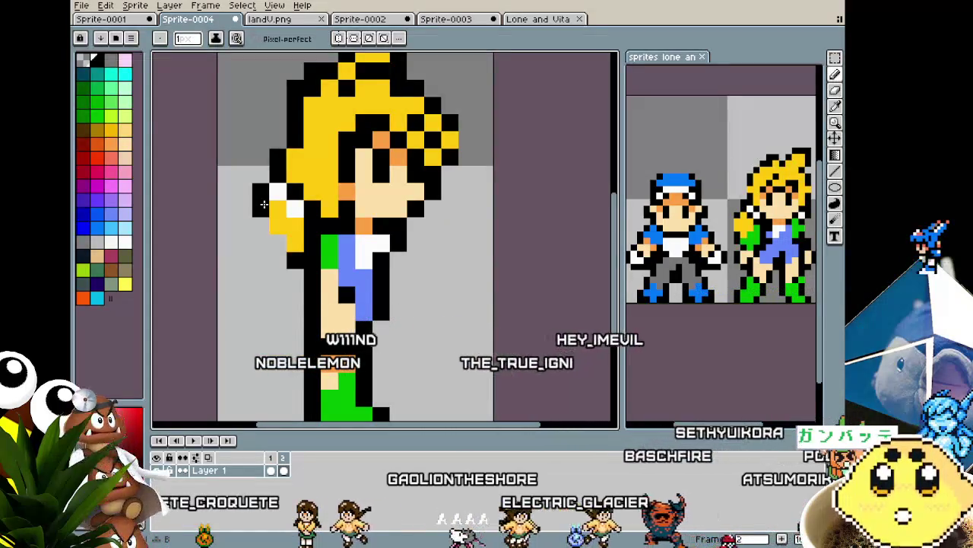
Step: Outline the hair's left edge in black and draw a green block below it
scroll(256, 218, up, 1)
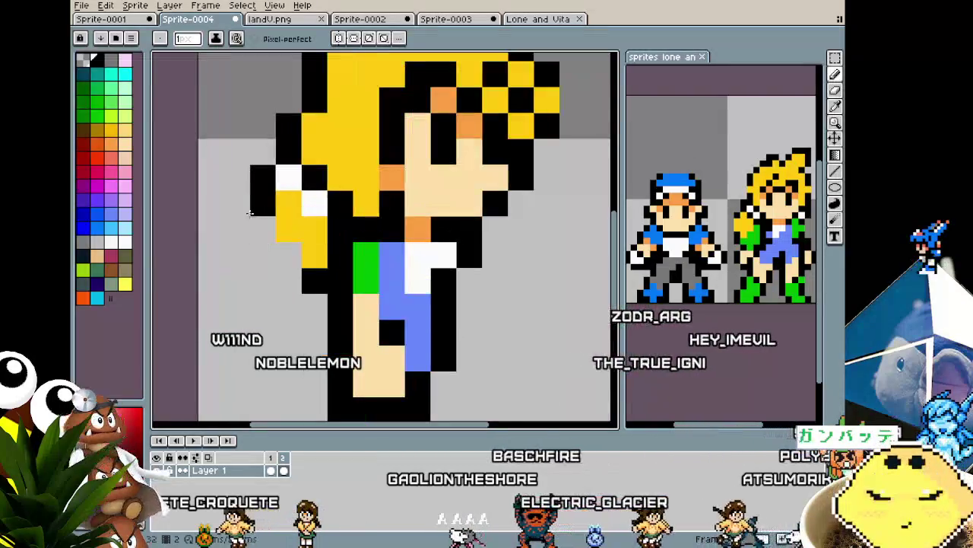
drag(238, 228, 245, 245)
click(285, 245)
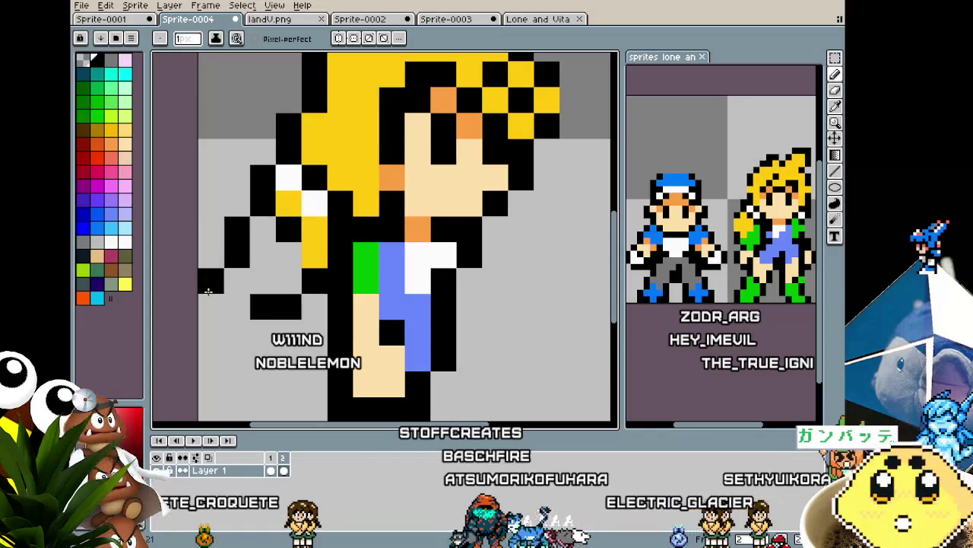
click(210, 304)
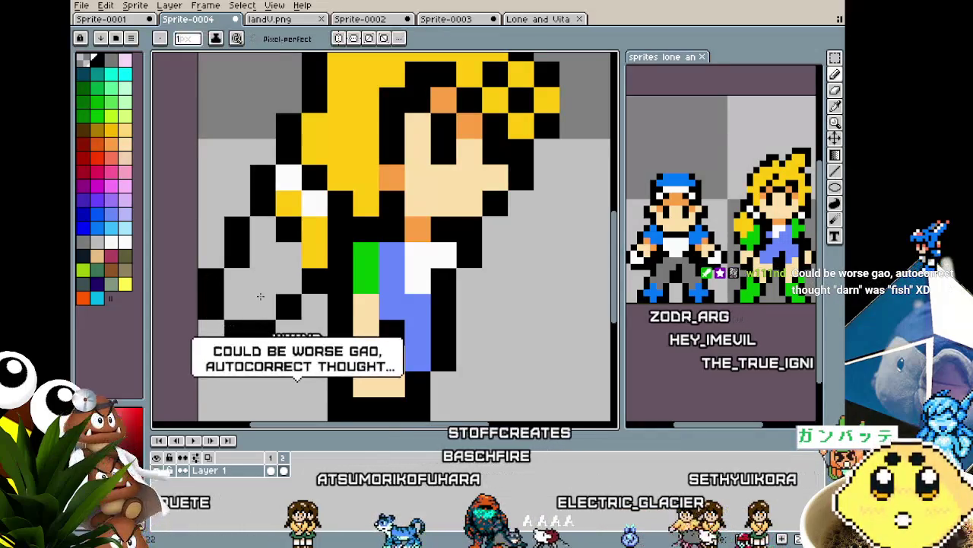
scroll(247, 327, down, 4)
scroll(244, 326, up, 3)
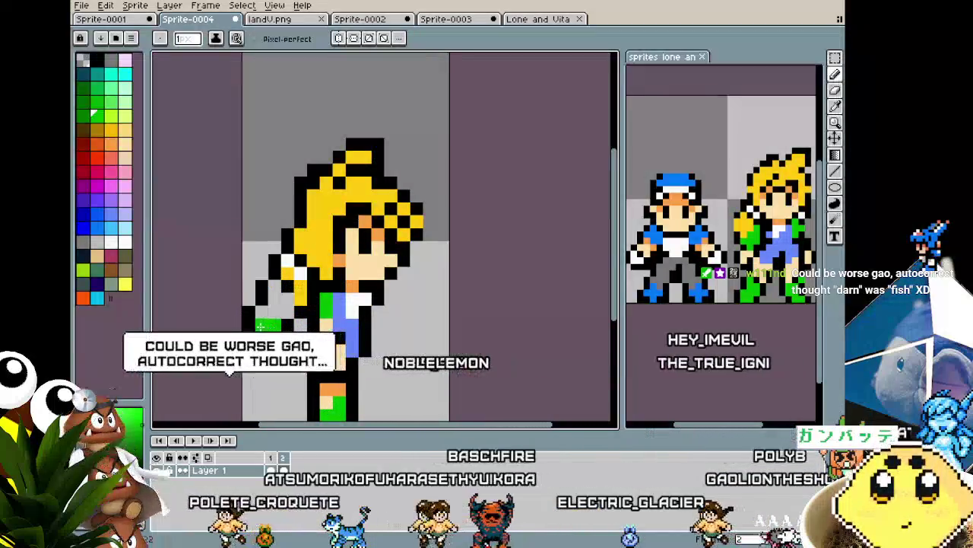
click(272, 314)
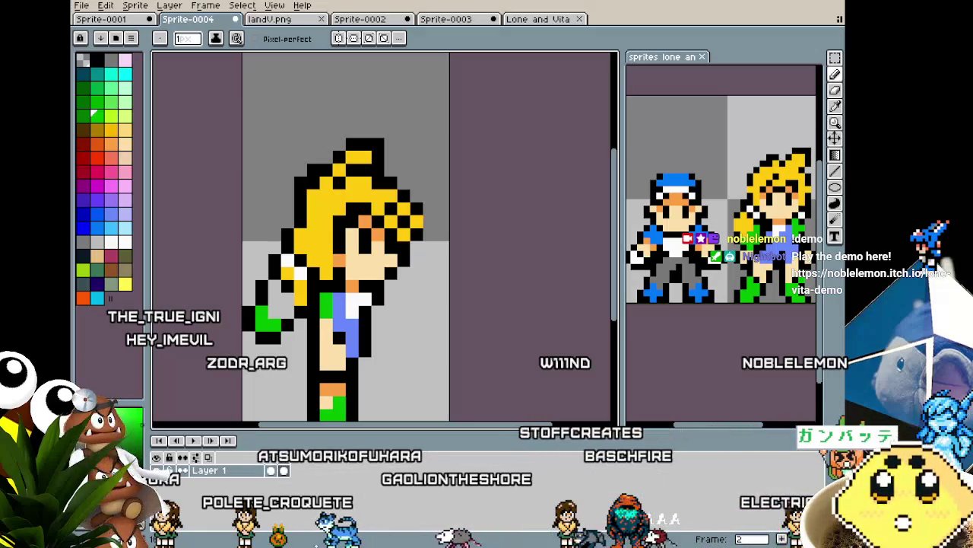
Step: Eyedrop the yellow hair colour and turn a grey and a green pixel yellow
scroll(341, 268, up, 2)
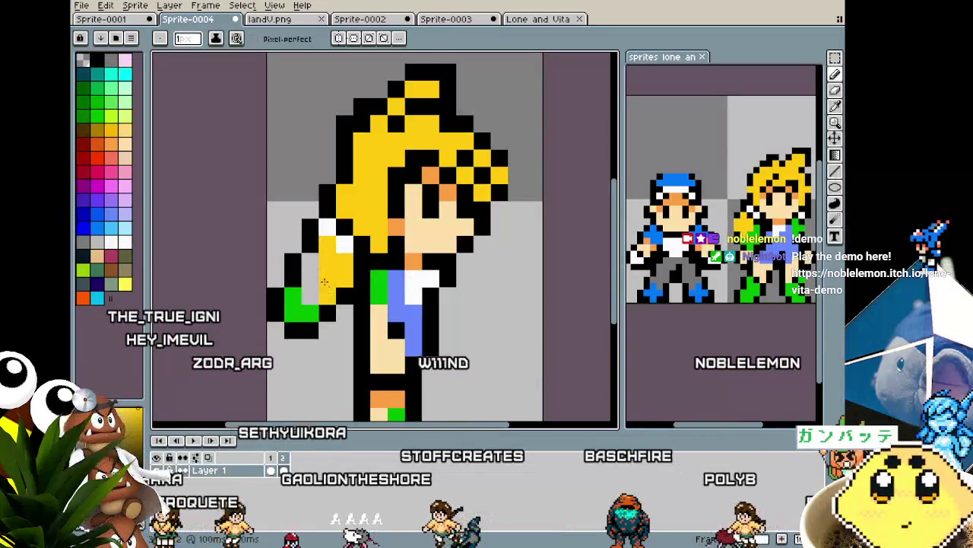
click(311, 278)
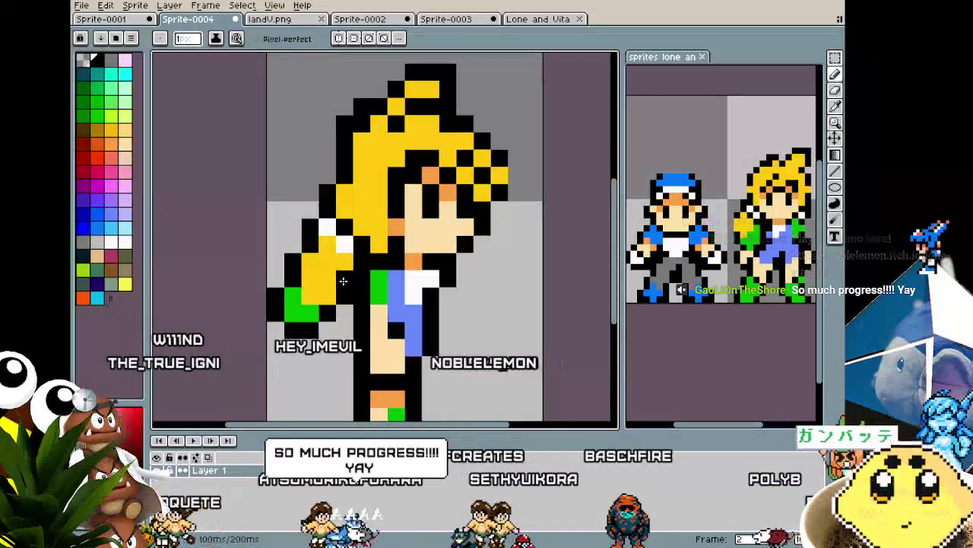
scroll(335, 304, down, 2)
scroll(298, 376, down, 3)
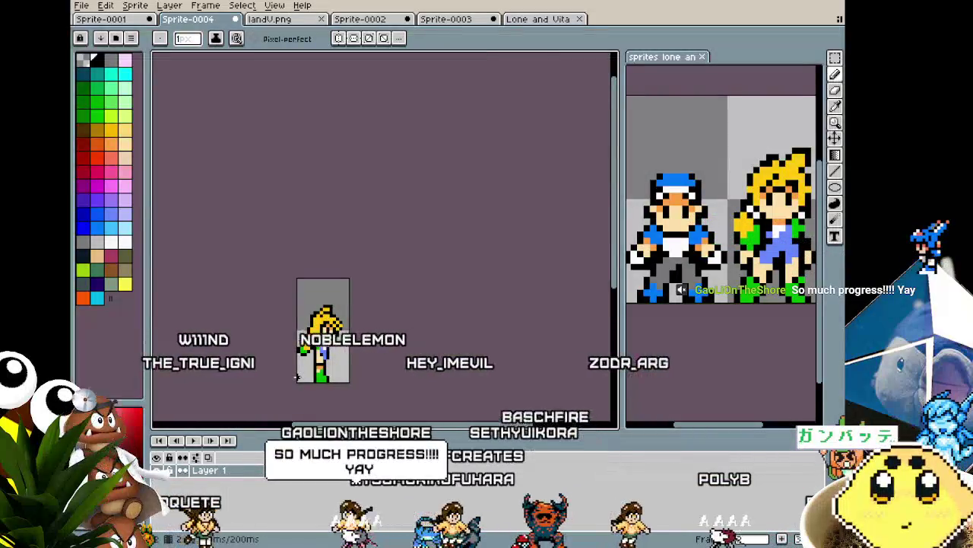
scroll(305, 350, up, 2)
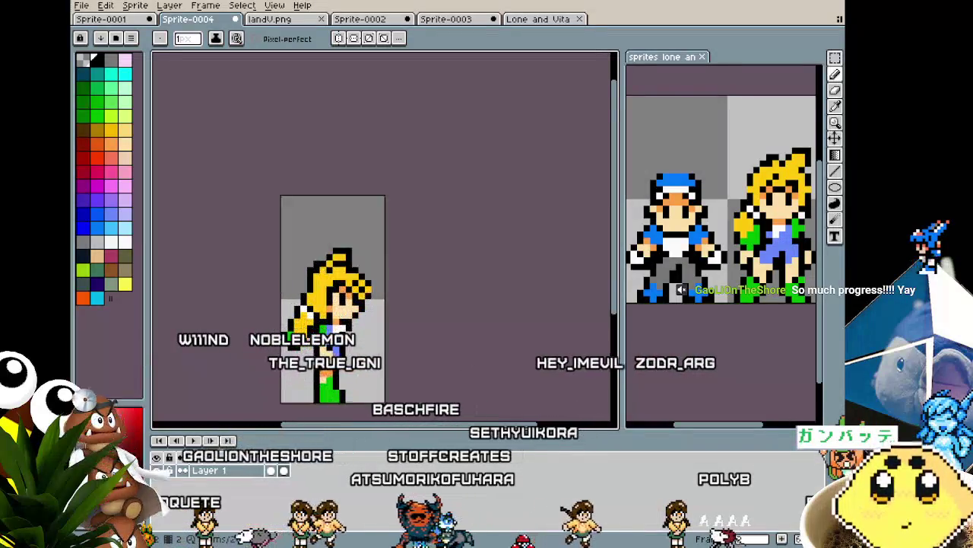
scroll(304, 350, up, 1)
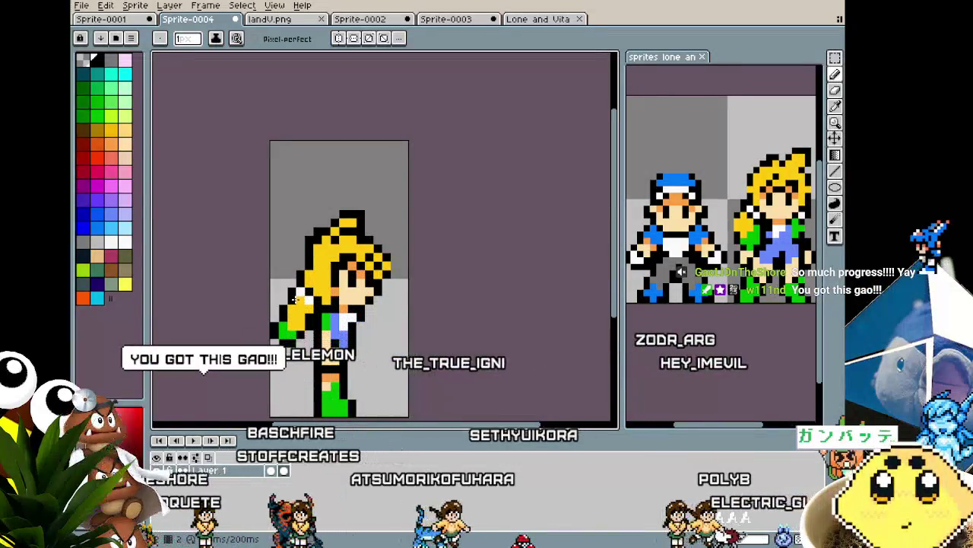
key(alt)
alt+click(296, 309)
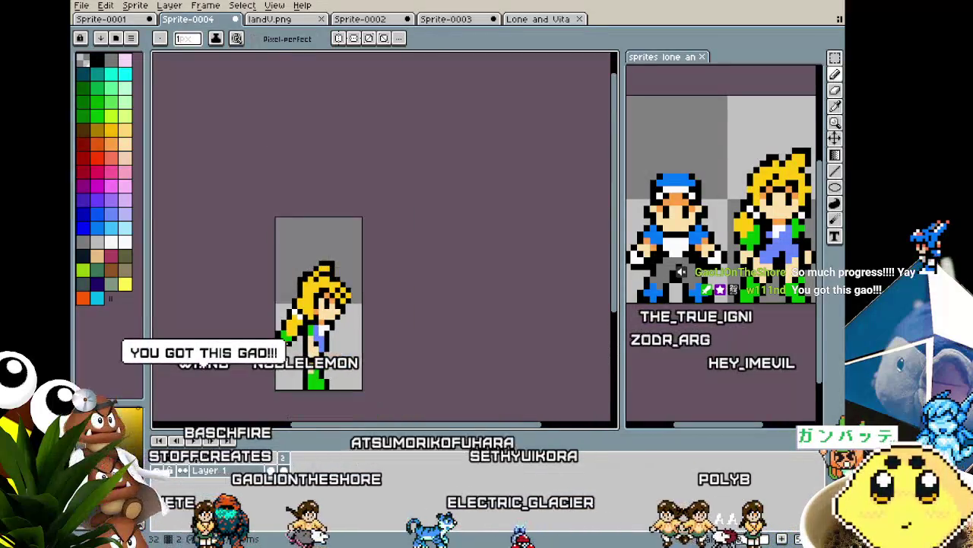
scroll(295, 323, up, 1)
key(alt)
click(298, 320)
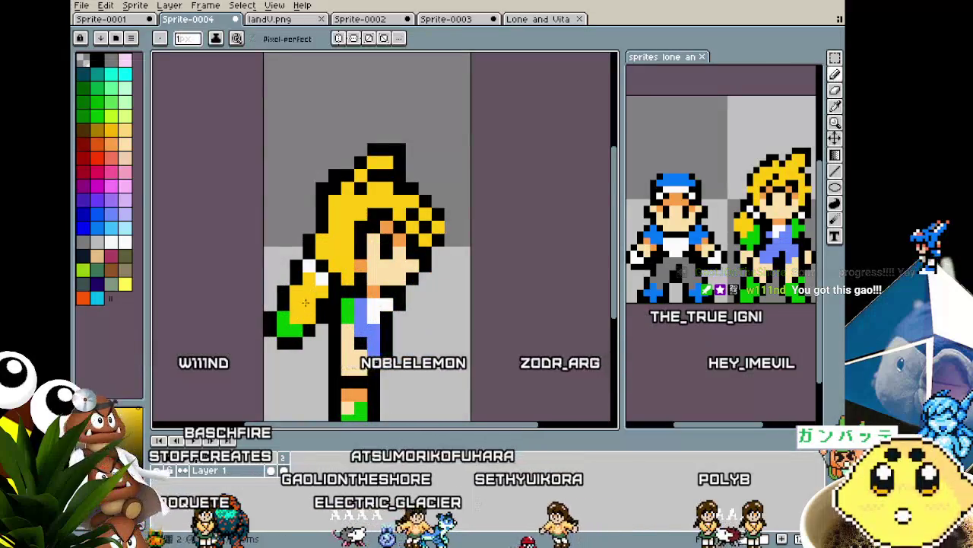
Step: Recolour the yellow pixels around the patch green to fill out the sleeve shape
alt+click(293, 327)
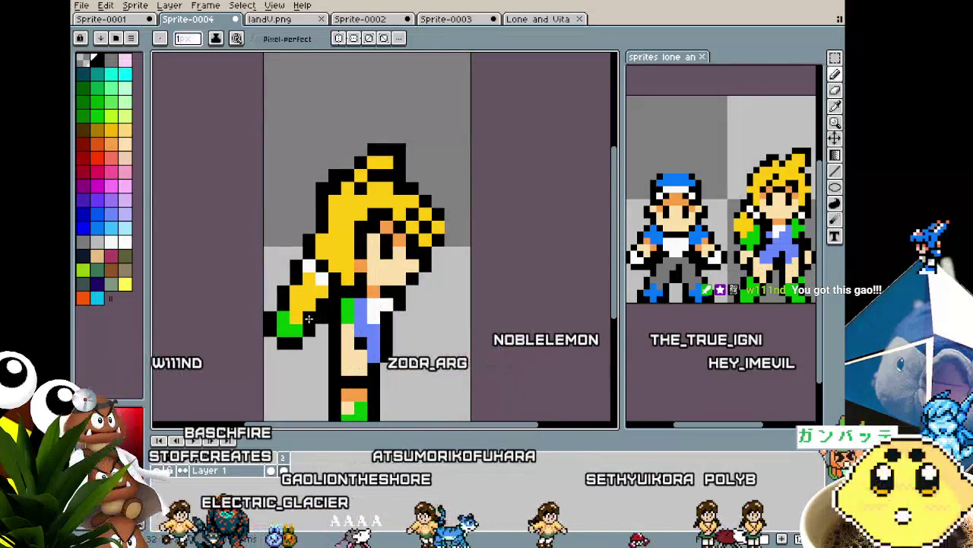
click(283, 316)
alt+click(293, 327)
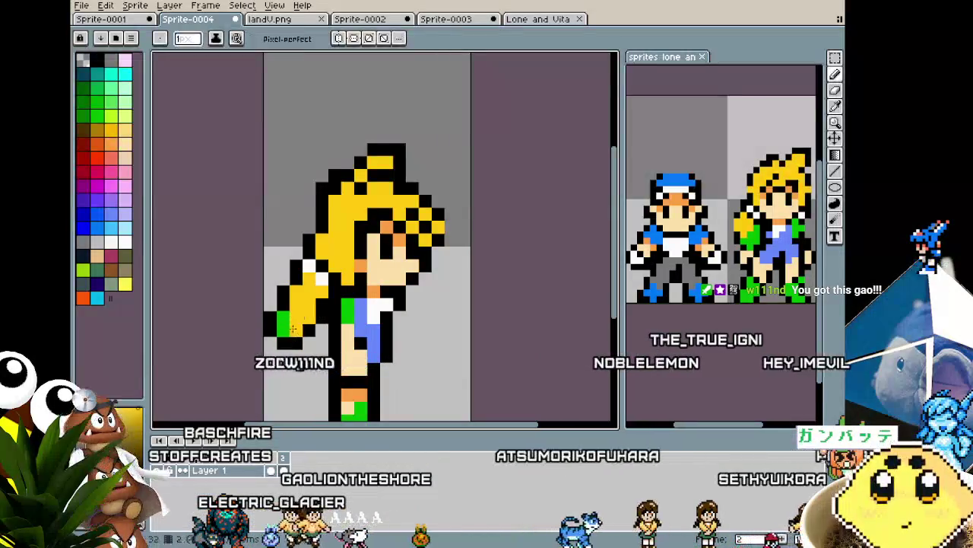
click(309, 327)
alt+click(320, 320)
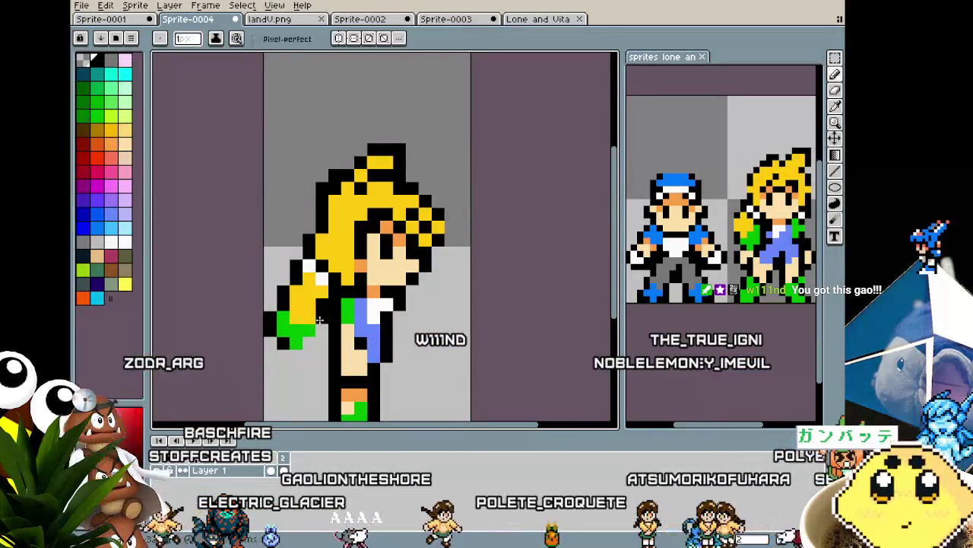
scroll(296, 355, down, 2)
scroll(296, 350, down, 1)
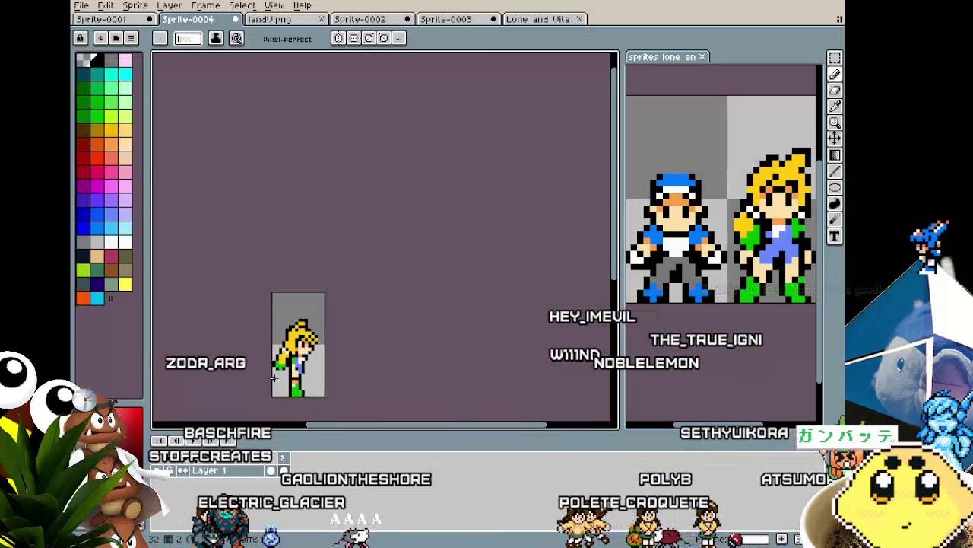
scroll(296, 335, up, 1)
scroll(296, 326, up, 2)
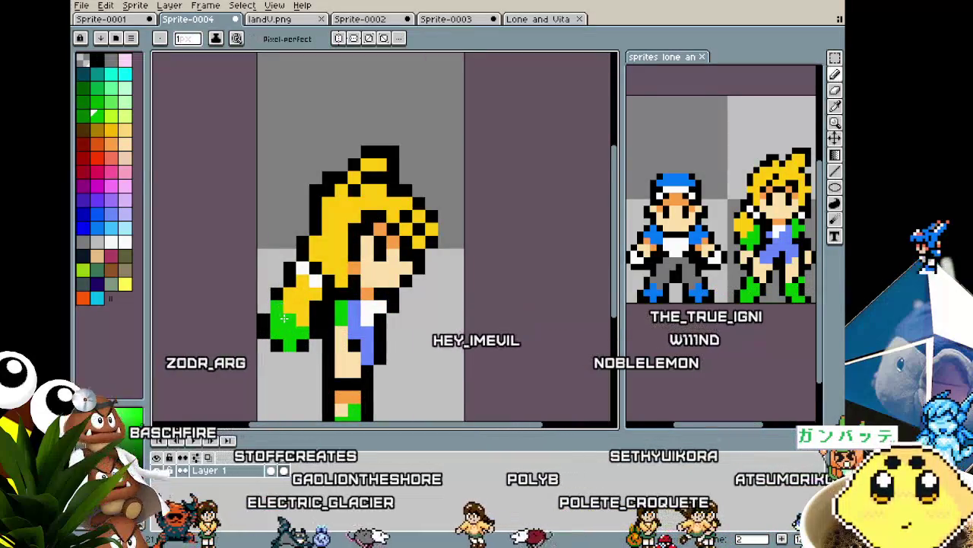
click(277, 304)
scroll(262, 313, down, 2)
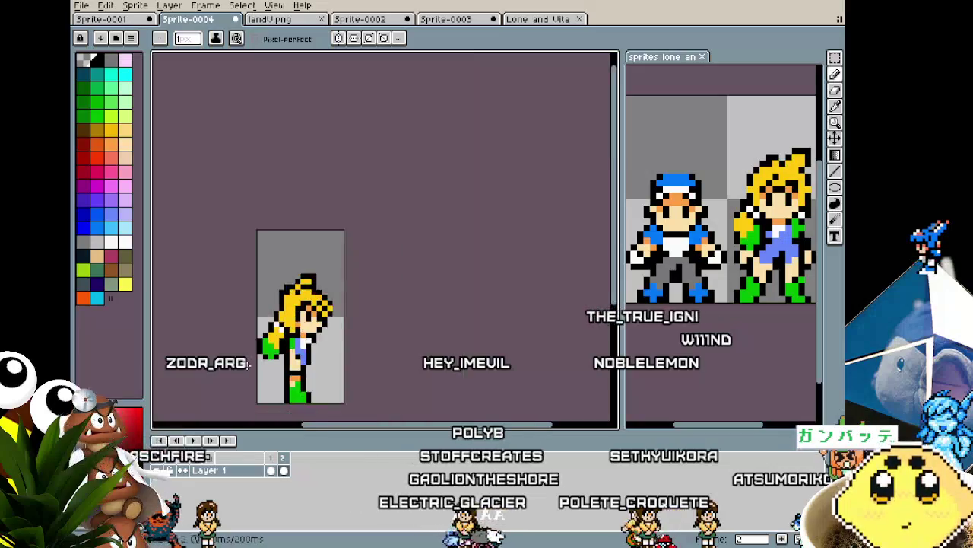
scroll(255, 342, down, 2)
scroll(249, 363, up, 3)
scroll(248, 364, up, 2)
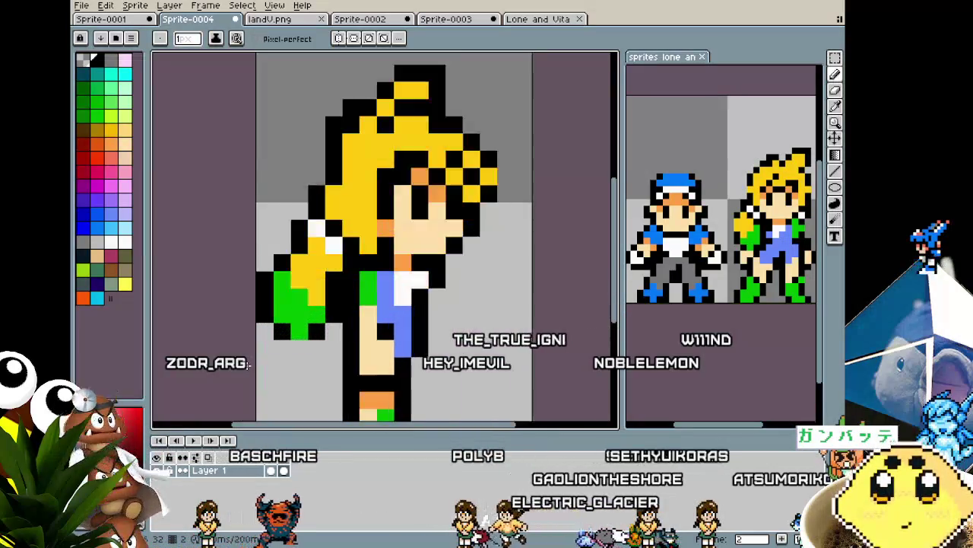
Step: Marquee-select the green patch and move it up one pixel, checking via undo and redo
key(m)
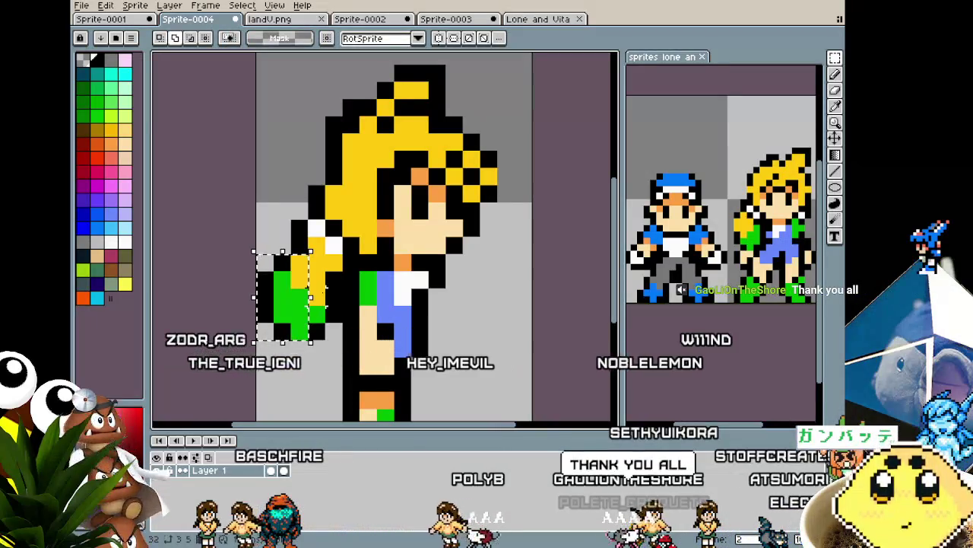
drag(316, 380, 316, 363)
scroll(307, 365, down, 1)
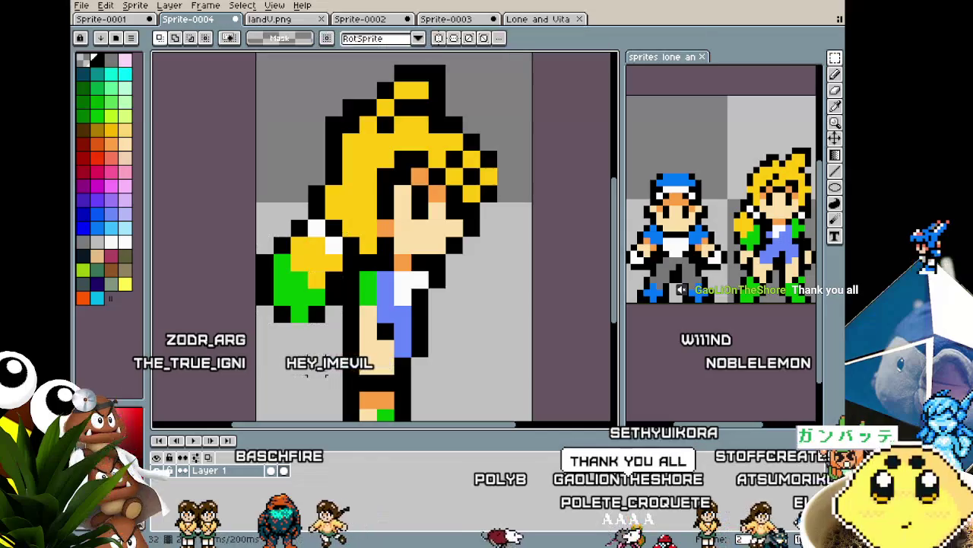
scroll(311, 373, down, 2)
scroll(314, 380, down, 1)
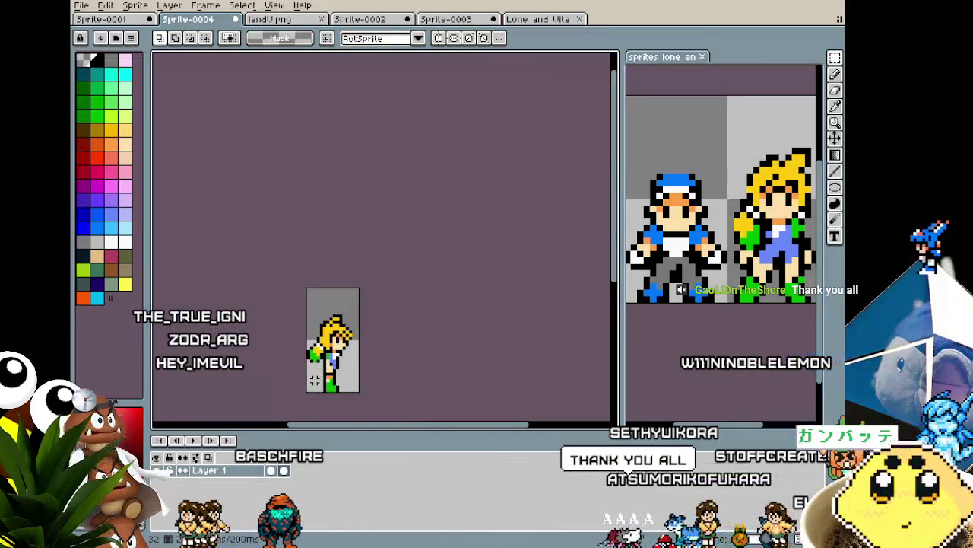
scroll(315, 380, up, 1)
scroll(323, 354, up, 2)
scroll(337, 314, up, 1)
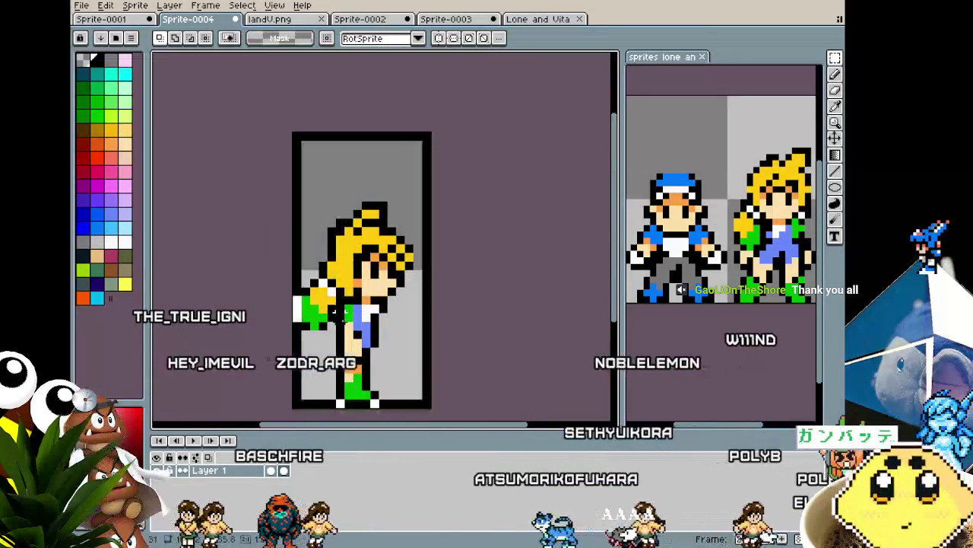
key(ctrl+z)
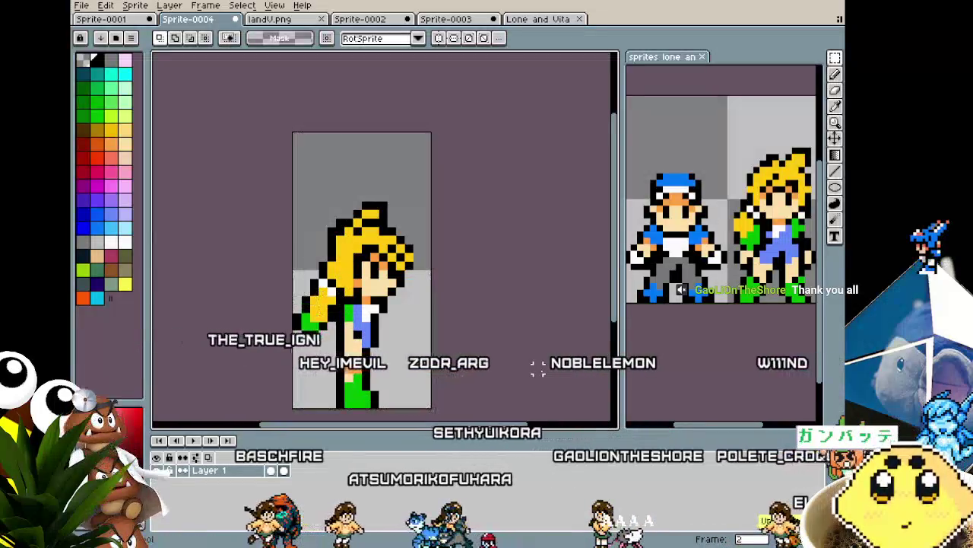
key(ctrl+y)
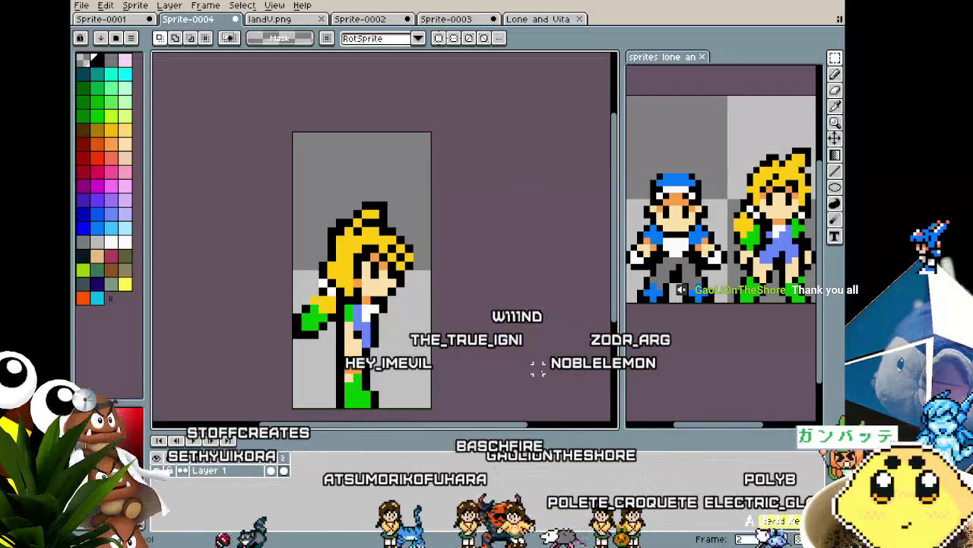
Step: Compare the edited side pose against front-facing frame 1, returning to frame 2
scroll(532, 370, down, 2)
key(Left)
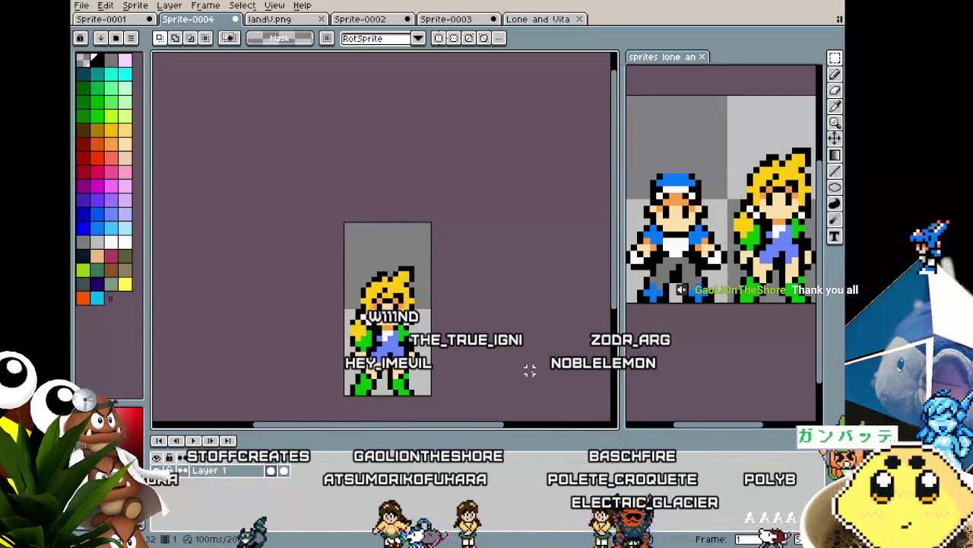
key(Right)
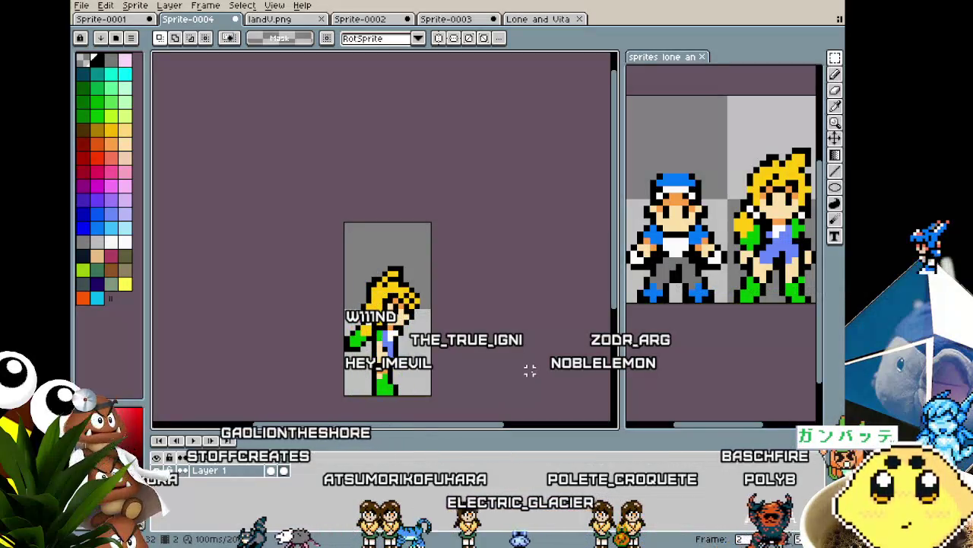
key(Right)
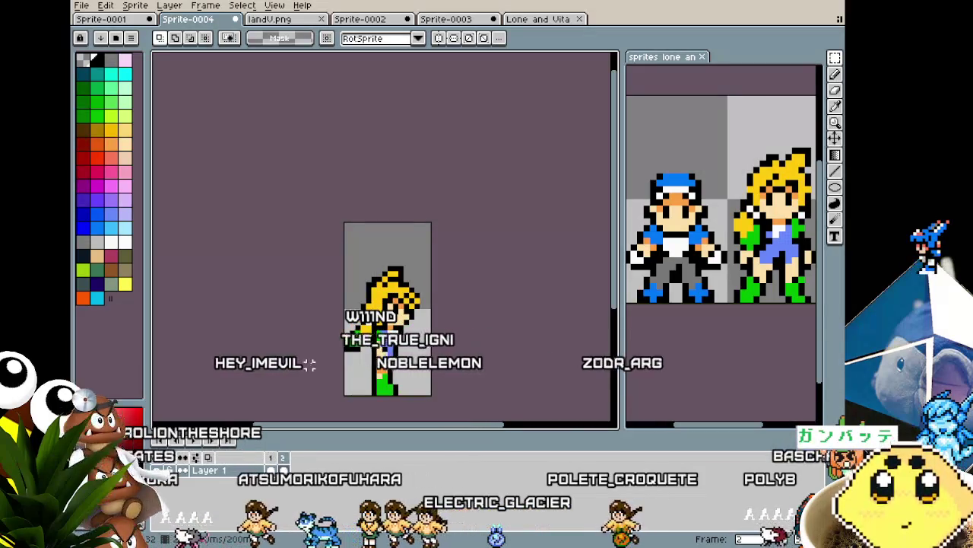
scroll(353, 366, up, 4)
Step: With a 1-pixel pencil, extend the black outline along the left of the back hair
key(b)
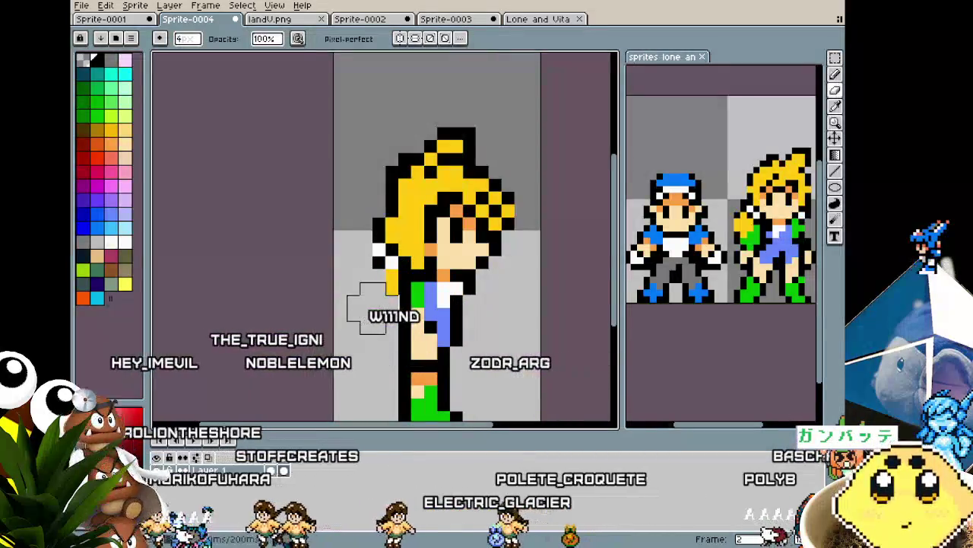
key(e)
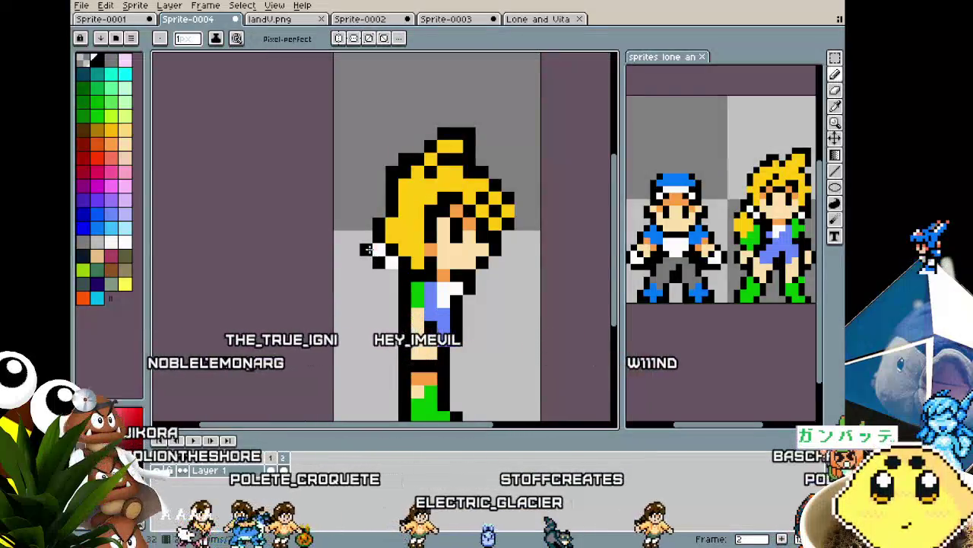
click(366, 249)
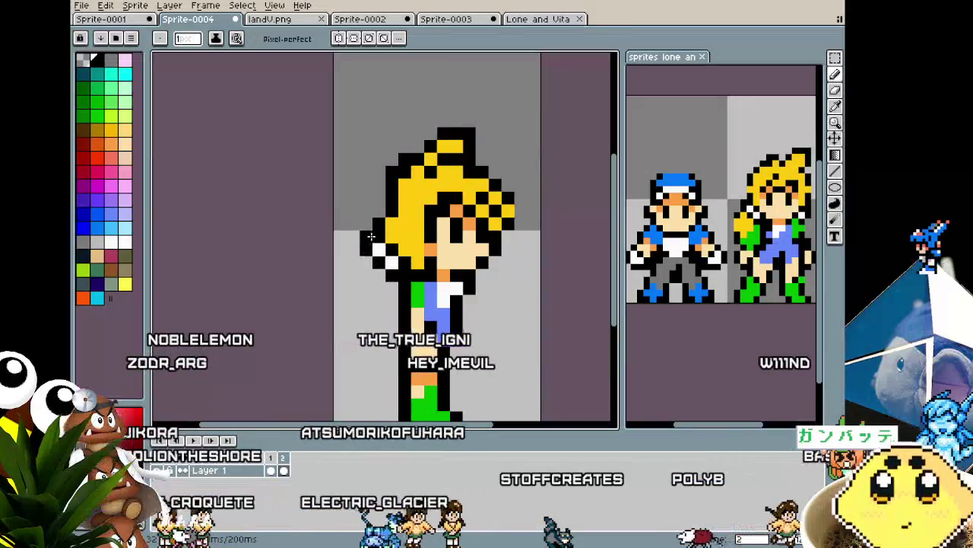
click(353, 263)
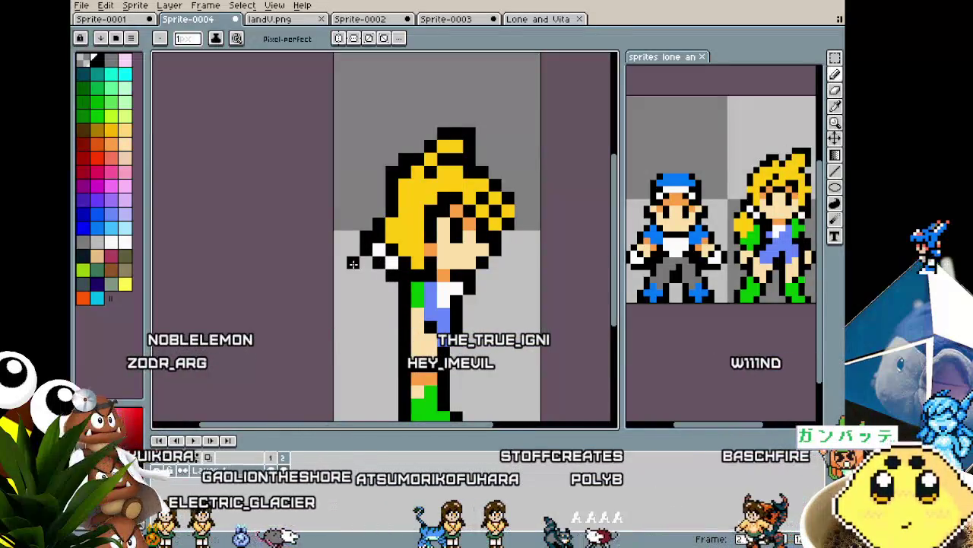
mouse_move(353, 273)
mouse_down()
mouse_move(363, 287)
mouse_move(364, 279)
mouse_up()
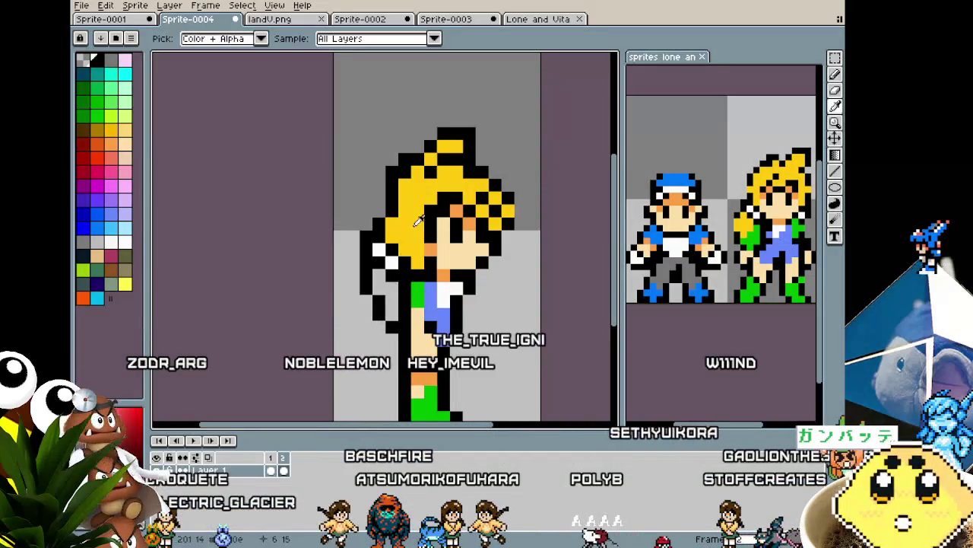
alt+click(416, 222)
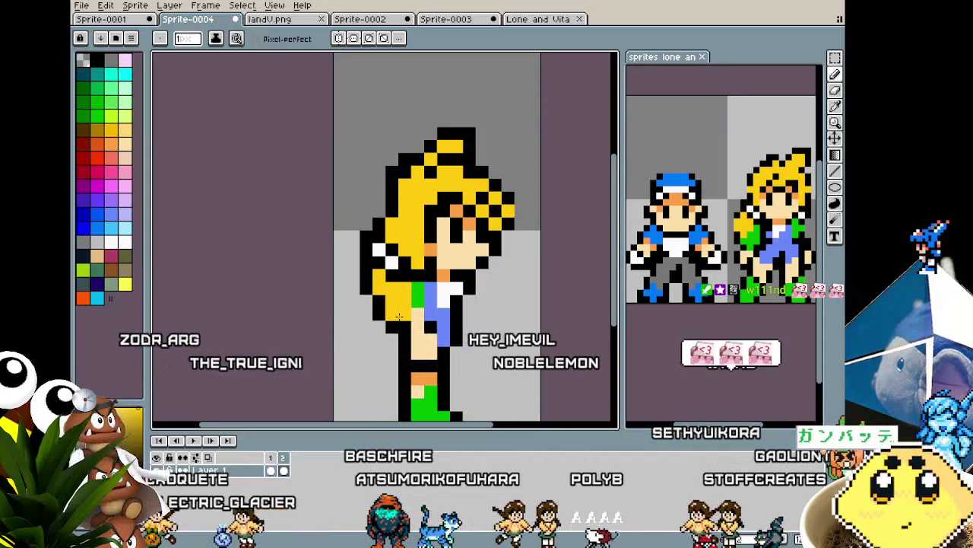
alt+click(415, 326)
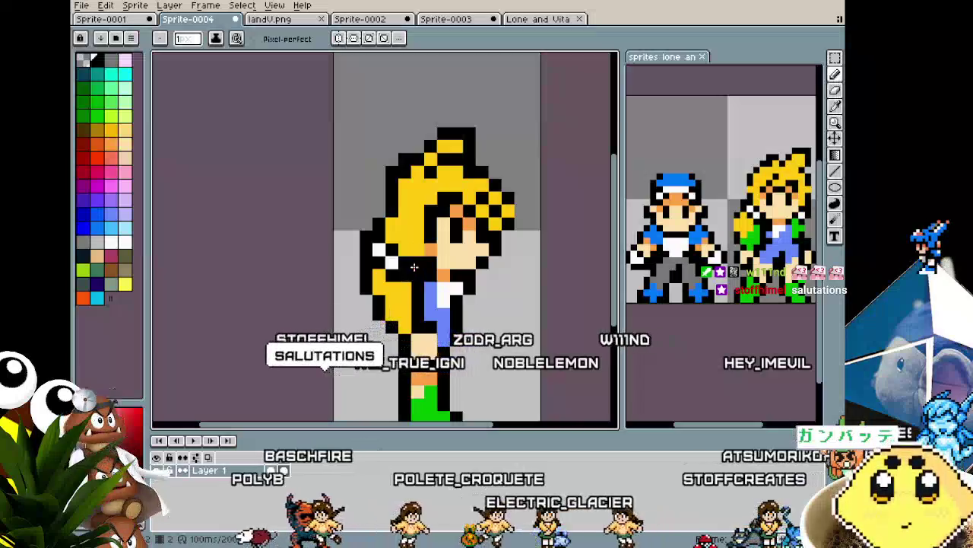
Step: Sample the clothing green, add green pixels below the back hair, then reselect black
key(i)
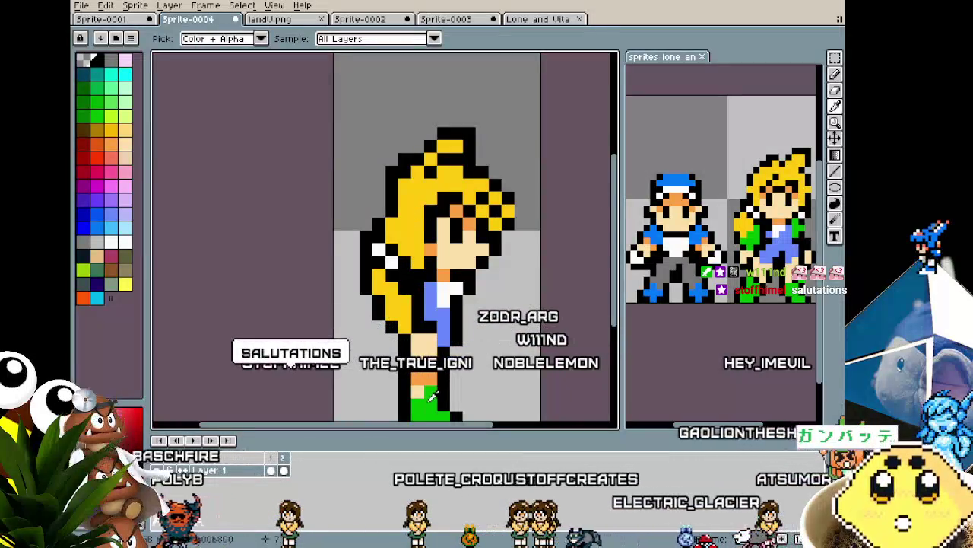
alt+click(431, 393)
click(407, 314)
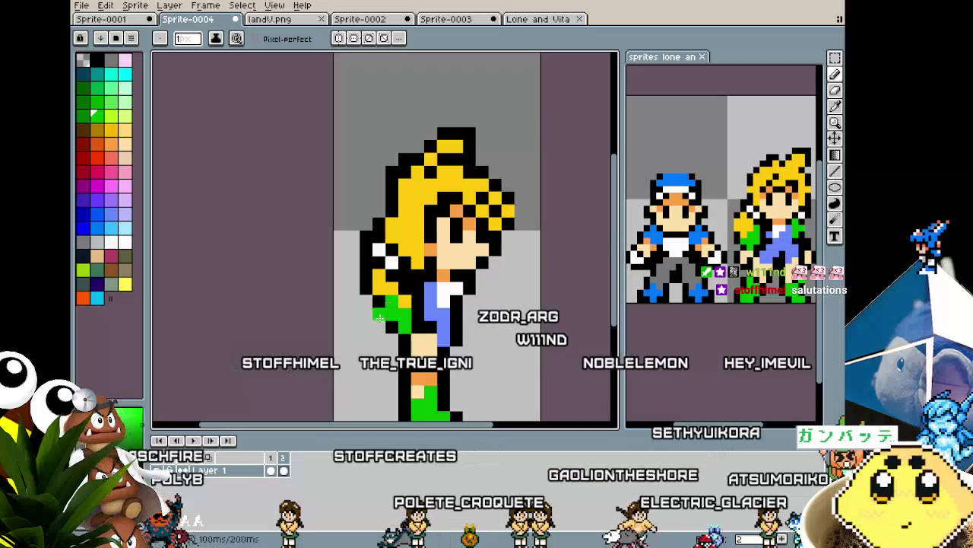
scroll(380, 317, down, 2)
scroll(391, 349, up, 1)
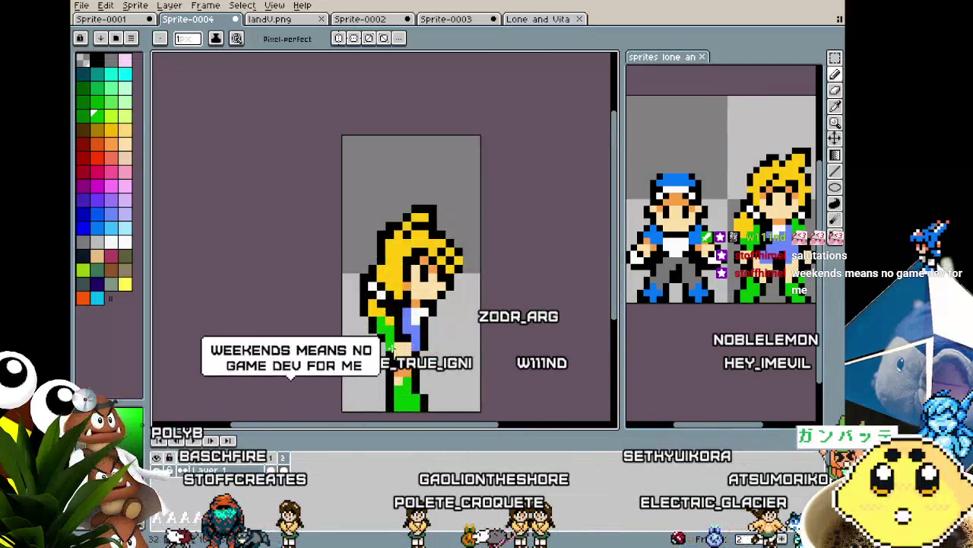
alt+click(414, 346)
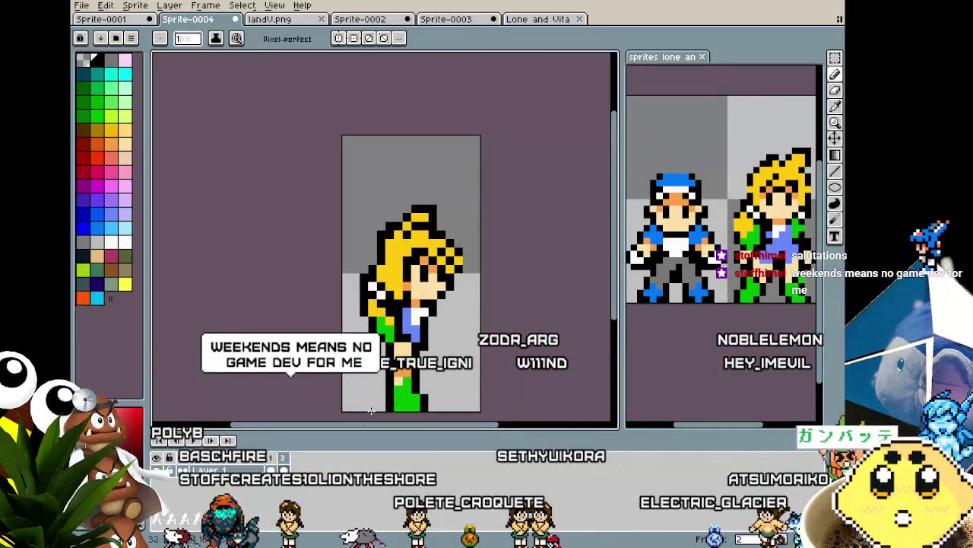
scroll(371, 410, down, 1)
scroll(396, 447, down, 1)
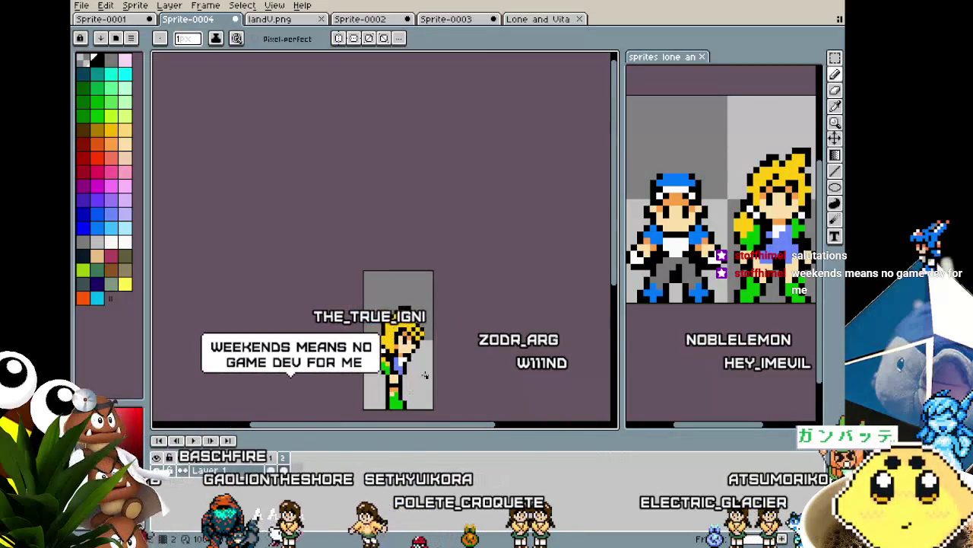
drag(434, 367, 445, 310)
scroll(447, 311, up, 2)
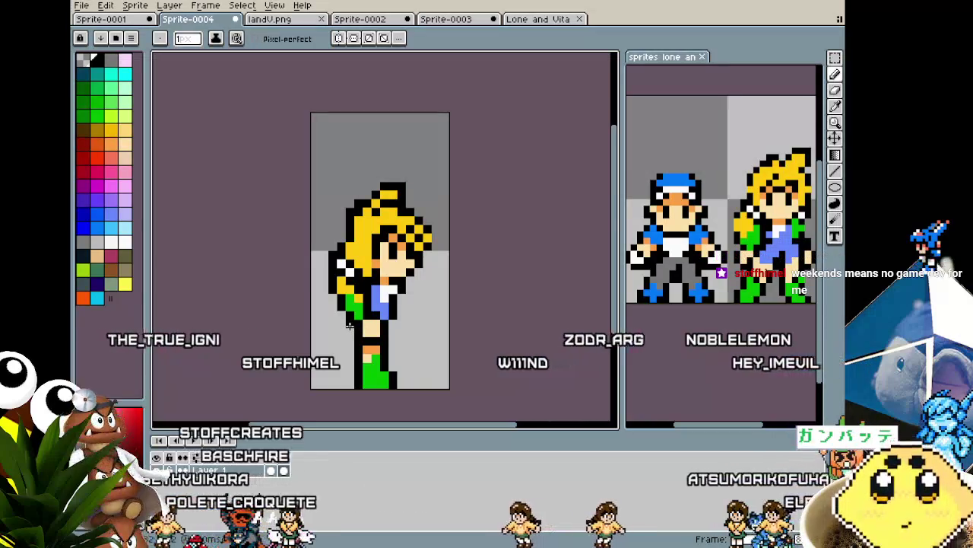
Step: Select the back hair strand behind the face and nudge it one pixel left
key(ctrl+v)
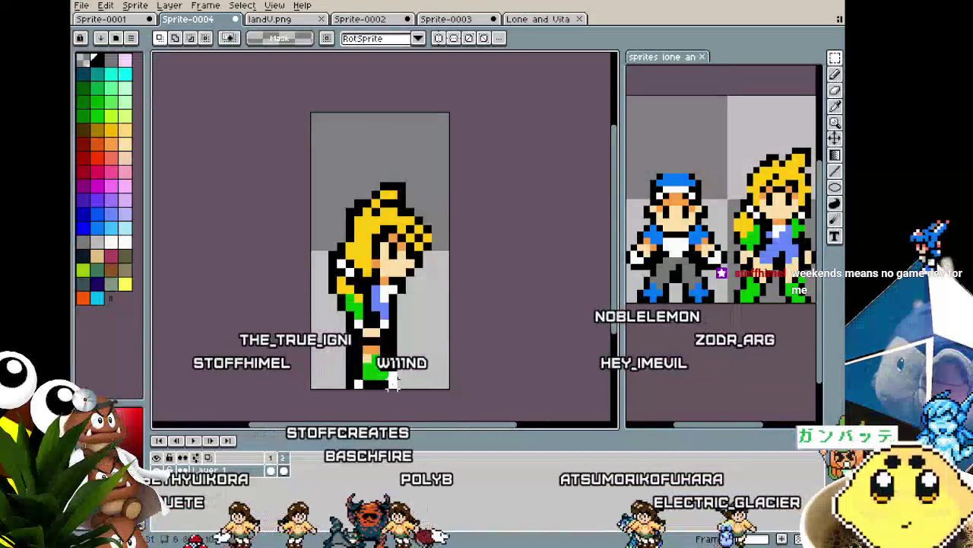
drag(393, 382, 393, 365)
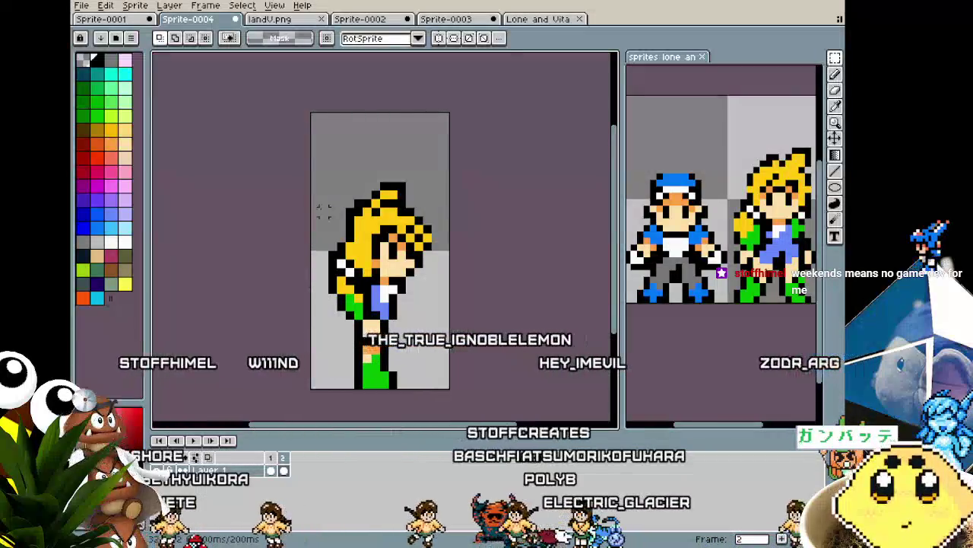
scroll(323, 212, up, 1)
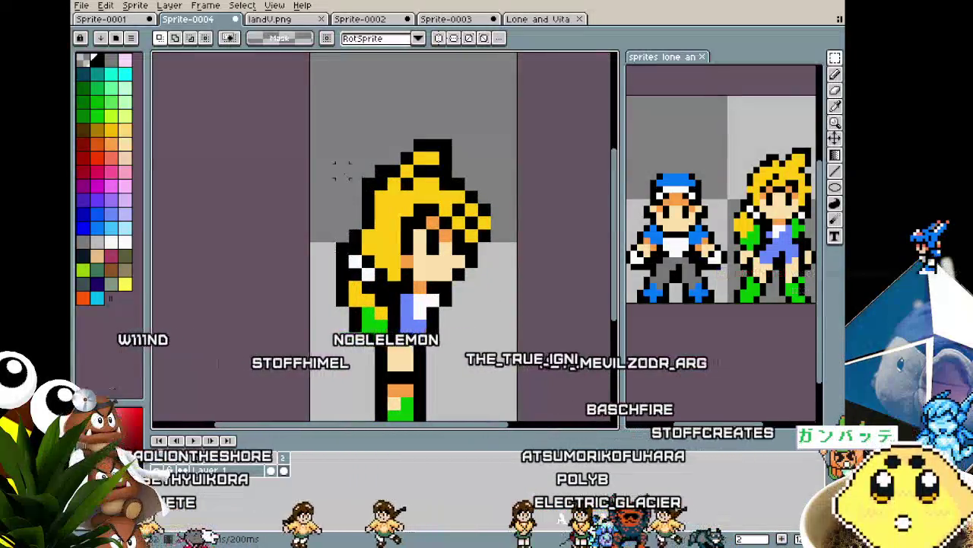
drag(320, 137, 365, 308)
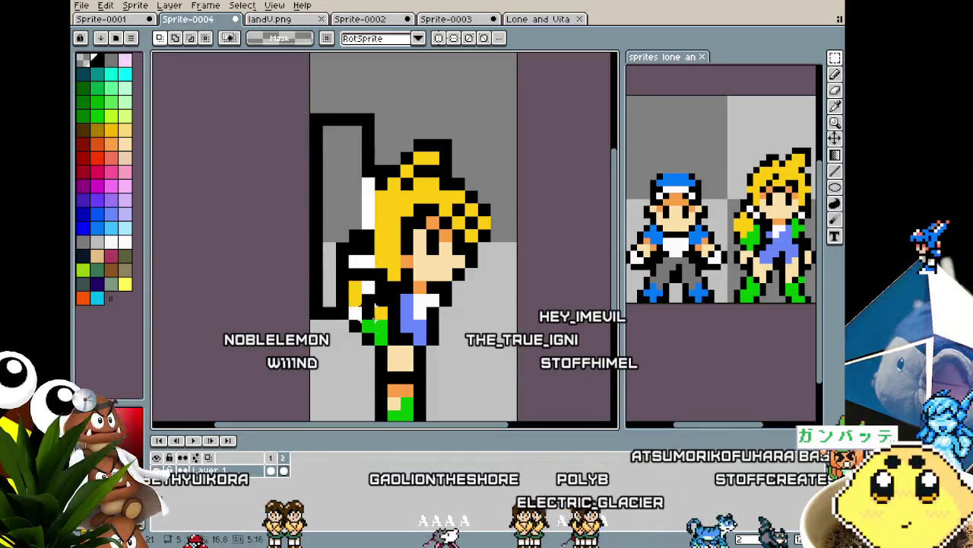
drag(387, 333, 389, 345)
drag(396, 265, 383, 266)
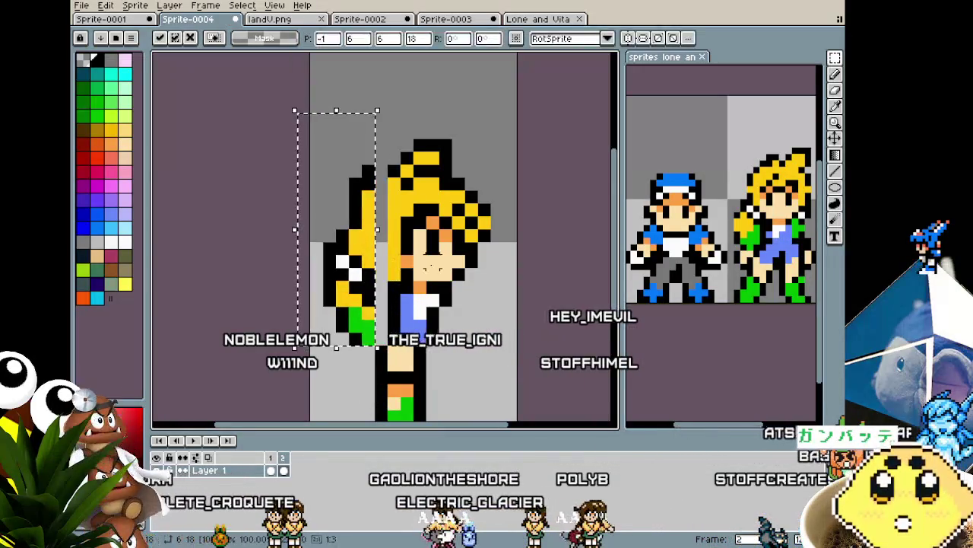
key(ctrl+d)
scroll(374, 354, up, 1)
key(i)
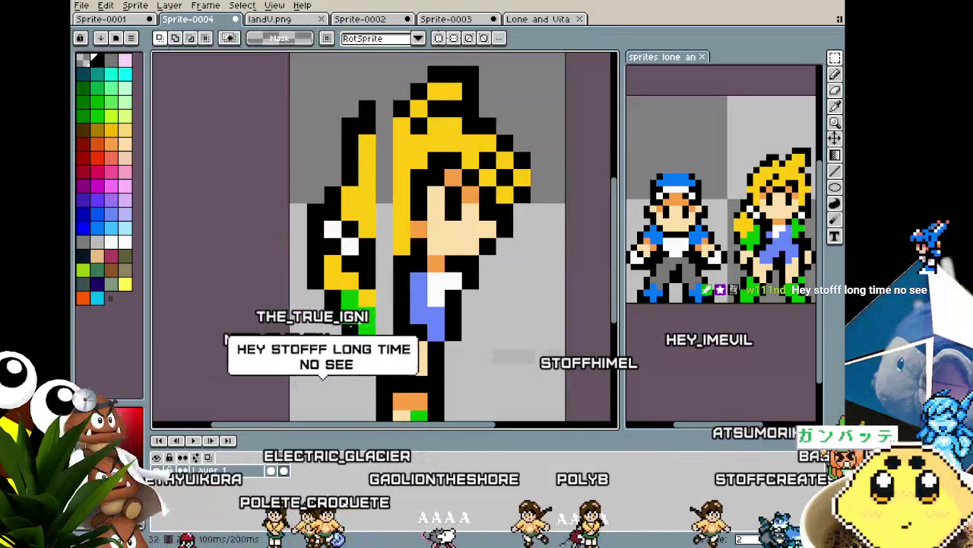
Step: Sample a colour from the sprite and undo the stray strip painted down the hair
key(b)
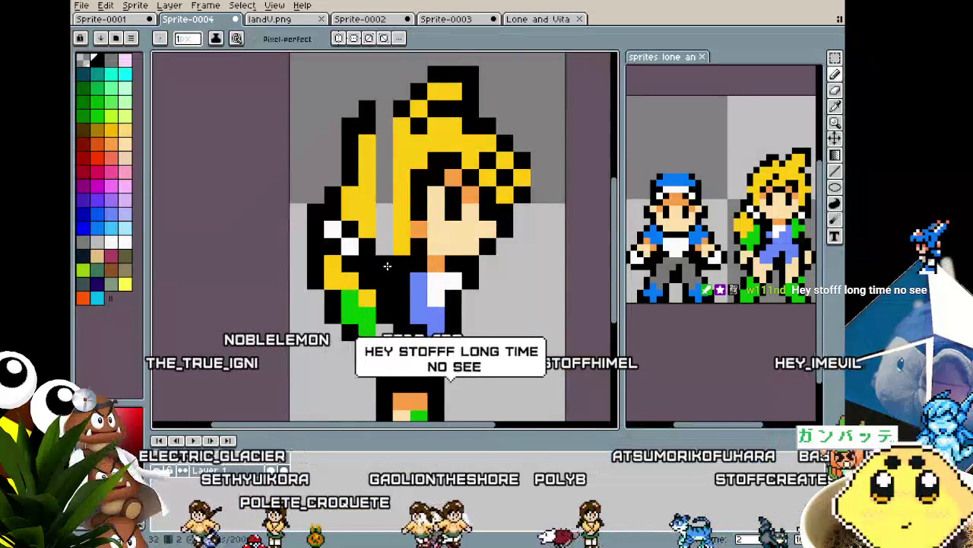
alt+click(398, 257)
drag(385, 251, 385, 137)
key(ctrl+z)
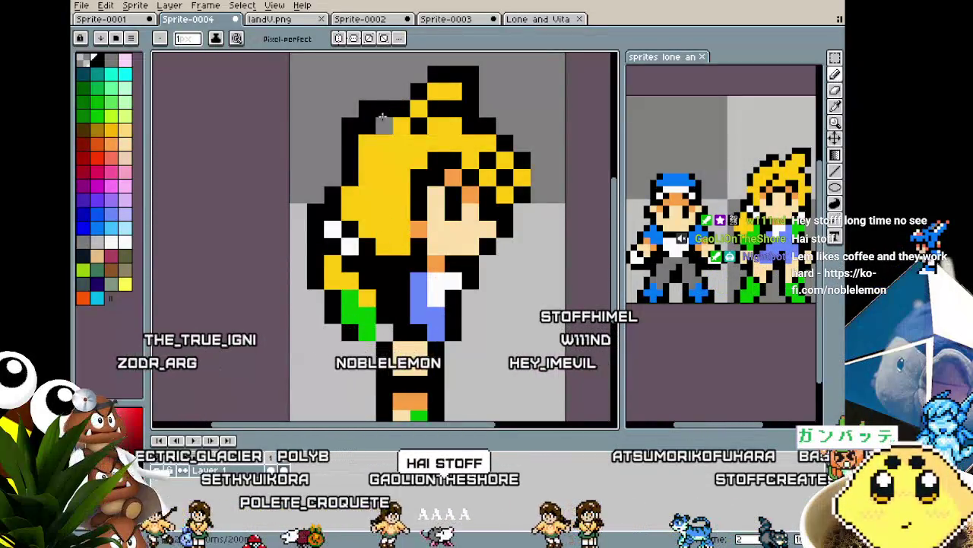
scroll(365, 228, down, 5)
scroll(341, 314, down, 2)
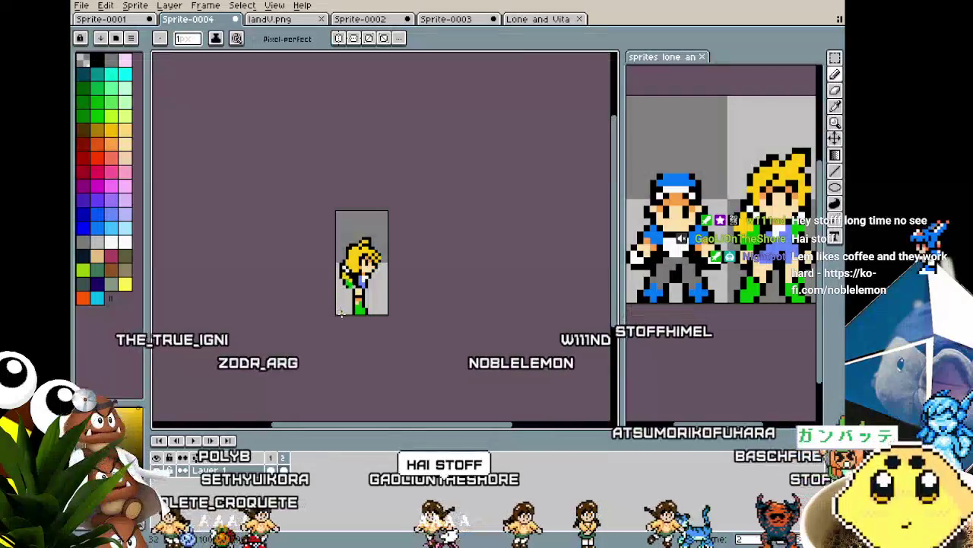
scroll(342, 314, up, 2)
scroll(339, 300, up, 2)
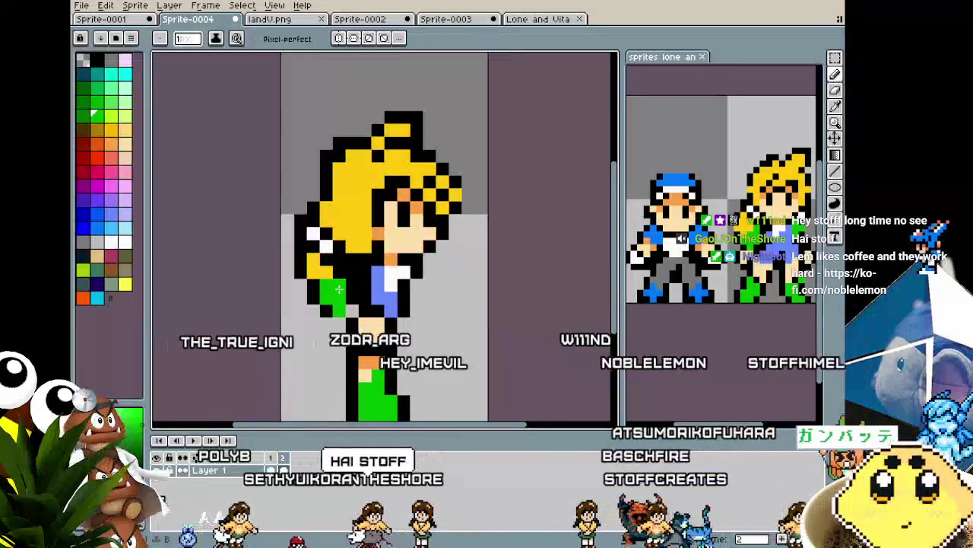
Step: Paint more green onto the lower body to widen the jacket area
drag(338, 289, 353, 300)
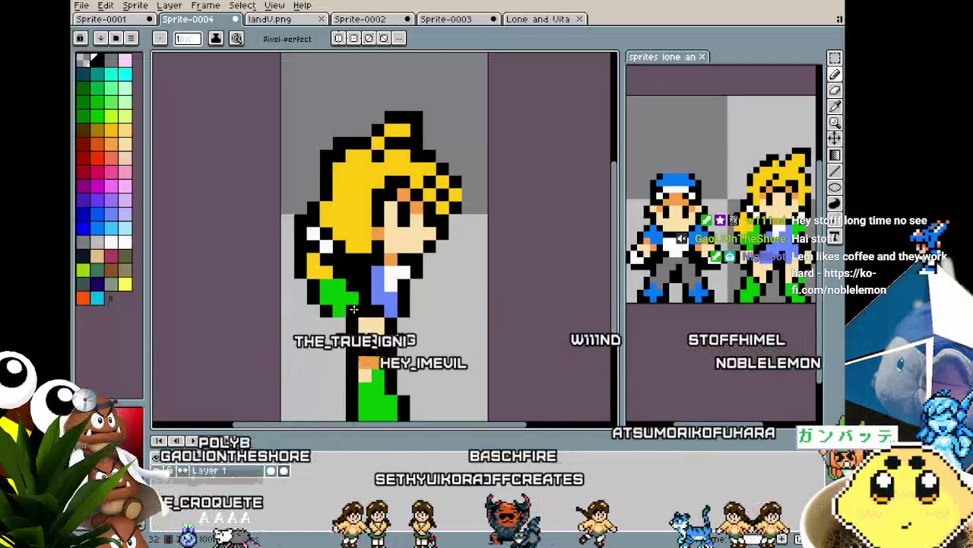
key(alt+n)
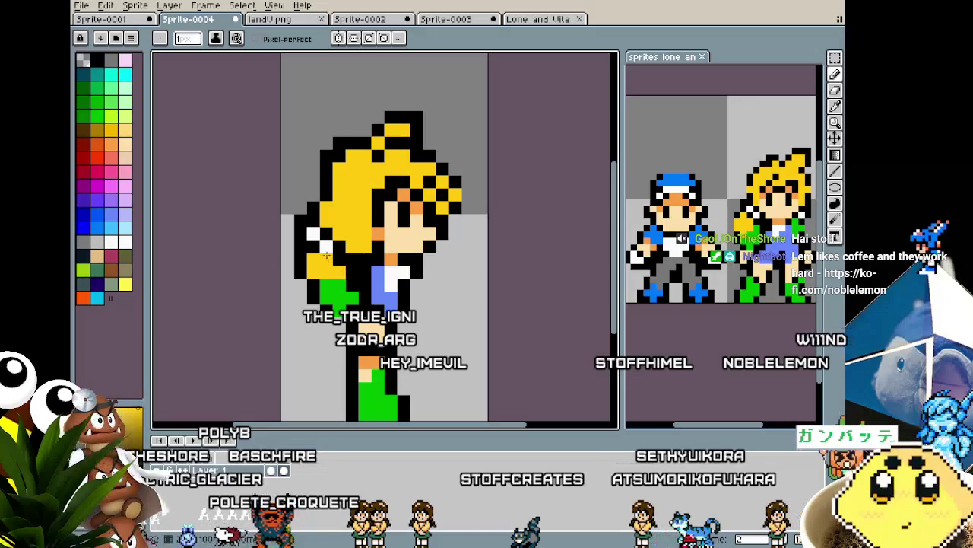
scroll(301, 337, down, 4)
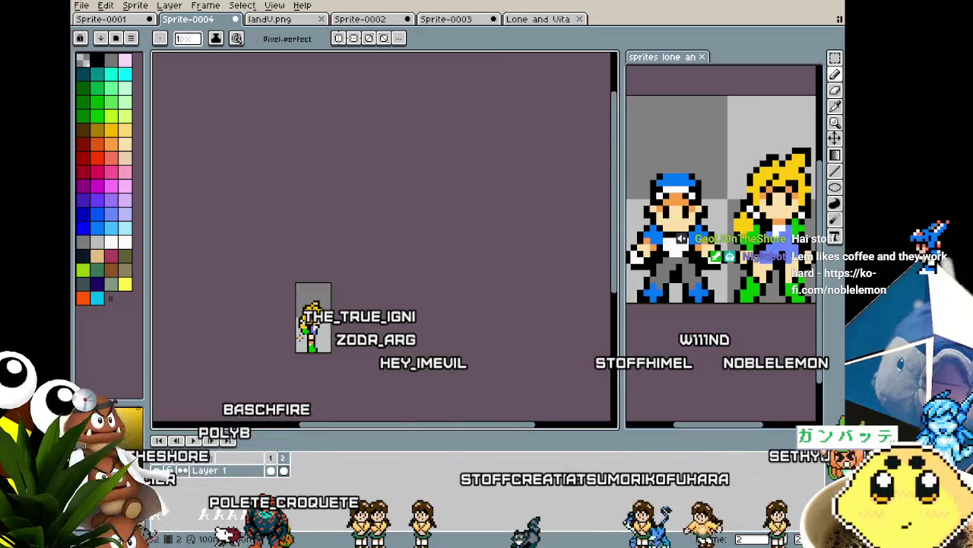
scroll(303, 320, up, 2)
scroll(311, 312, up, 2)
key(alt)
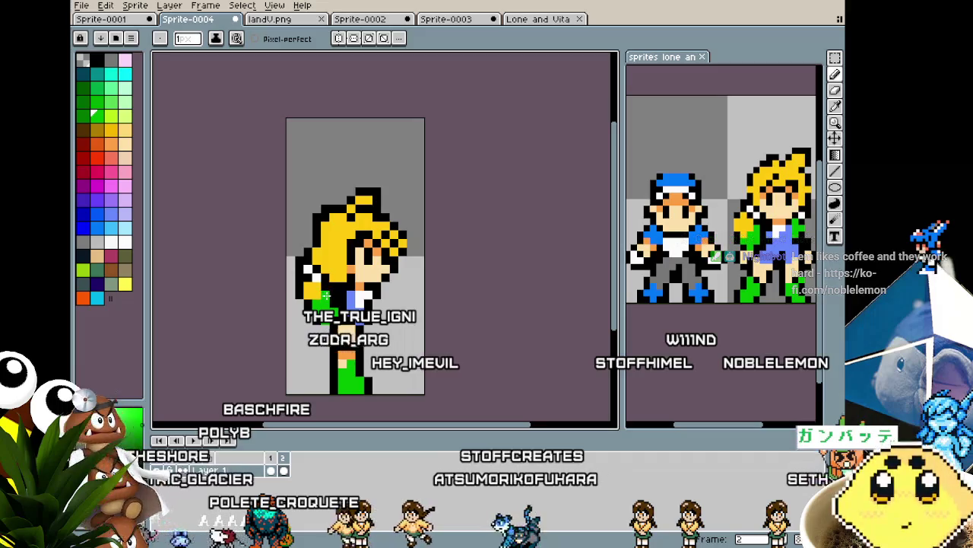
key(alt)
key(alt)
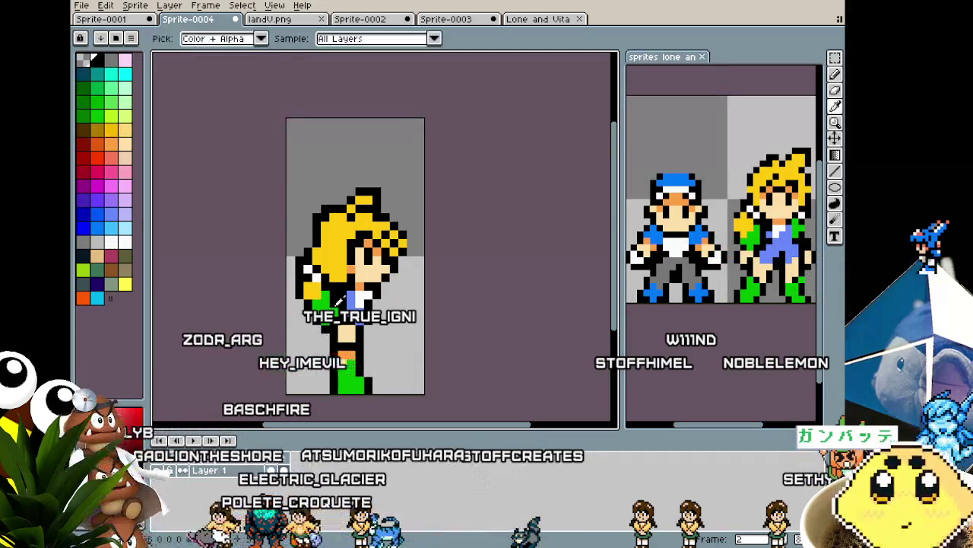
scroll(297, 370, down, 3)
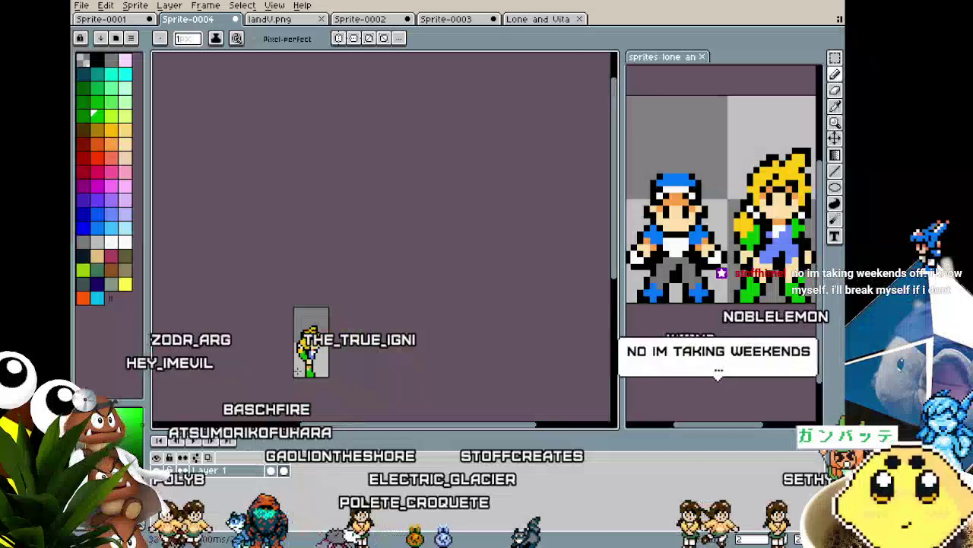
scroll(297, 368, up, 2)
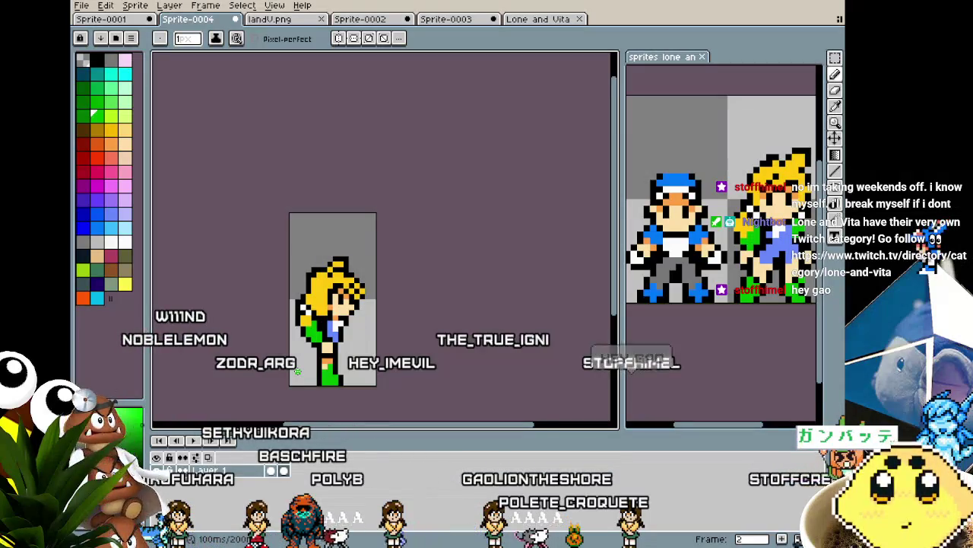
Step: Turn a black neck pixel skin-coloured
scroll(297, 371, up, 1)
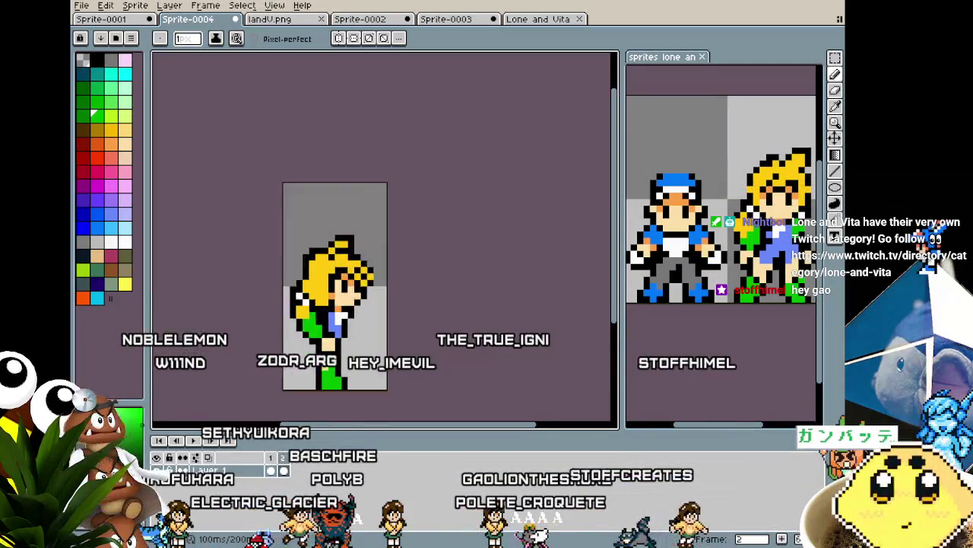
scroll(298, 365, up, 2)
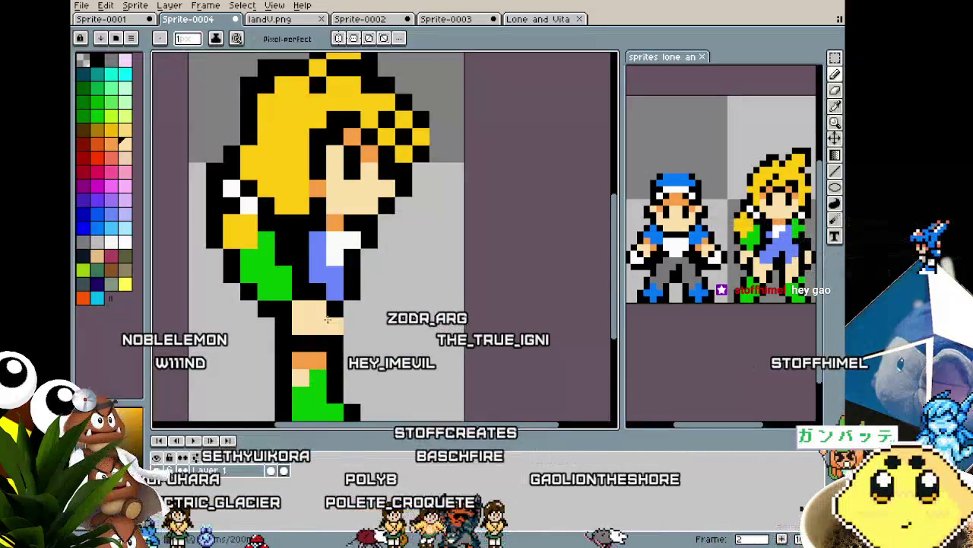
click(301, 343)
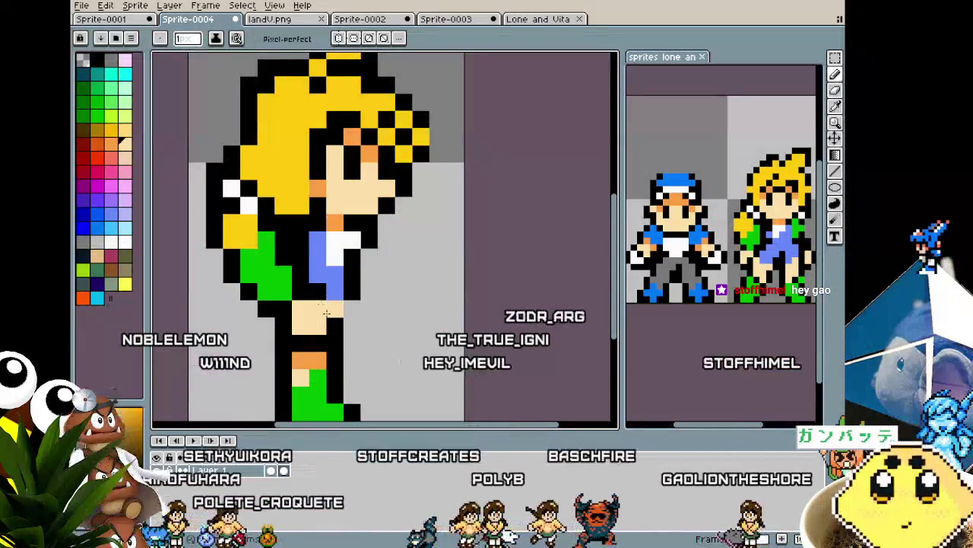
scroll(292, 350, down, 3)
scroll(286, 381, down, 1)
Step: Sample the leg's light orange and paint the top green boot pixel with it
key(v)
scroll(285, 392, up, 1)
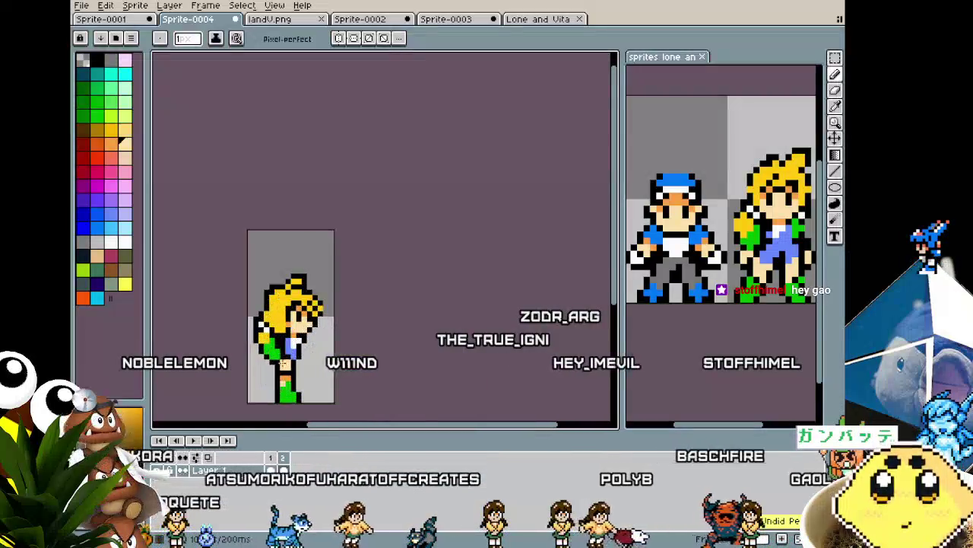
scroll(289, 384, up, 2)
key(b)
scroll(303, 376, down, 3)
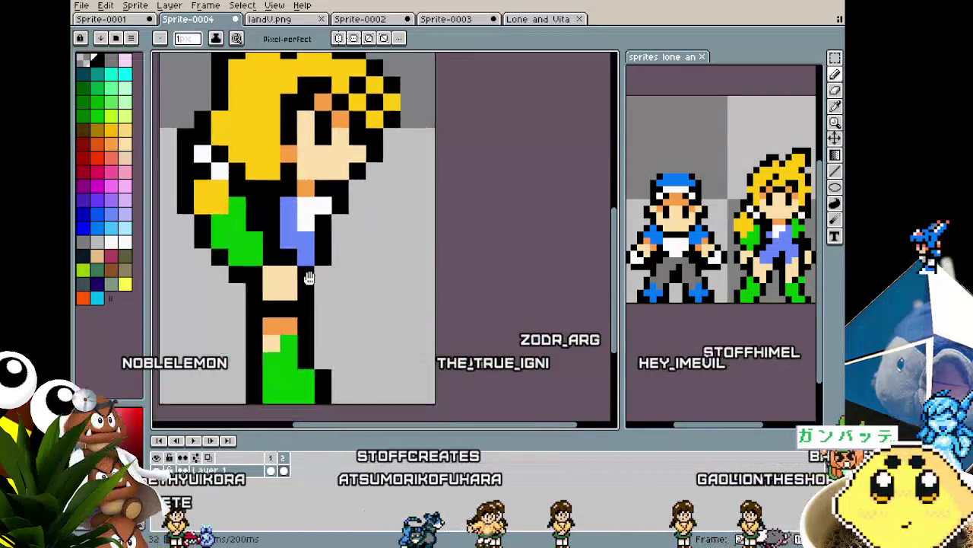
scroll(304, 342, down, 3)
scroll(310, 285, up, 3)
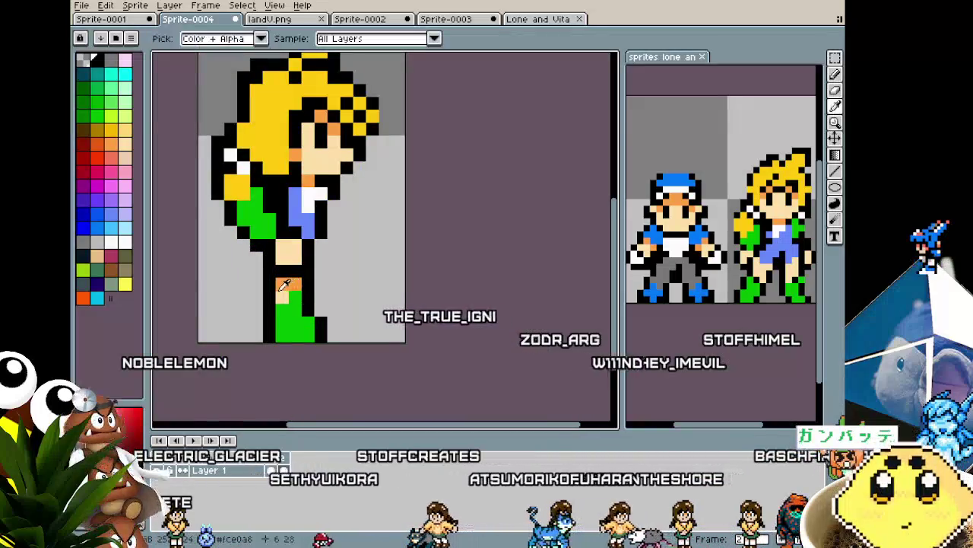
alt+click(293, 280)
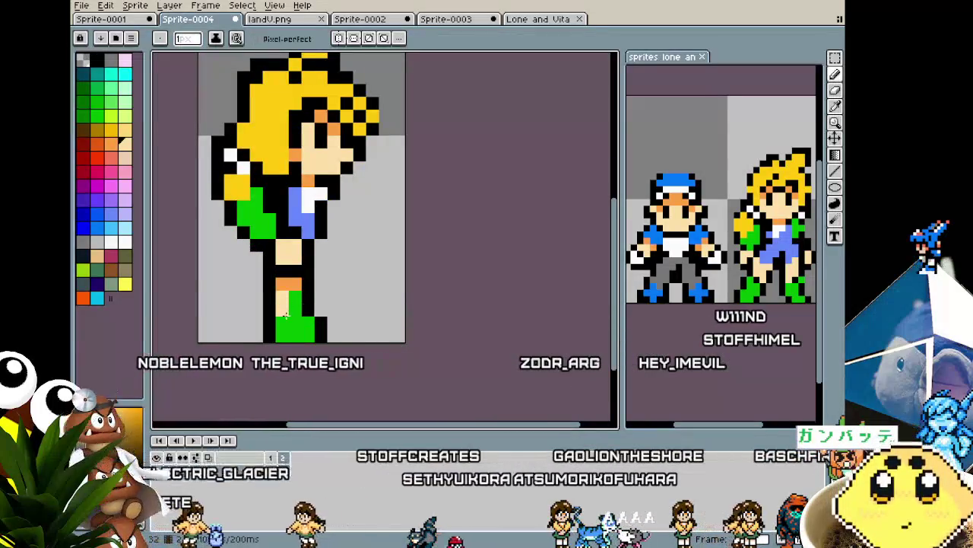
click(282, 297)
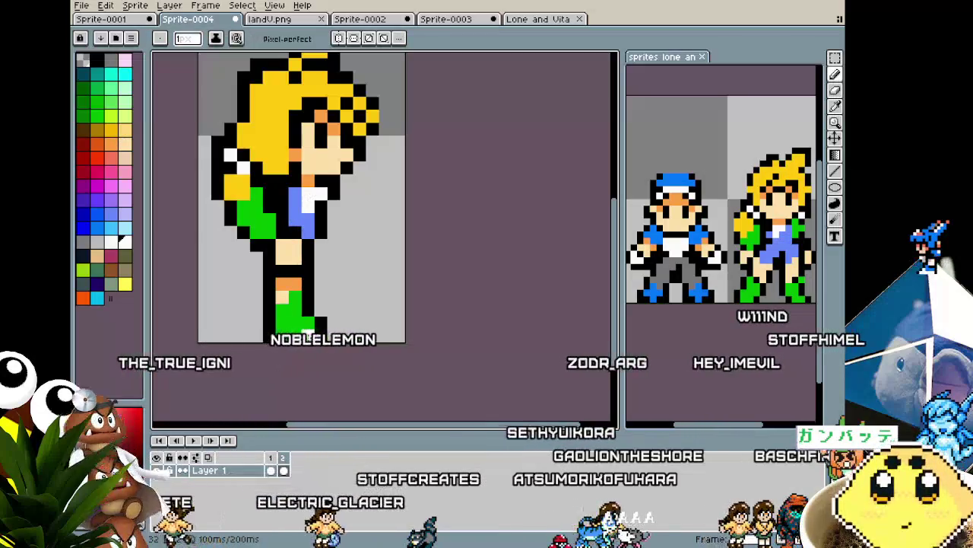
scroll(257, 346, down, 3)
scroll(257, 385, up, 2)
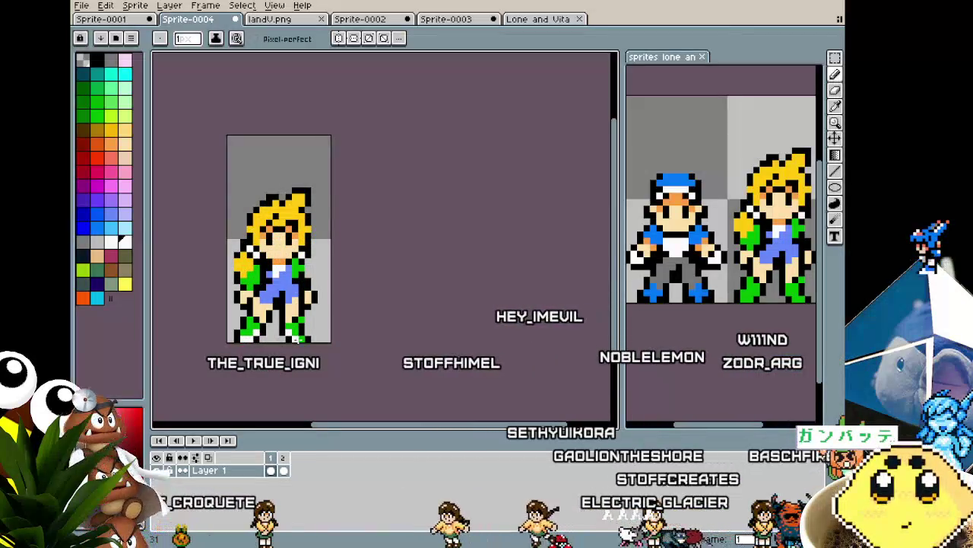
Step: Step through the animation frames to the side-view frame
key(Right)
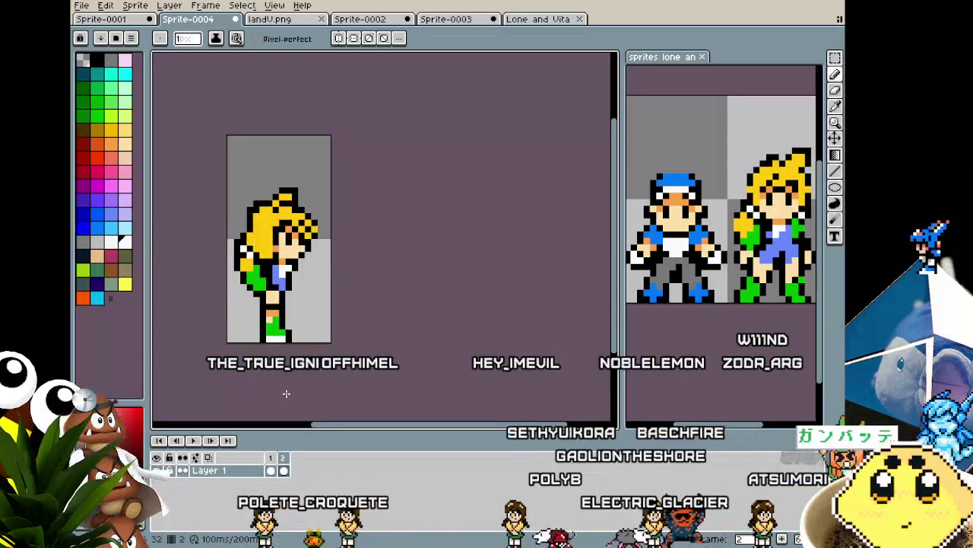
key(Left)
key(Right)
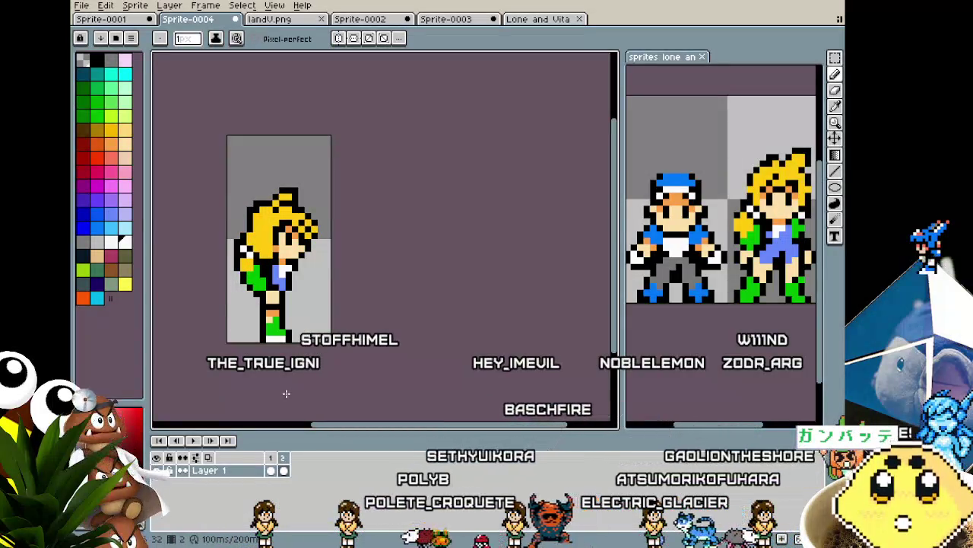
scroll(282, 274, up, 1)
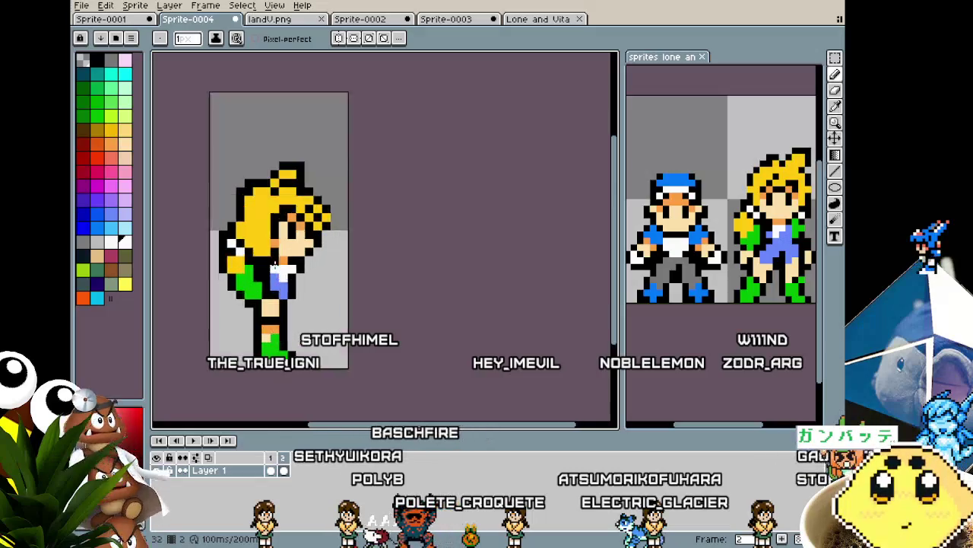
scroll(281, 275, up, 1)
Step: Sample the shirt's green from the sprite as the drawing colour
key(i)
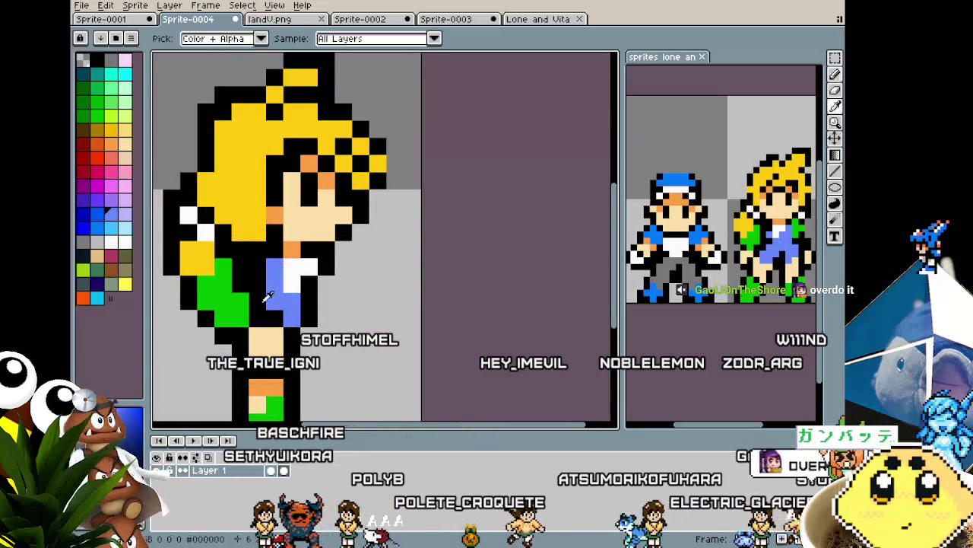
alt+click(237, 274)
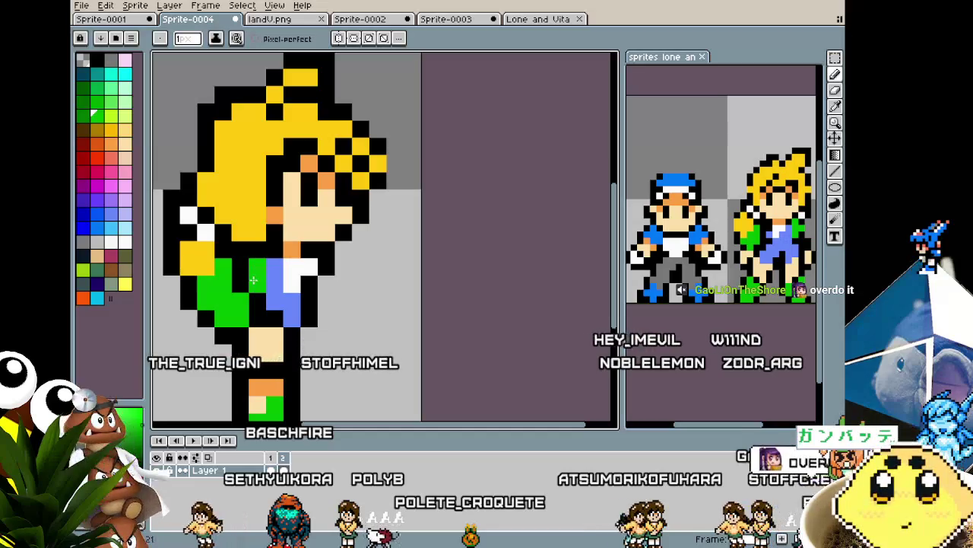
scroll(254, 281, down, 4)
scroll(216, 368, down, 1)
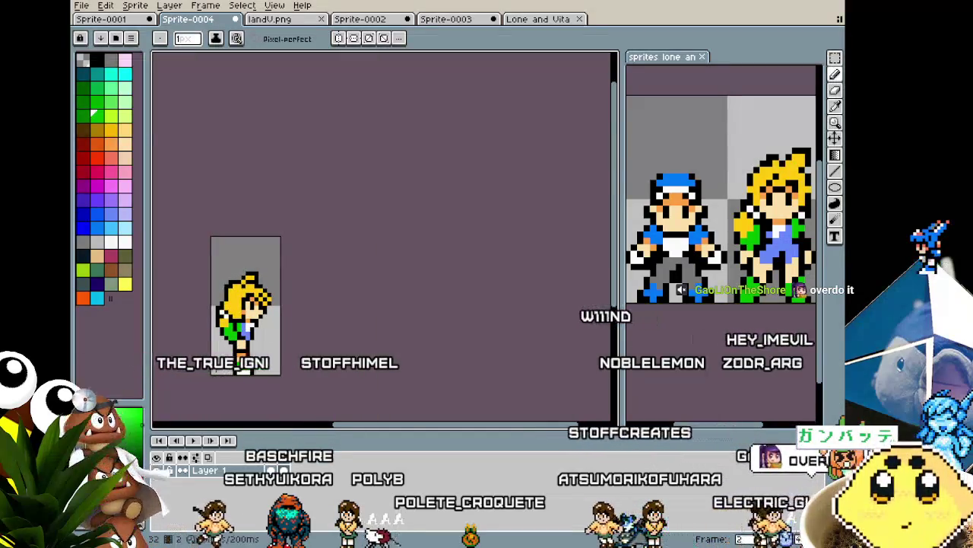
scroll(225, 360, up, 3)
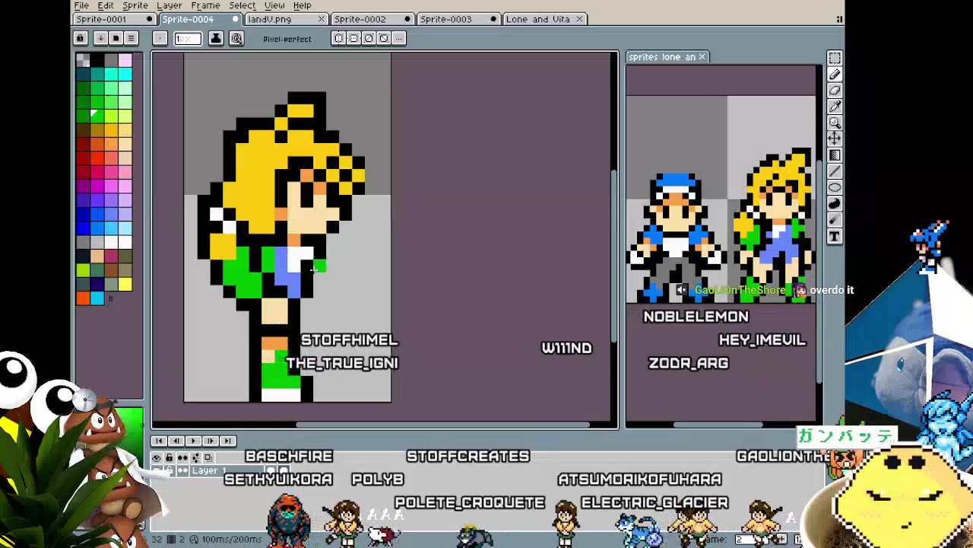
key(alt)
scroll(266, 378, down, 5)
scroll(266, 378, down, 2)
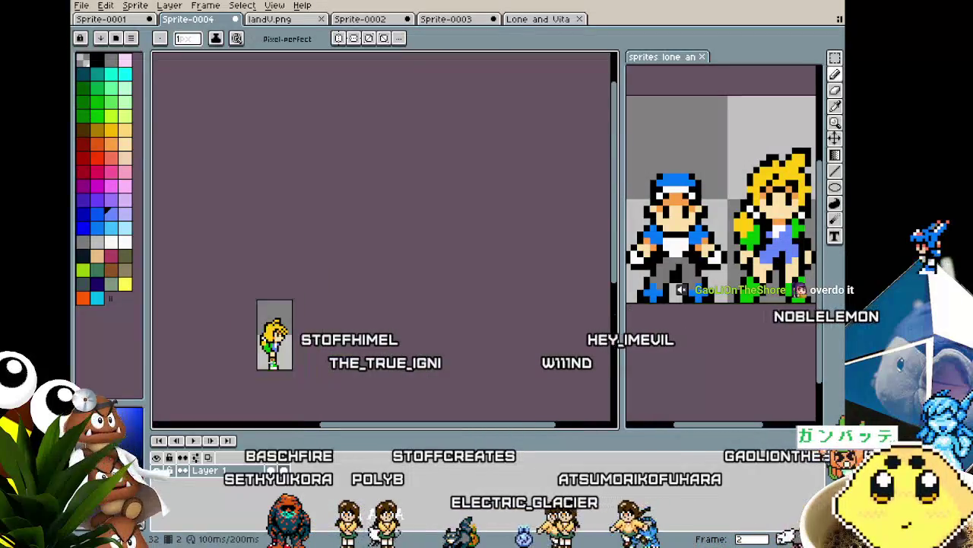
scroll(266, 378, up, 1)
scroll(266, 377, up, 1)
scroll(266, 378, up, 1)
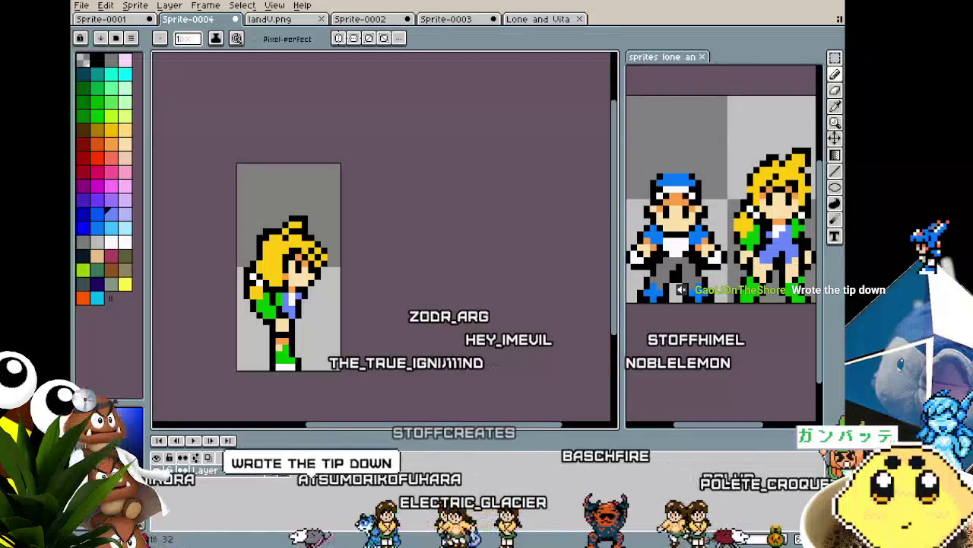
scroll(274, 365, up, 1)
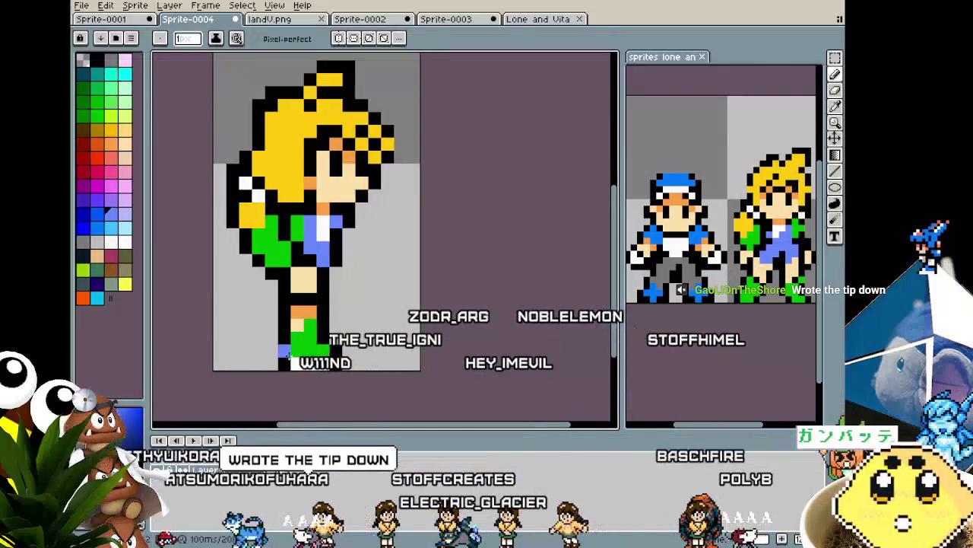
key(i)
click(294, 319)
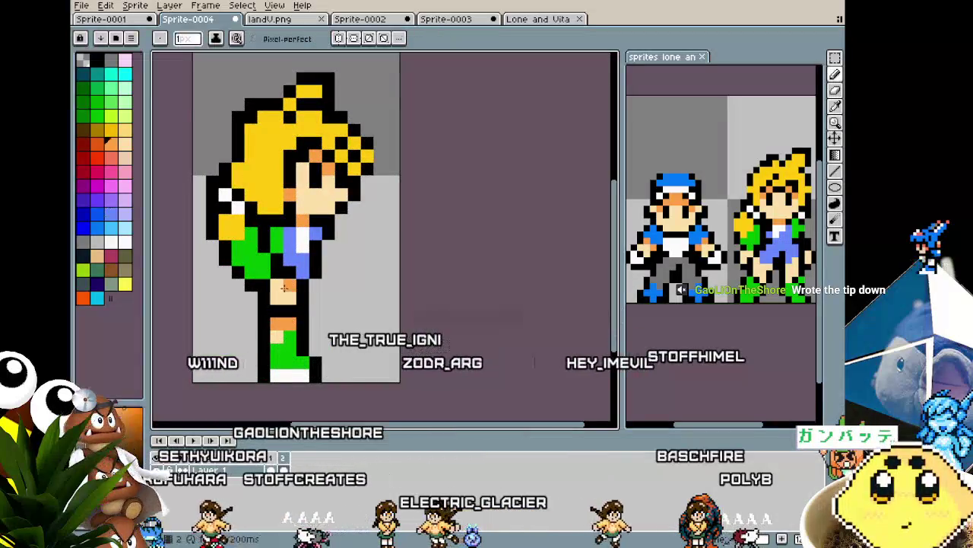
scroll(277, 287, down, 4)
scroll(248, 346, down, 1)
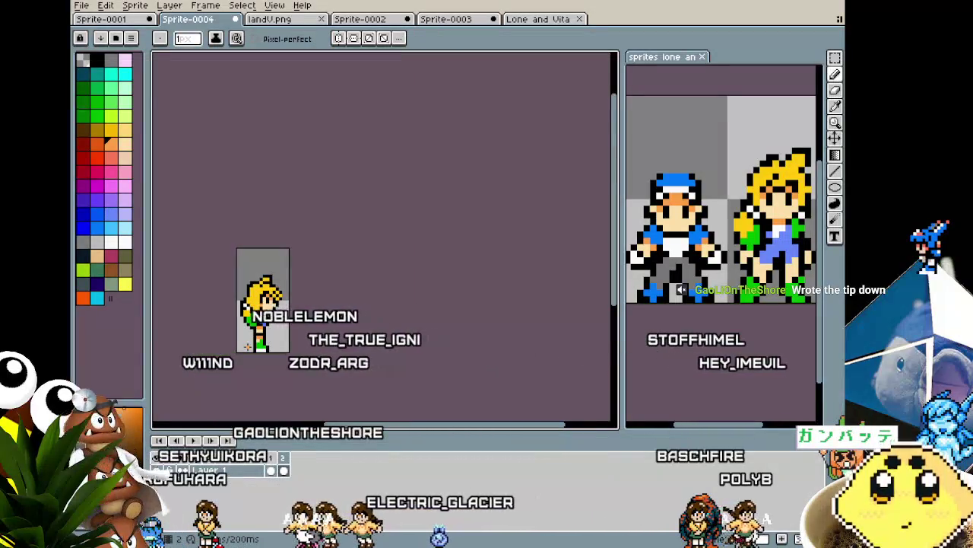
scroll(247, 347, up, 3)
scroll(242, 190, up, 2)
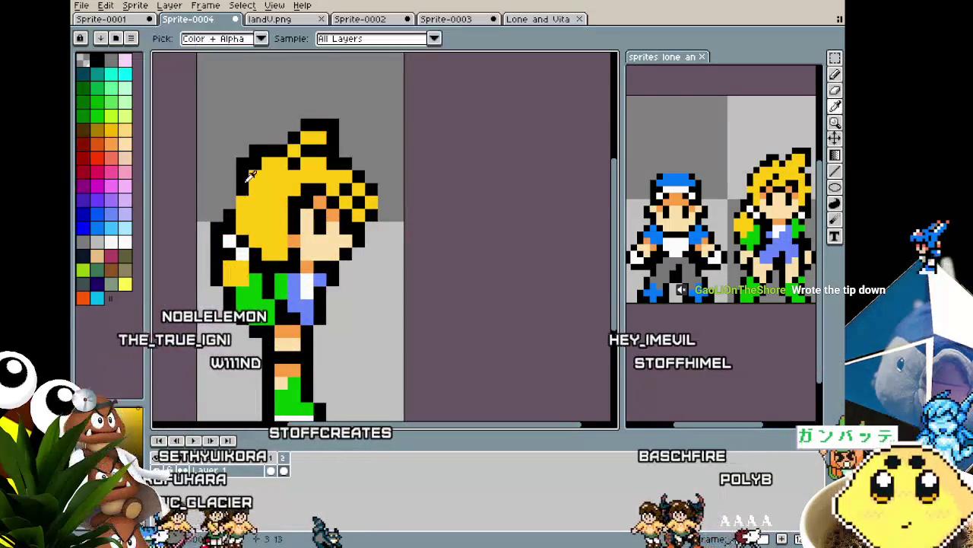
scroll(187, 329, down, 2)
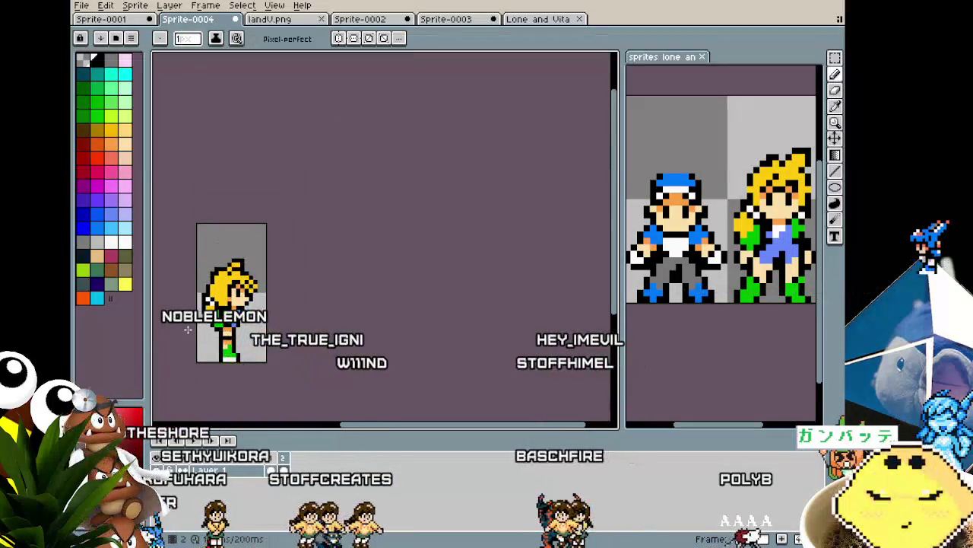
scroll(196, 300, up, 2)
scroll(194, 320, down, 3)
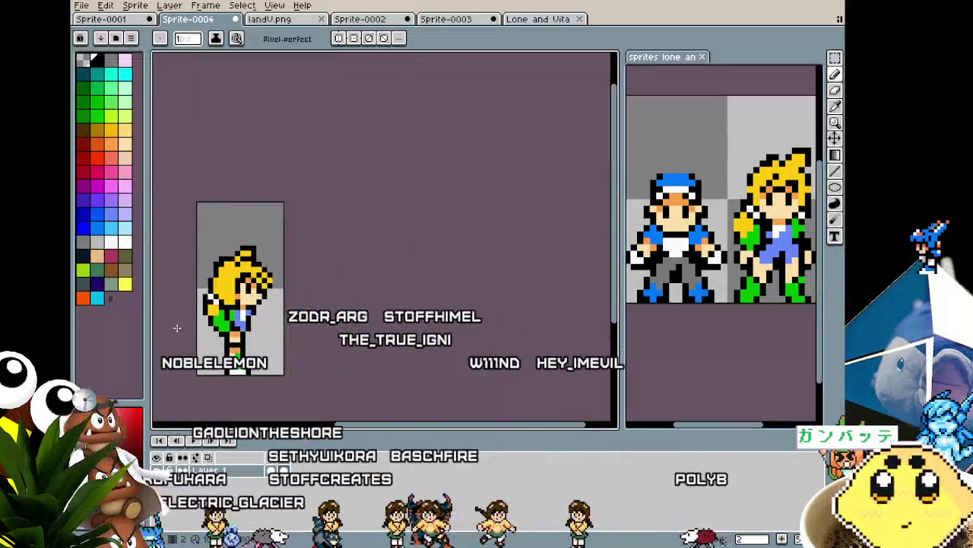
drag(176, 328, 240, 293)
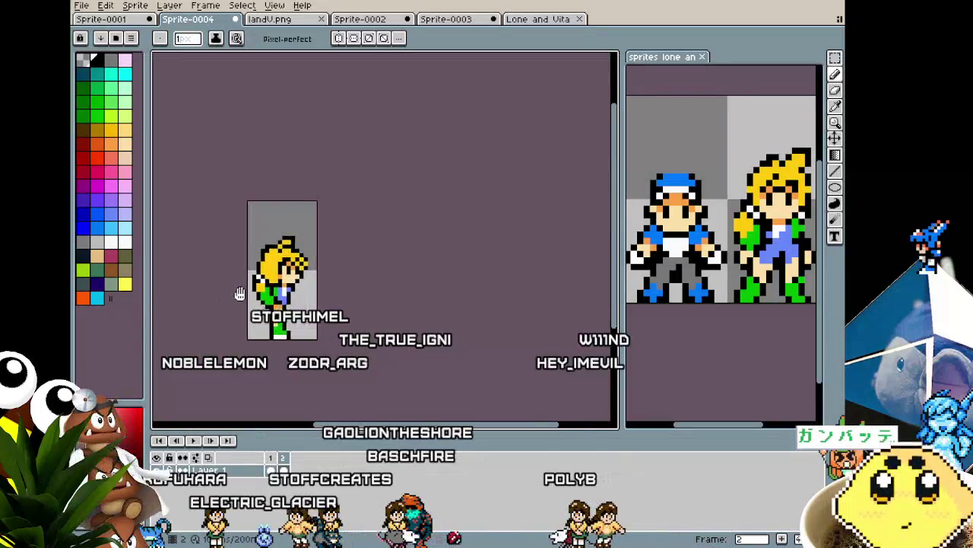
scroll(270, 304, up, 1)
scroll(270, 304, up, 2)
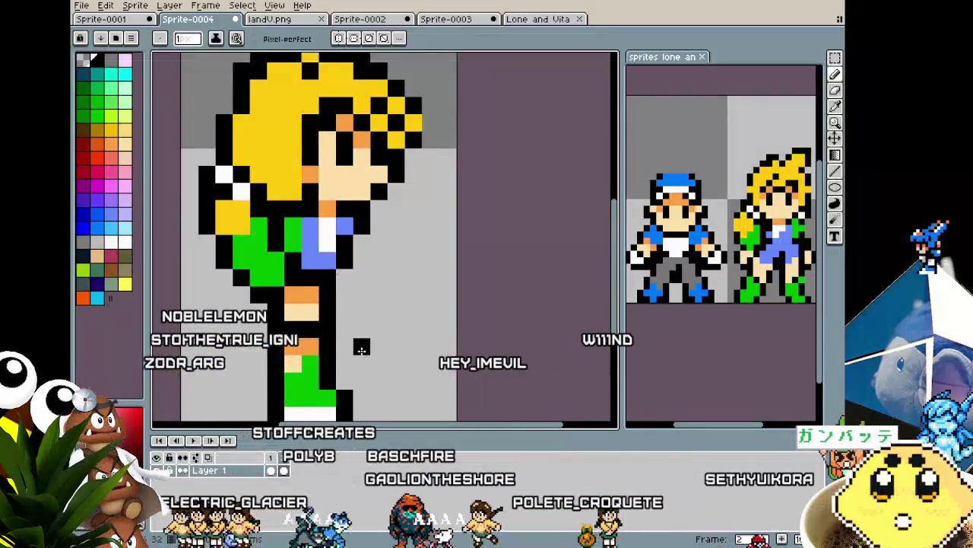
Step: Paint the blue strip from under the shirt down over the skin and black leg pixels
scroll(361, 342, down, 3)
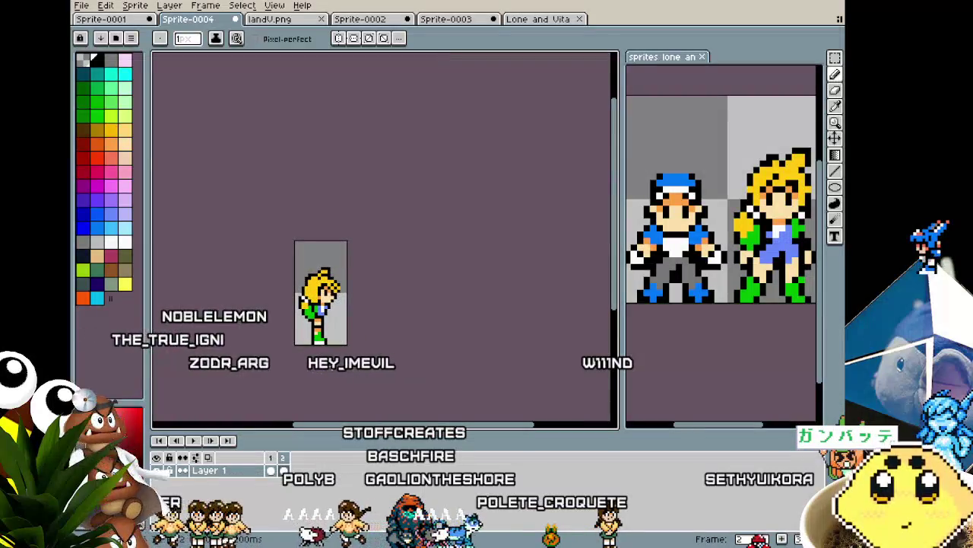
scroll(325, 344, up, 1)
scroll(326, 344, up, 2)
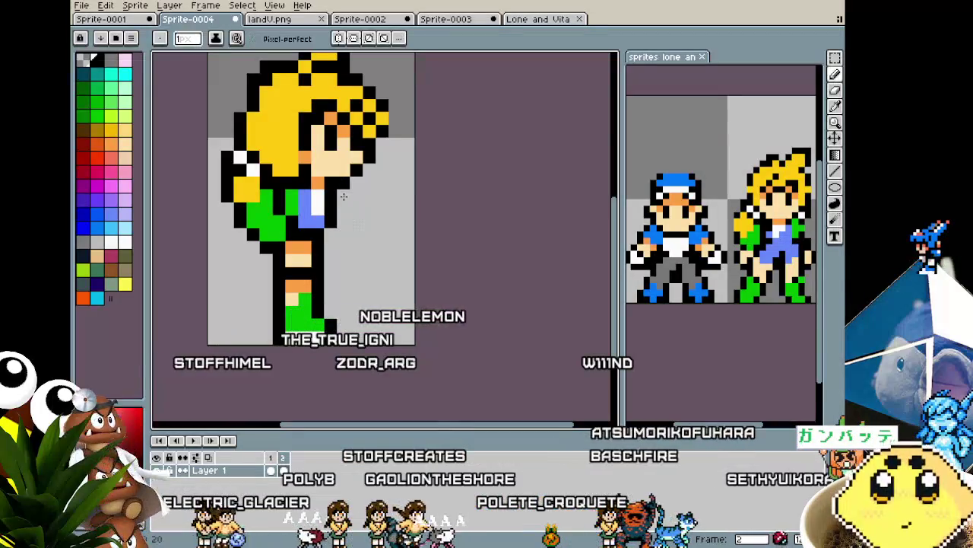
scroll(319, 308, down, 2)
scroll(319, 308, down, 1)
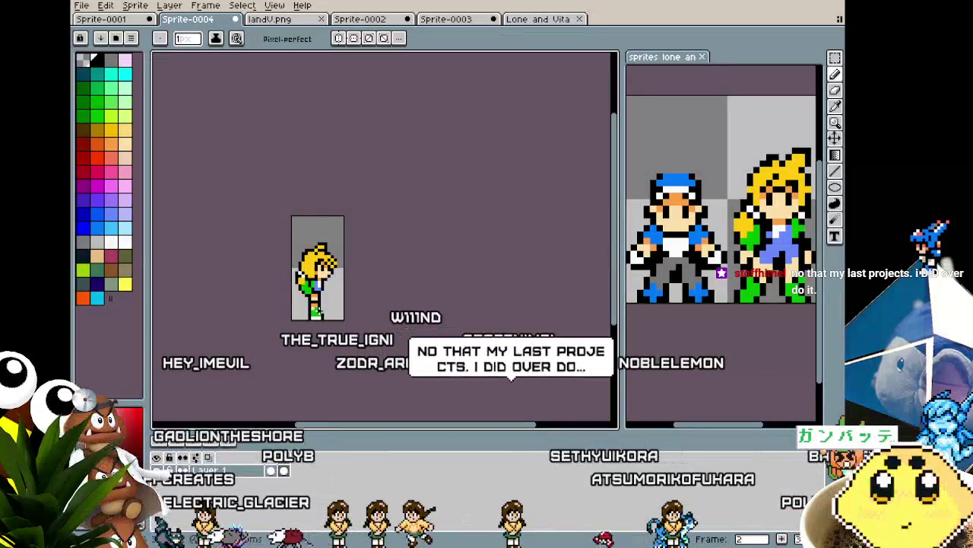
scroll(297, 270, up, 4)
scroll(297, 270, up, 2)
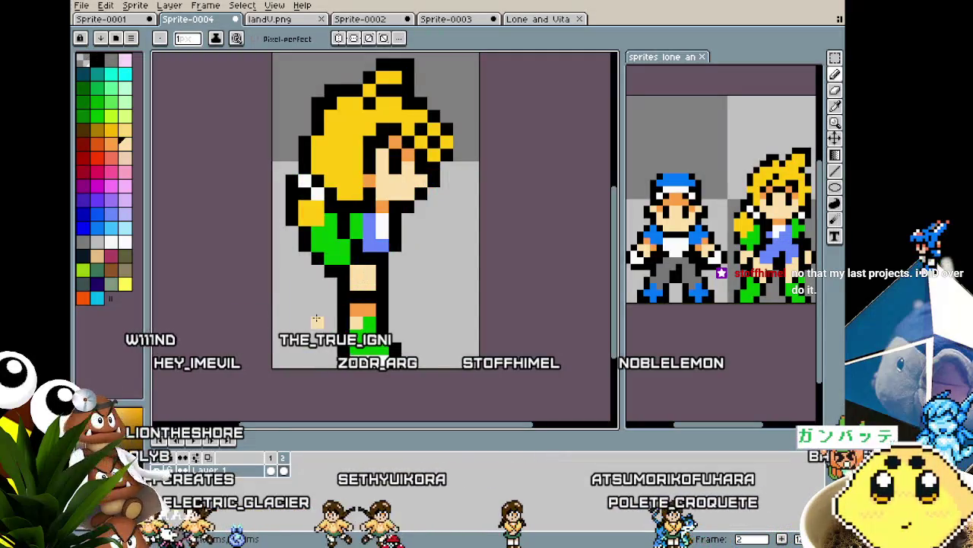
scroll(317, 320, down, 2)
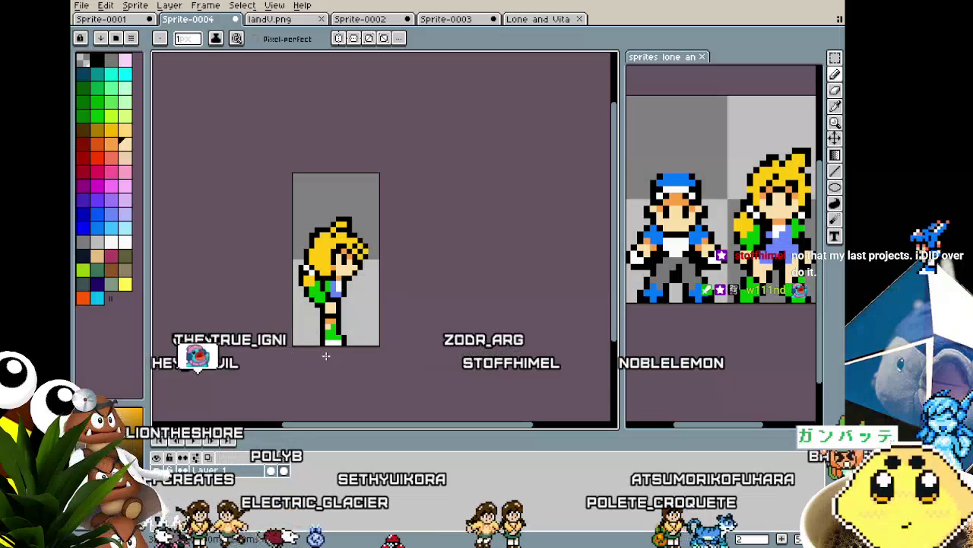
scroll(314, 280, up, 2)
scroll(353, 208, up, 1)
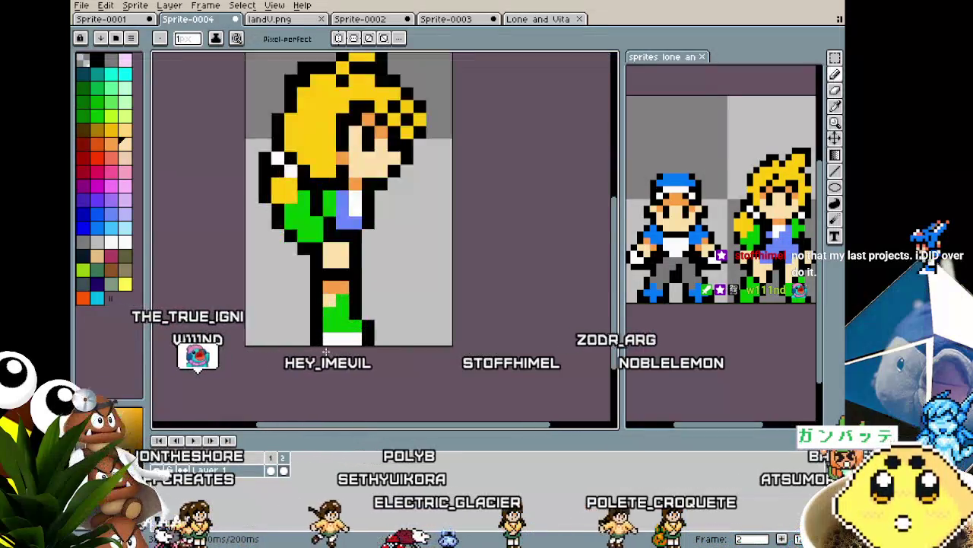
drag(342, 251, 329, 272)
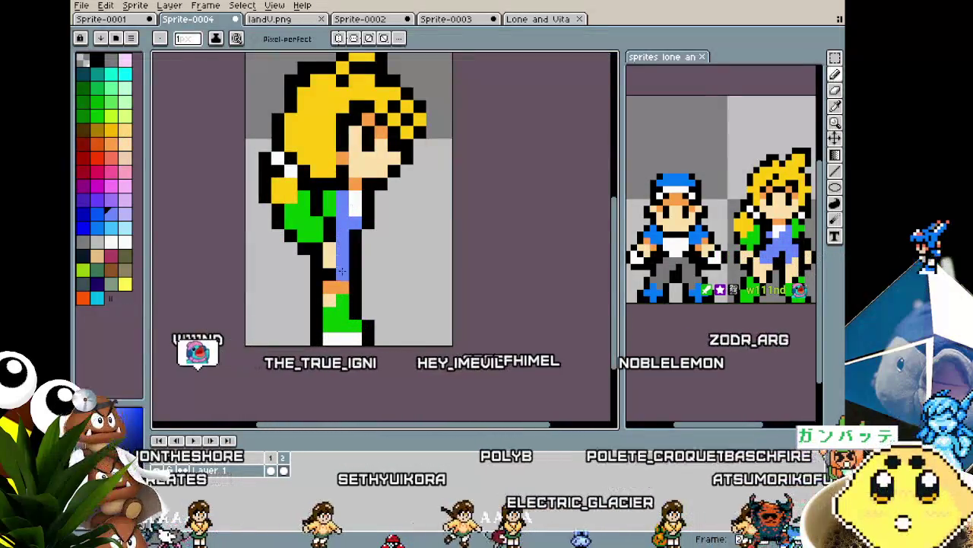
scroll(329, 272, down, 2)
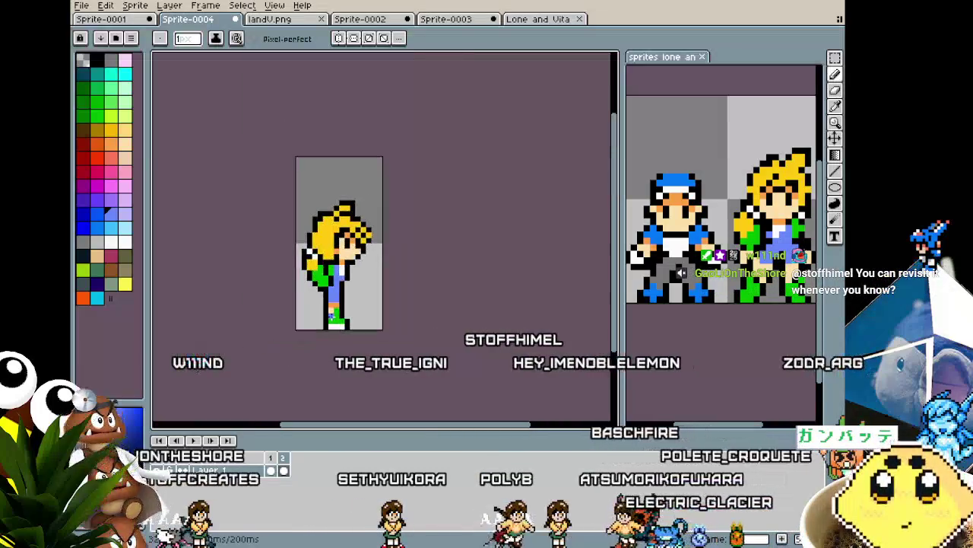
scroll(329, 312, up, 2)
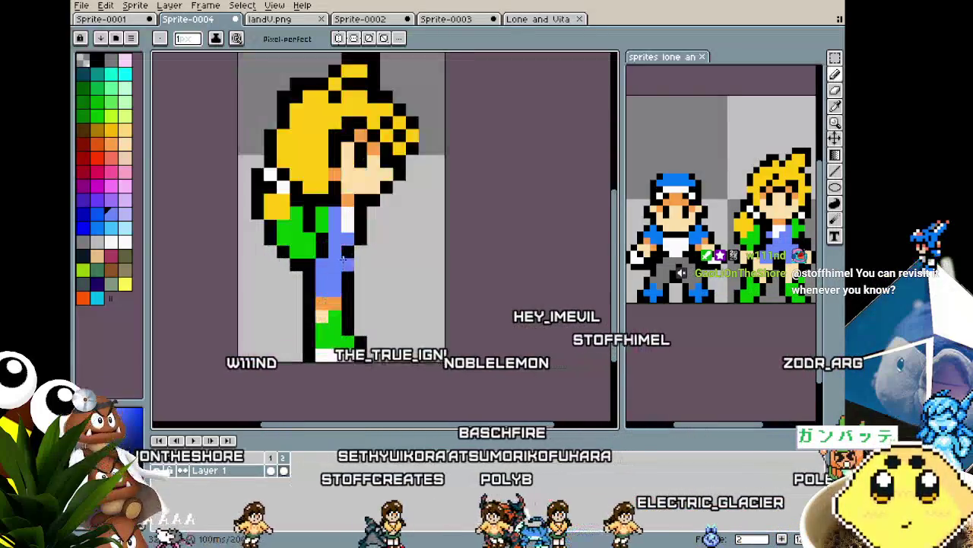
key(alt)
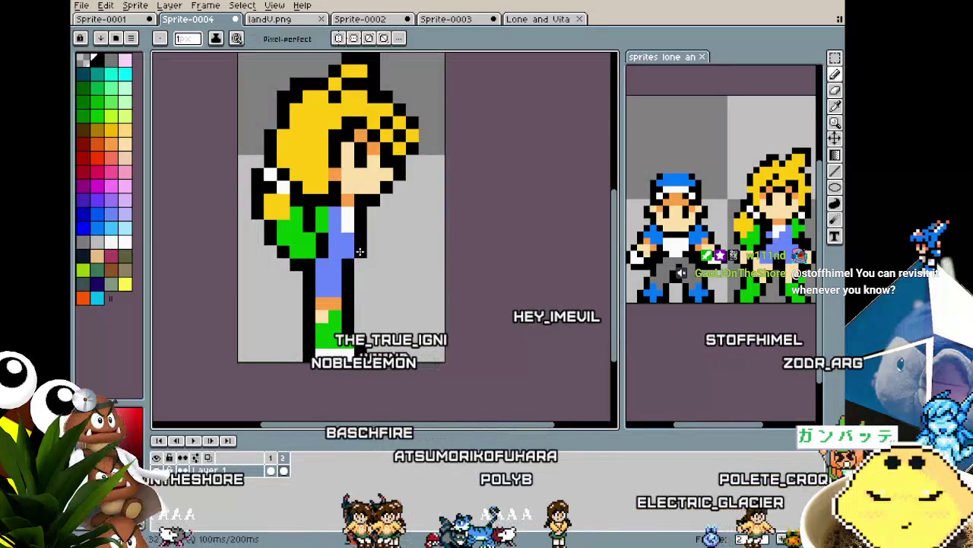
scroll(352, 322, down, 2)
key(Return)
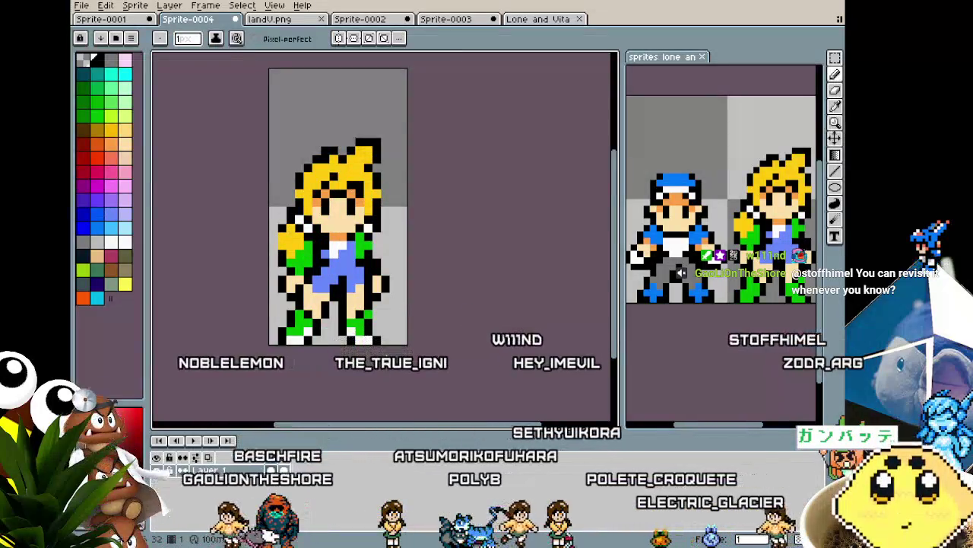
key(Return)
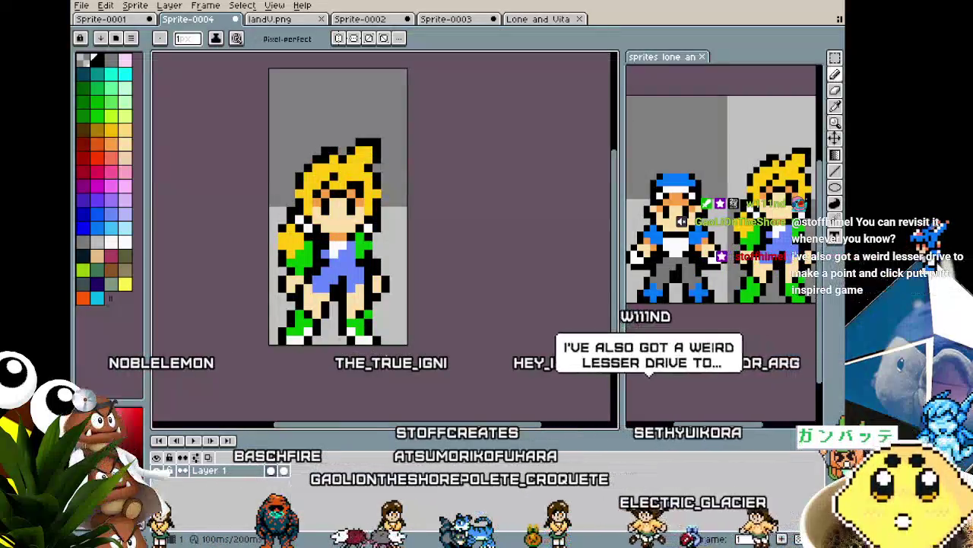
scroll(358, 332, up, 2)
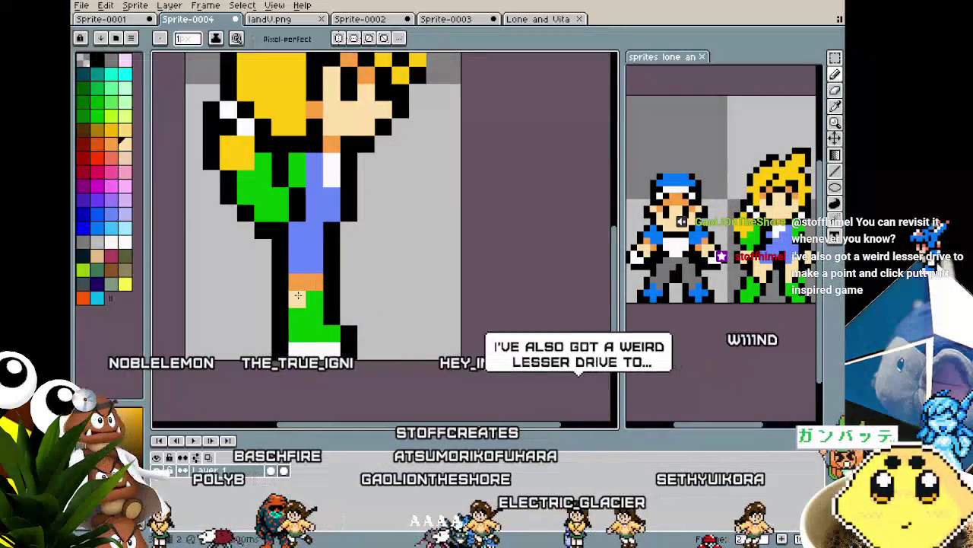
scroll(281, 321, down, 3)
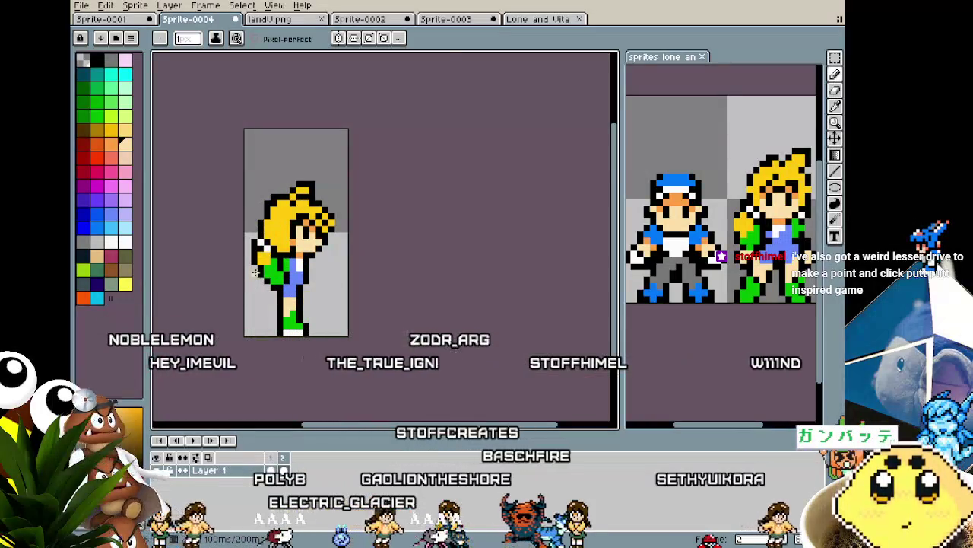
scroll(254, 272, up, 3)
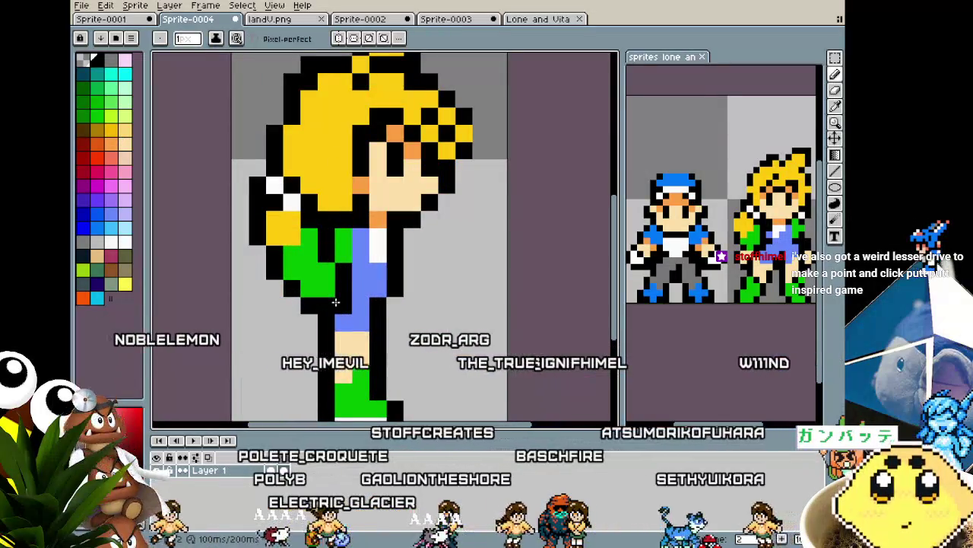
scroll(248, 314, down, 3)
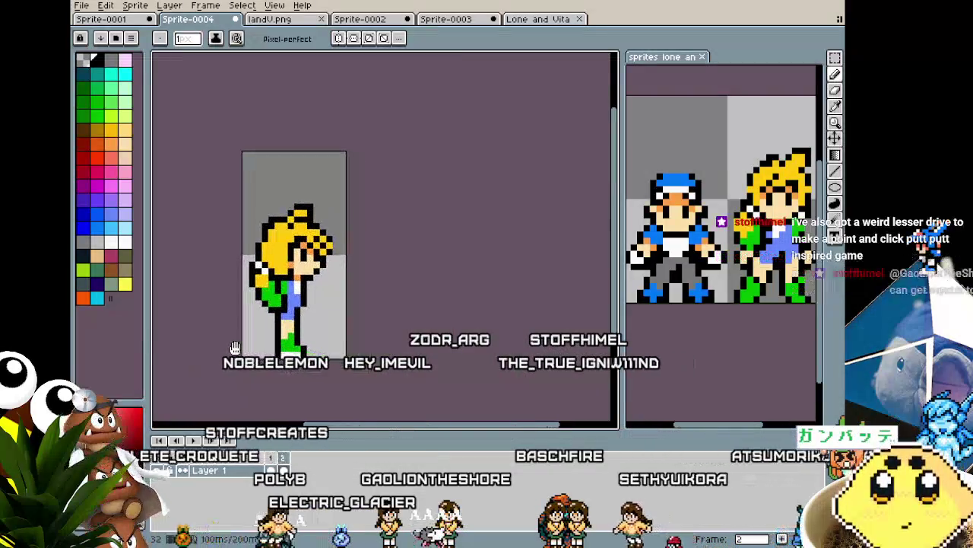
drag(302, 309, 317, 302)
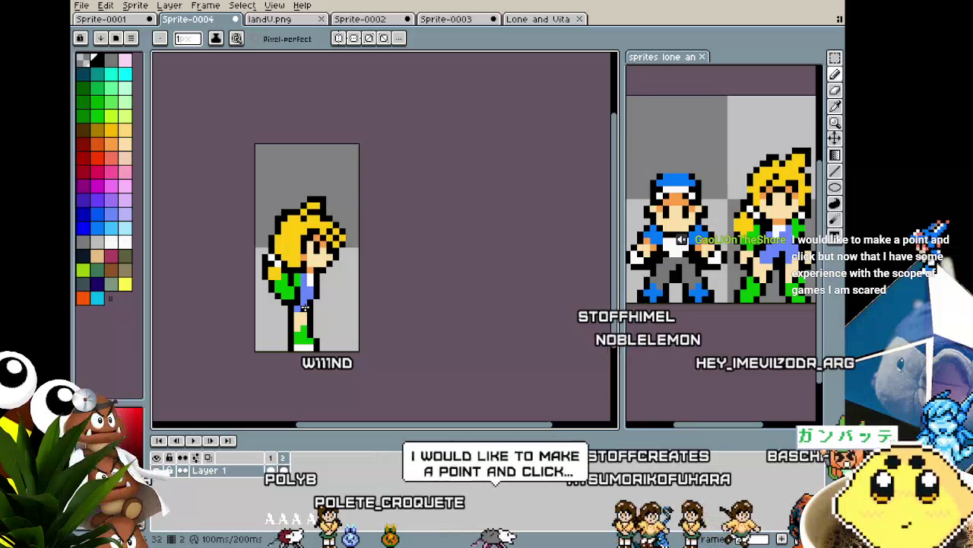
drag(304, 307, 282, 286)
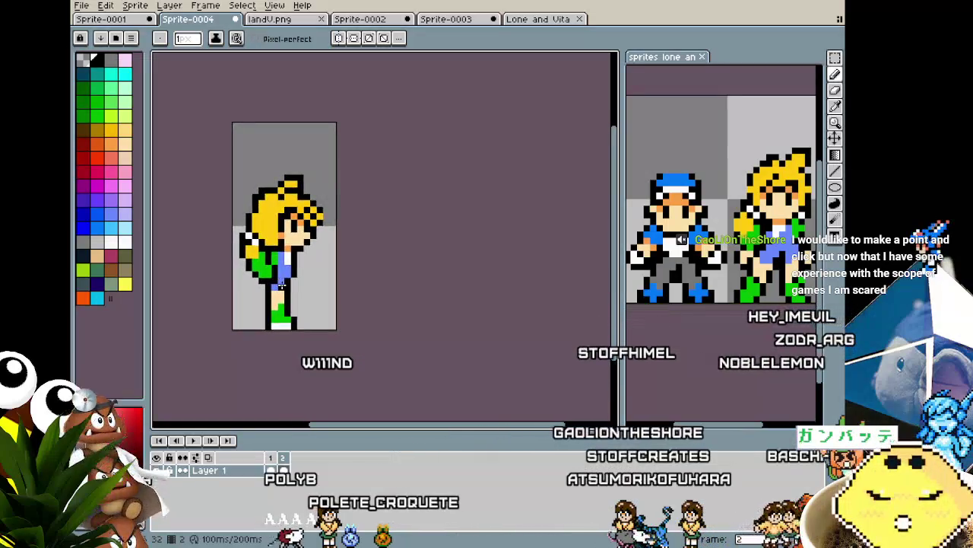
scroll(281, 286, up, 1)
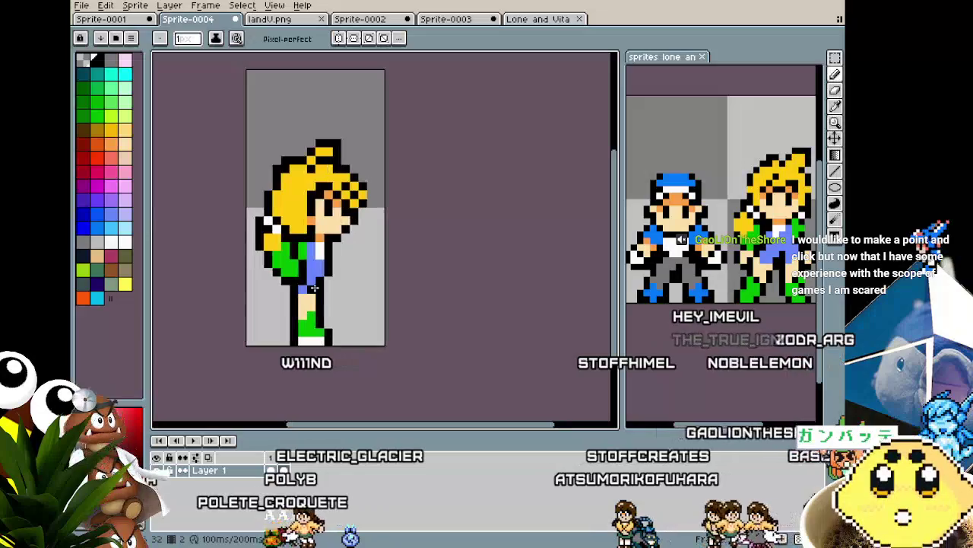
scroll(314, 288, up, 2)
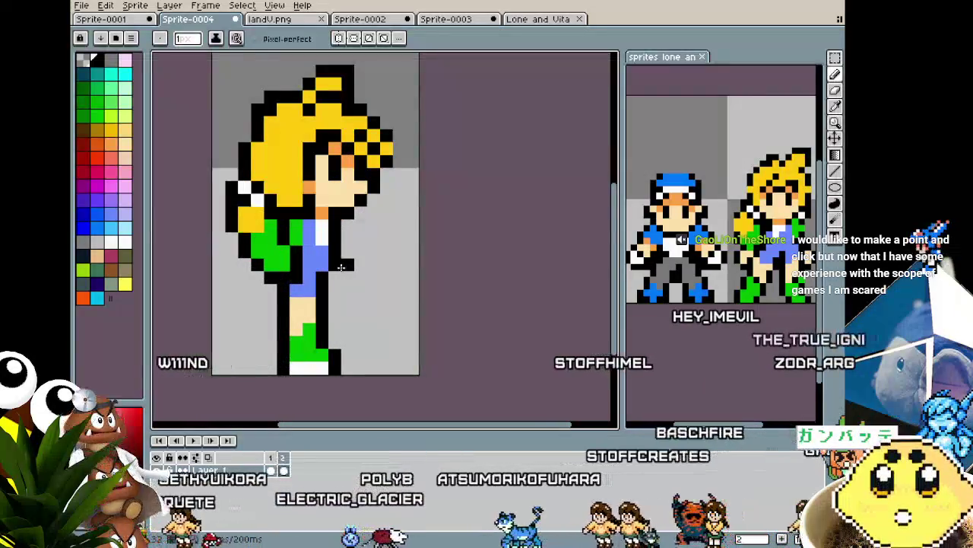
key(i)
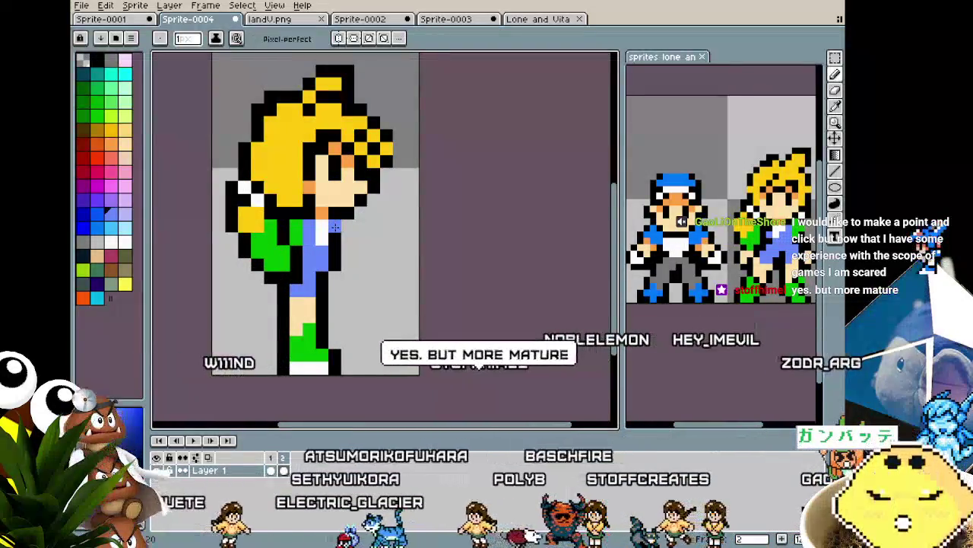
key(b)
scroll(295, 300, down, 2)
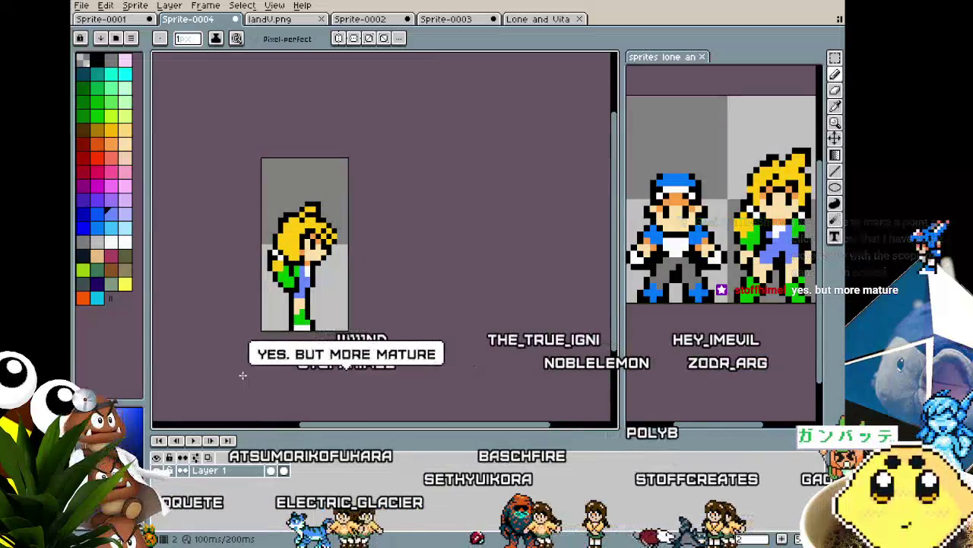
scroll(280, 328, up, 1)
scroll(280, 328, up, 1)
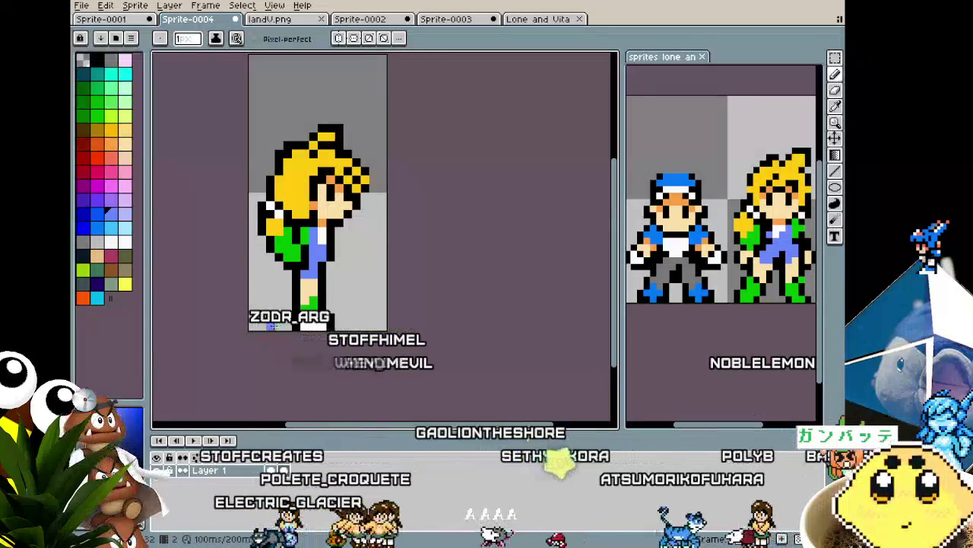
scroll(270, 326, up, 2)
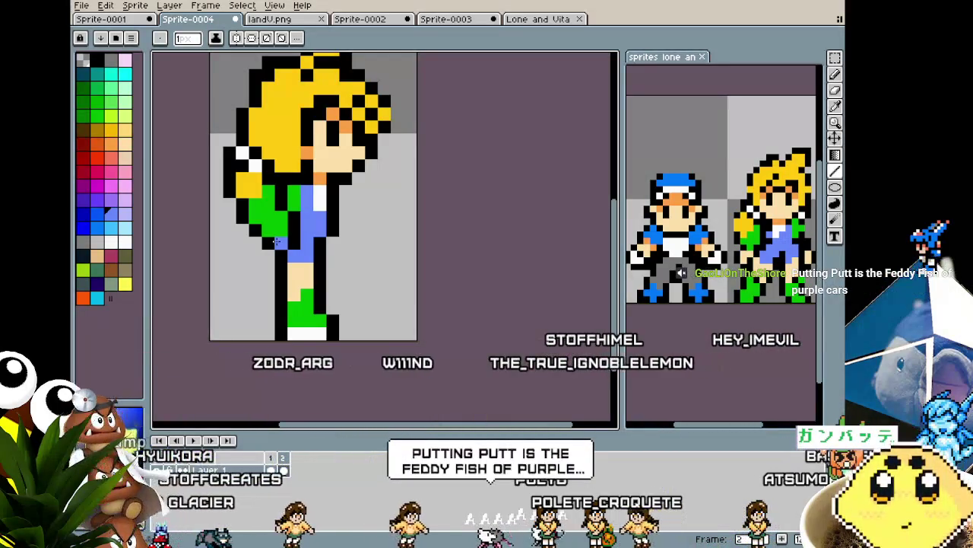
Step: Switch to the pencil and eyedrop black from the sprite
scroll(221, 262, down, 1)
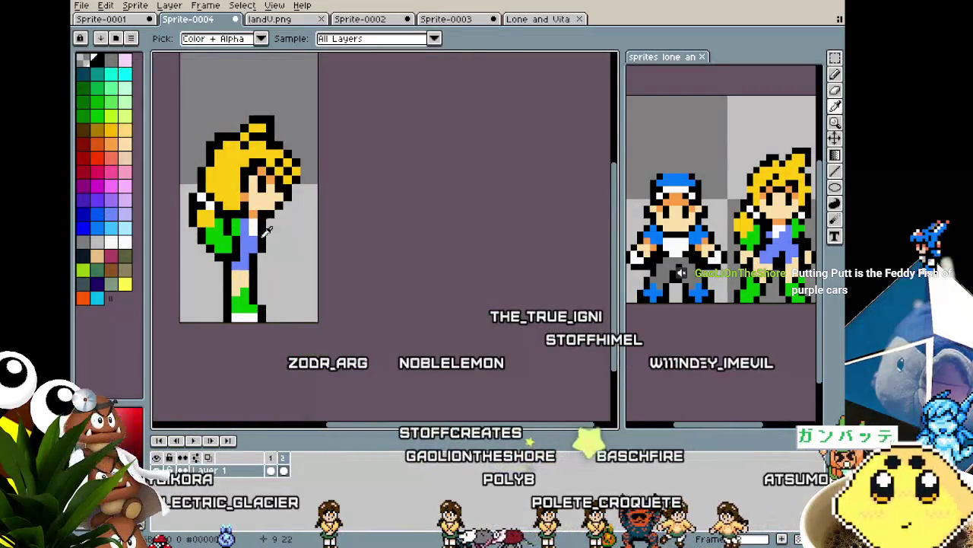
key(b)
scroll(289, 266, left, 3)
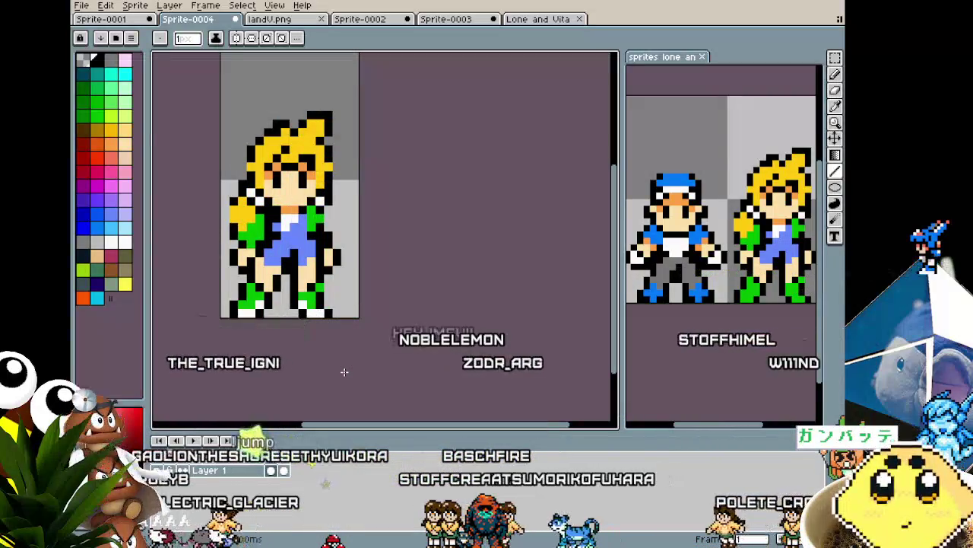
scroll(298, 254, up, 1)
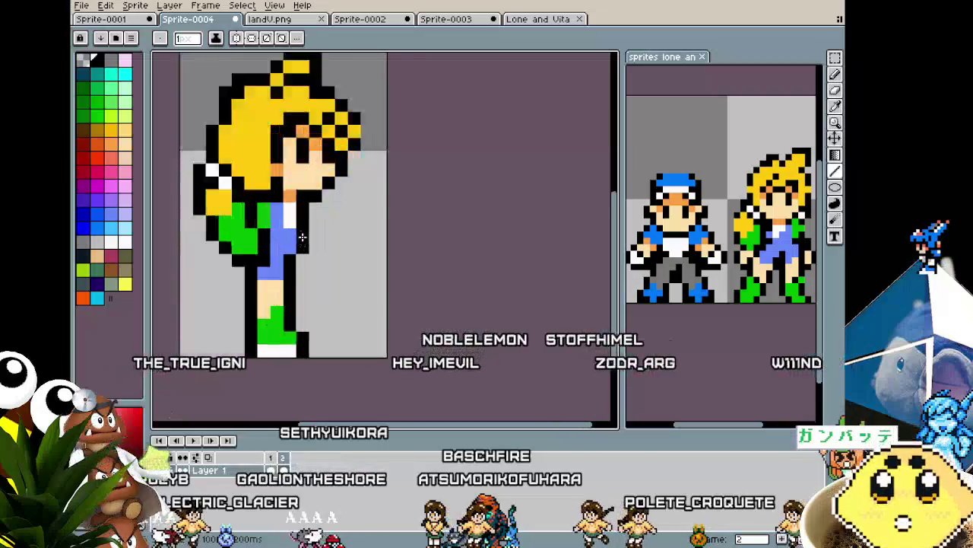
scroll(249, 199, up, 1)
key(i)
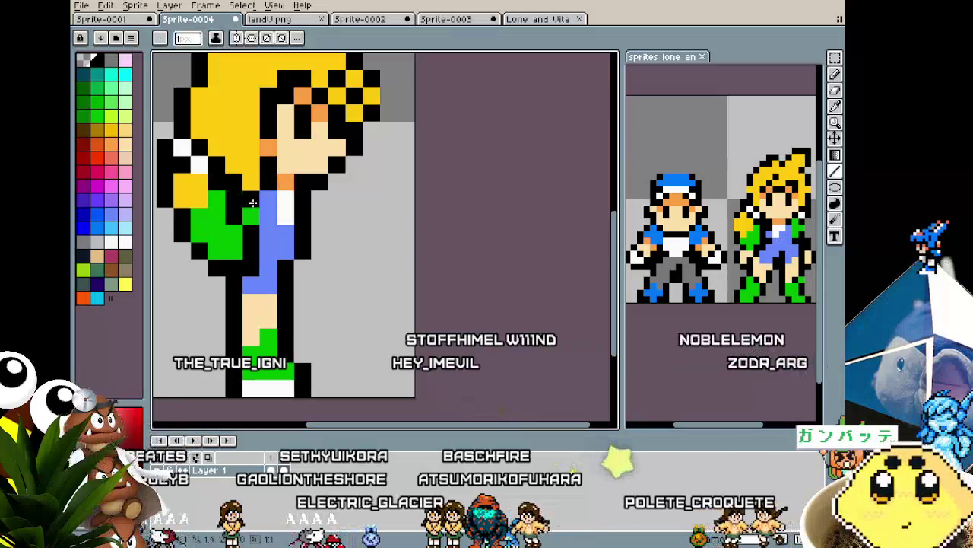
scroll(198, 276, down, 4)
scroll(191, 285, up, 3)
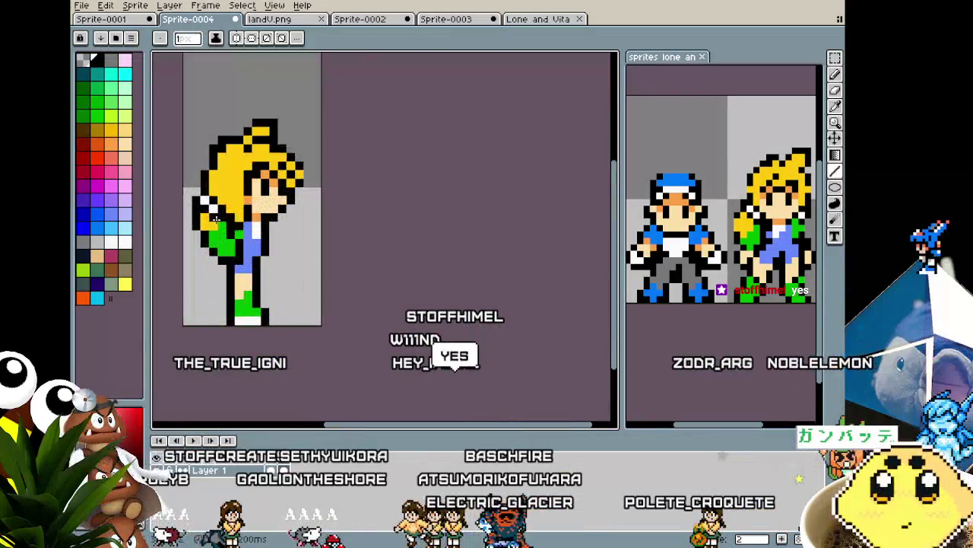
scroll(225, 205, up, 2)
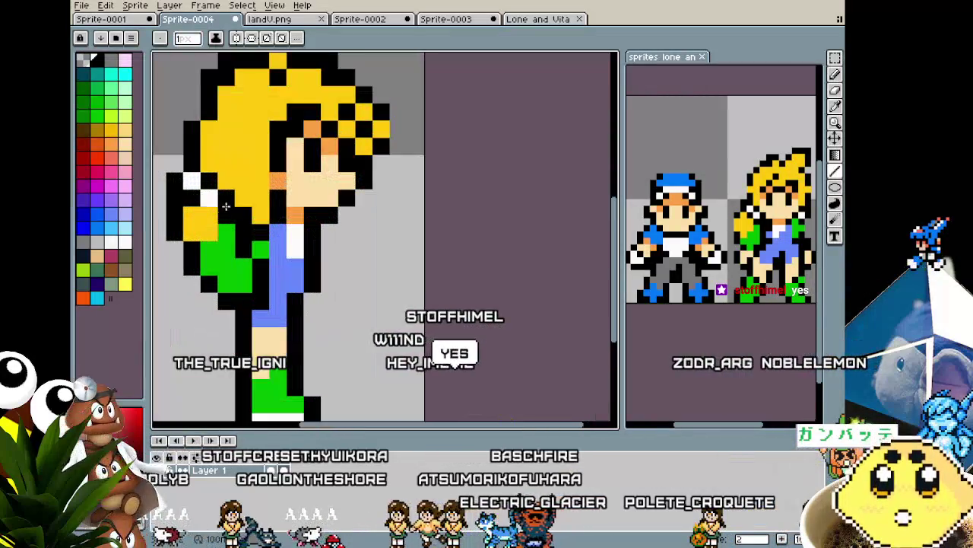
Step: Place one black pixel in the yellow hair and recentre the sprite
click(227, 162)
scroll(230, 175, down, 4)
scroll(230, 183, down, 1)
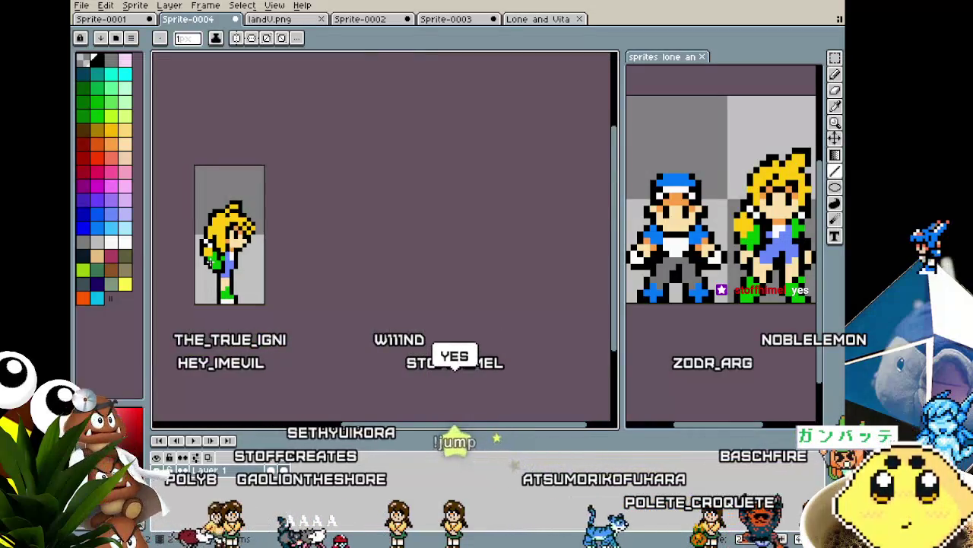
drag(209, 257, 241, 242)
scroll(242, 241, up, 1)
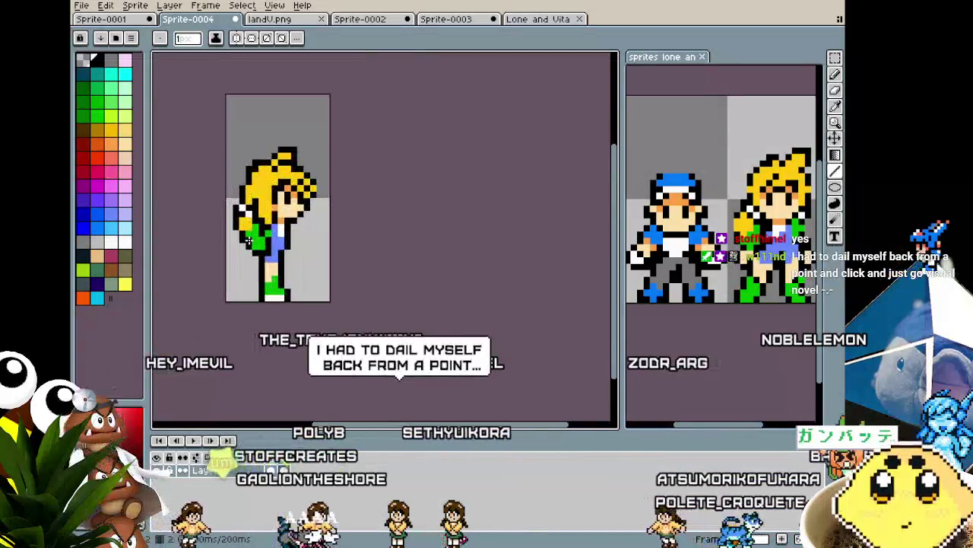
scroll(246, 241, up, 1)
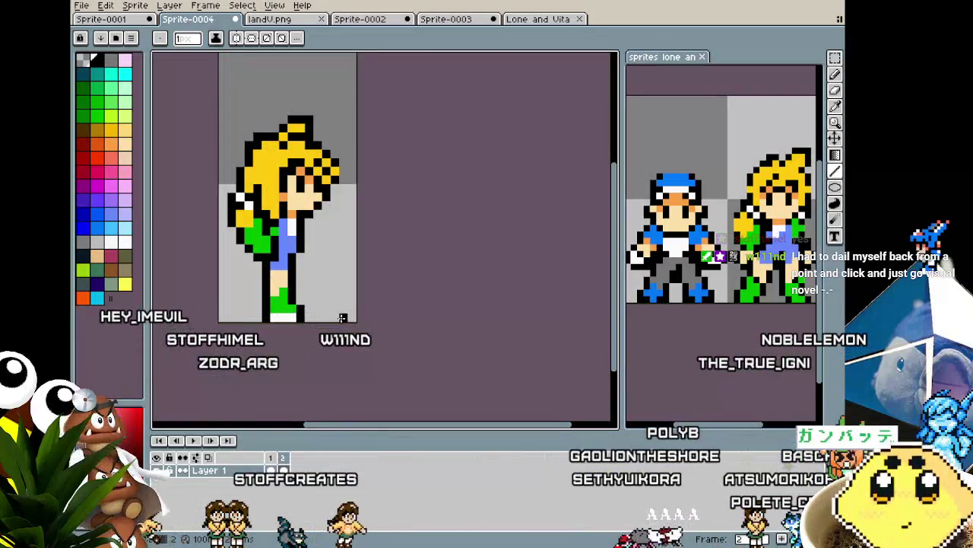
scroll(321, 329, up, 1)
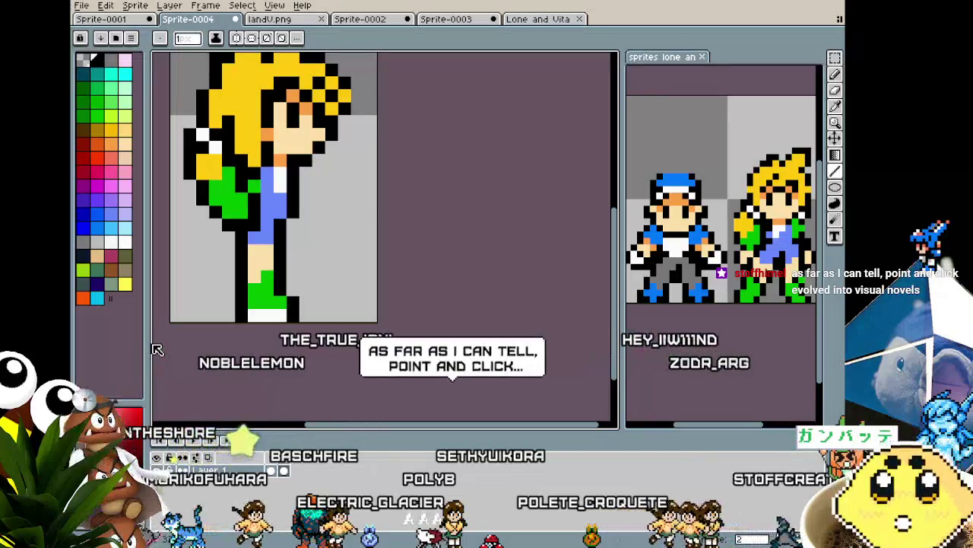
drag(188, 317, 235, 363)
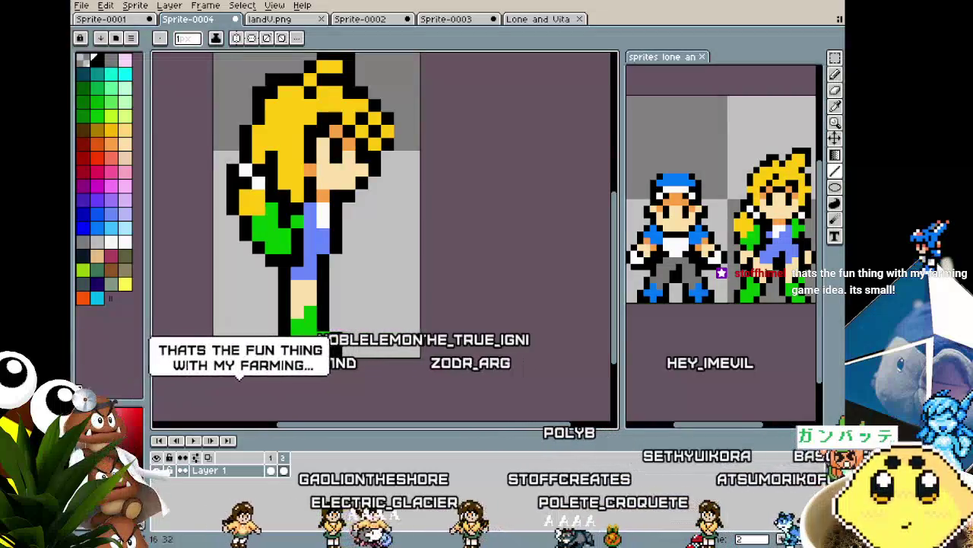
scroll(271, 234, up, 1)
scroll(175, 348, down, 2)
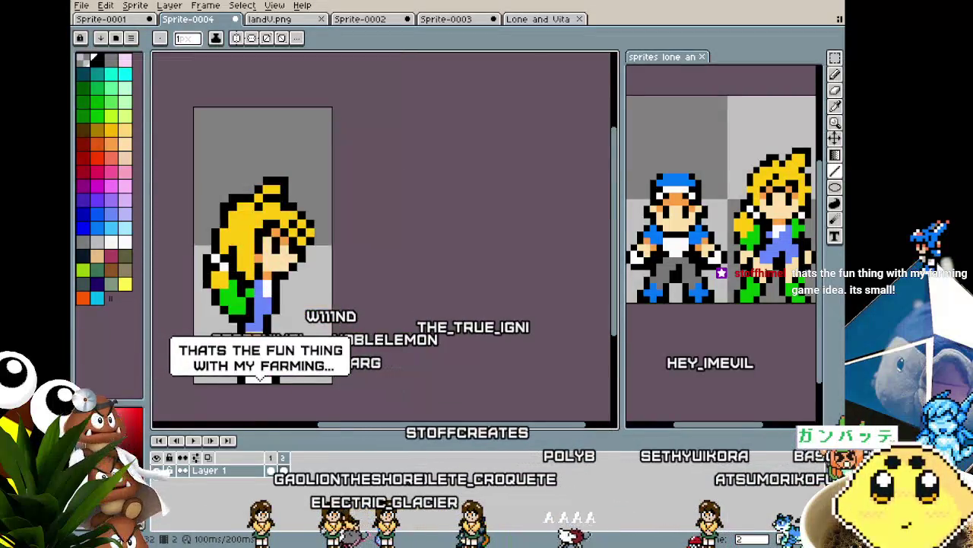
scroll(176, 348, up, 1)
scroll(176, 349, up, 1)
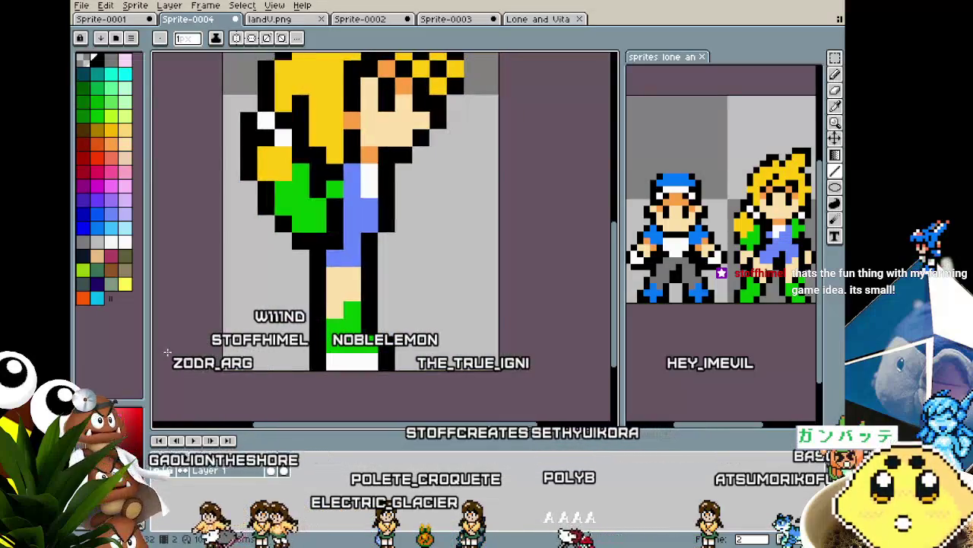
scroll(171, 350, down, 1)
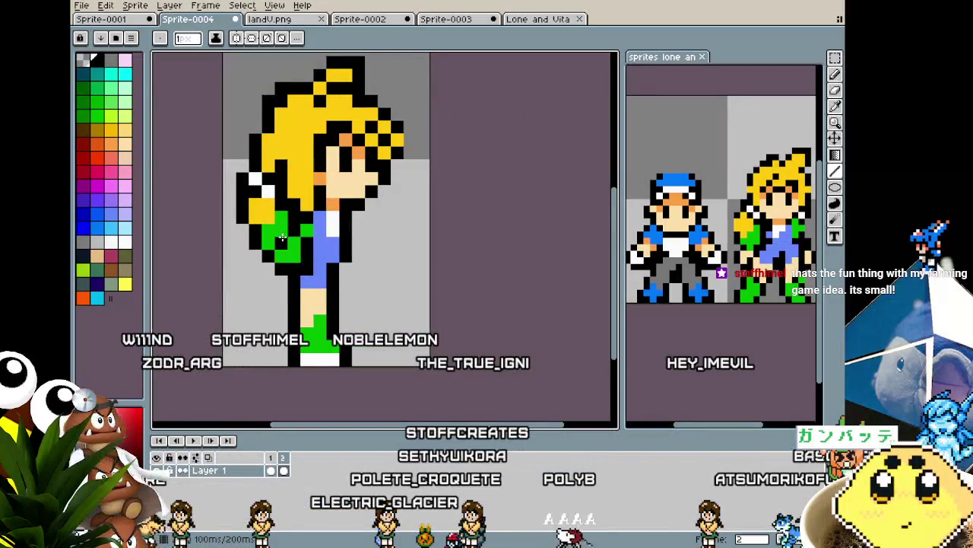
scroll(228, 282, down, 3)
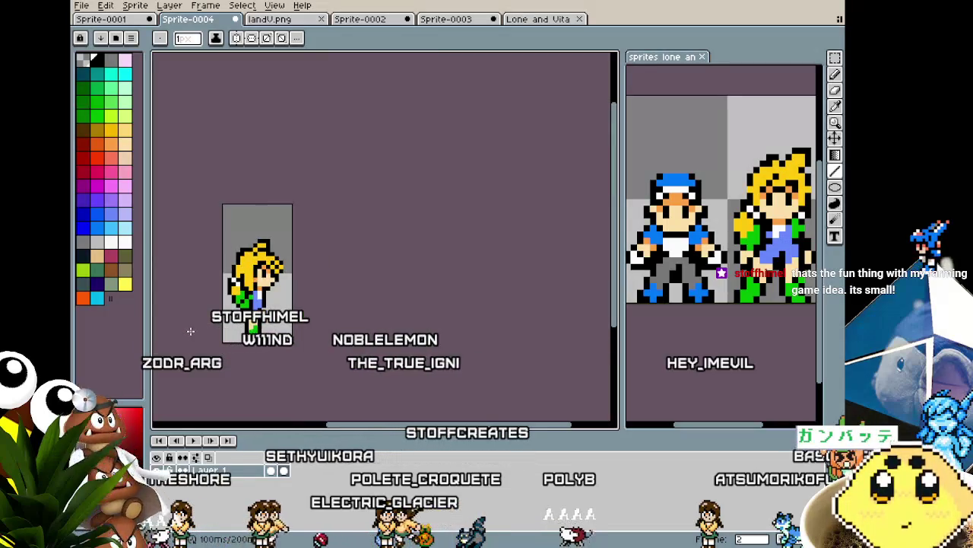
key(b)
scroll(198, 334, up, 2)
scroll(241, 300, up, 2)
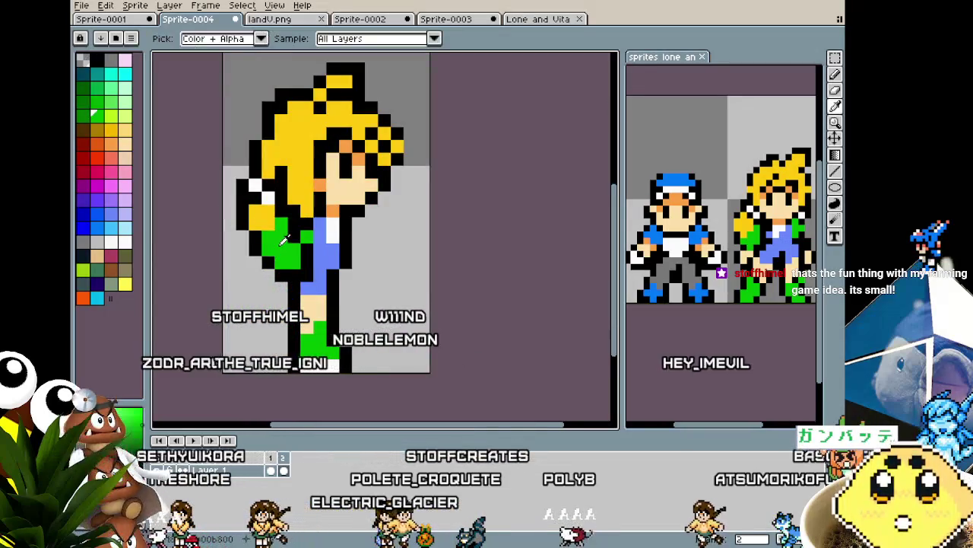
drag(283, 241, 236, 255)
scroll(177, 346, down, 1)
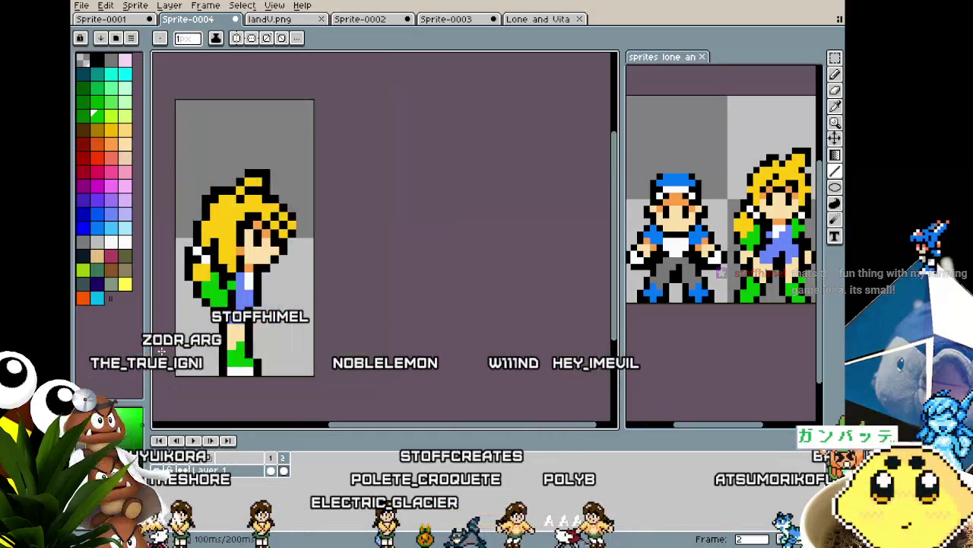
drag(179, 350, 259, 345)
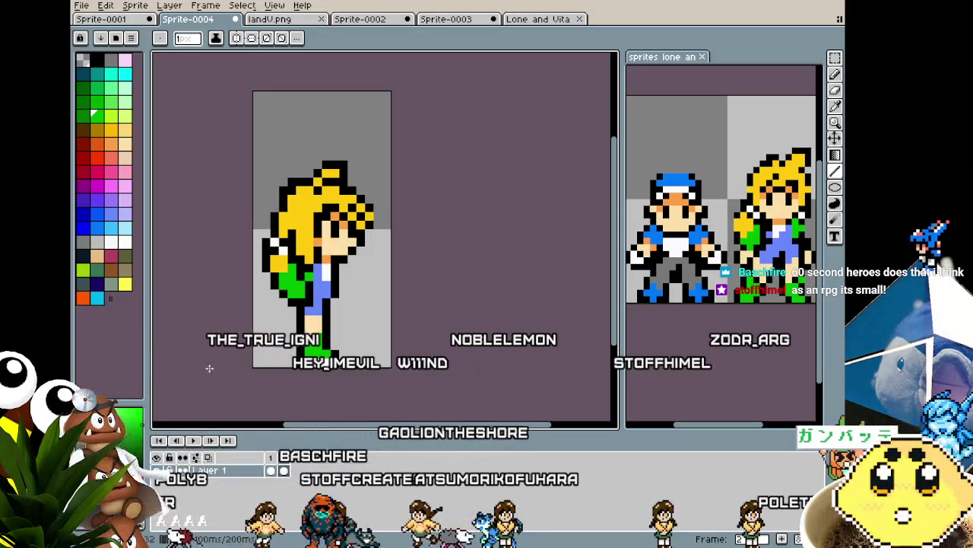
scroll(371, 359, up, 1)
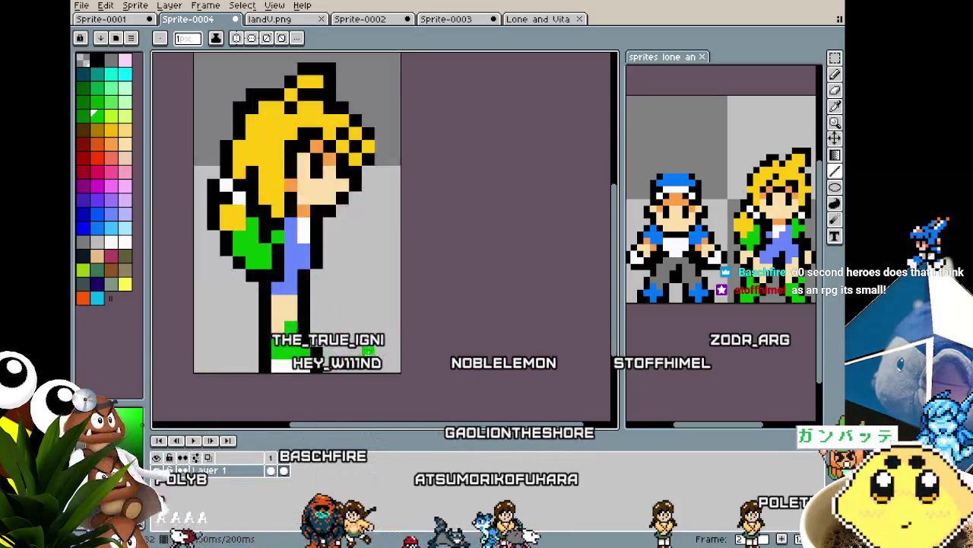
alt+click(302, 239)
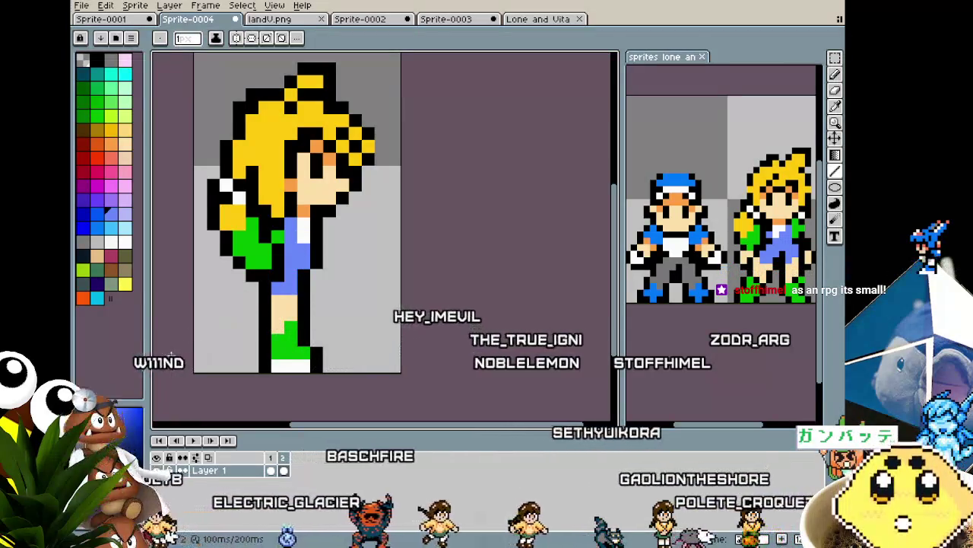
scroll(221, 320, down, 2)
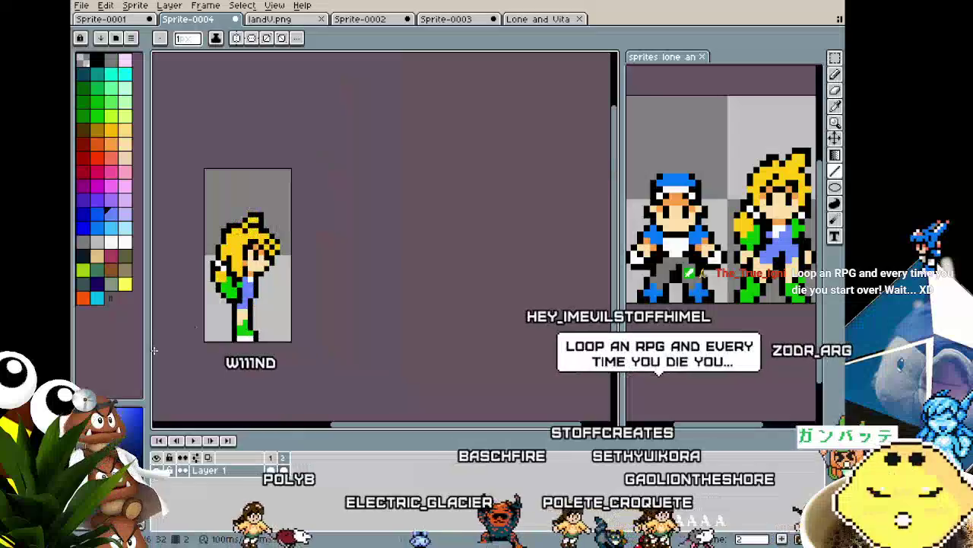
scroll(205, 331, down, 1)
scroll(193, 334, up, 1)
scroll(190, 336, up, 1)
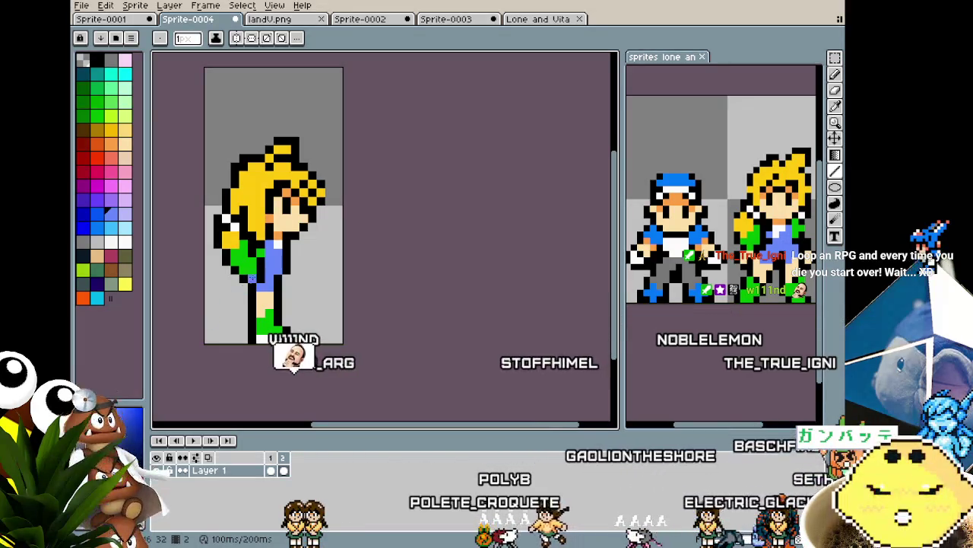
scroll(288, 263, up, 1)
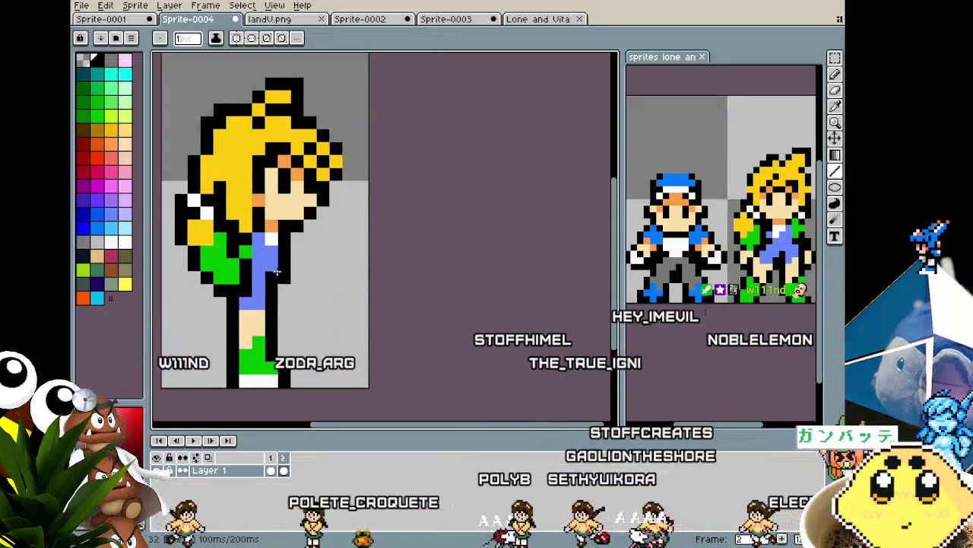
scroll(279, 341, down, 1)
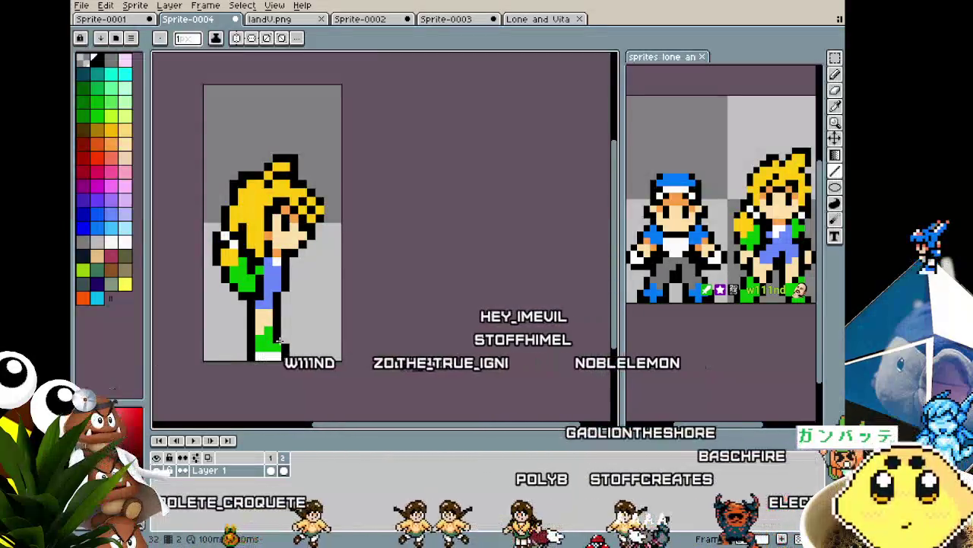
key(Left)
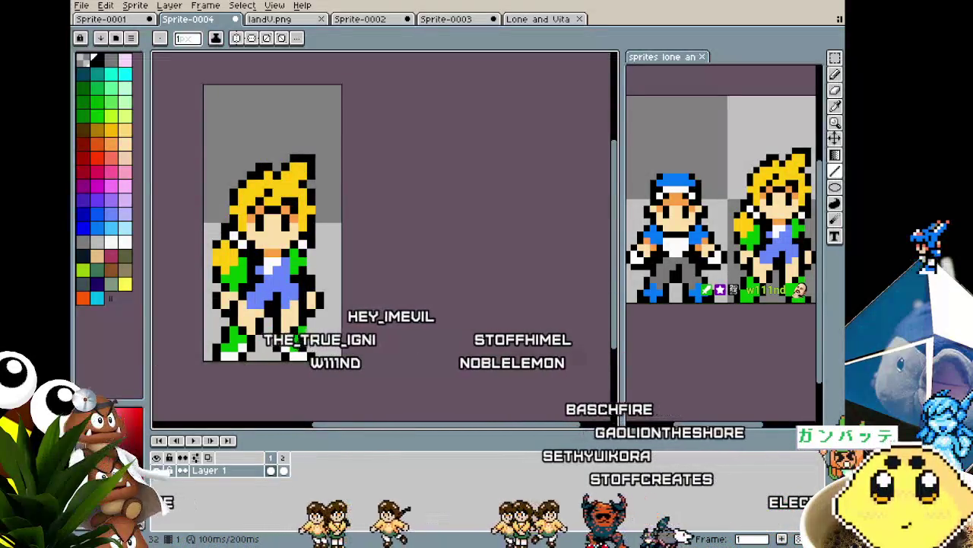
key(Right)
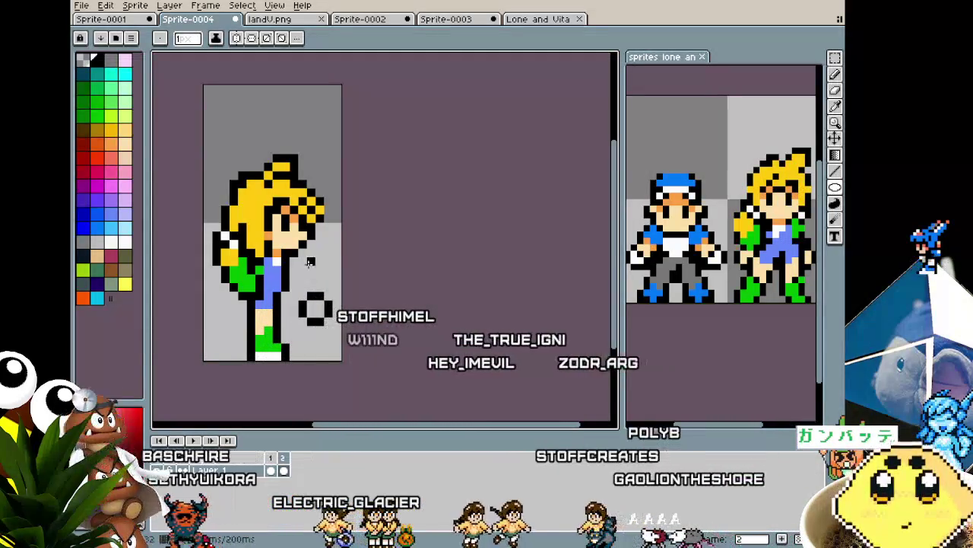
Step: Sample the skin colour, paste the leg copy and drag it under the torso
alt+click(284, 330)
key(g)
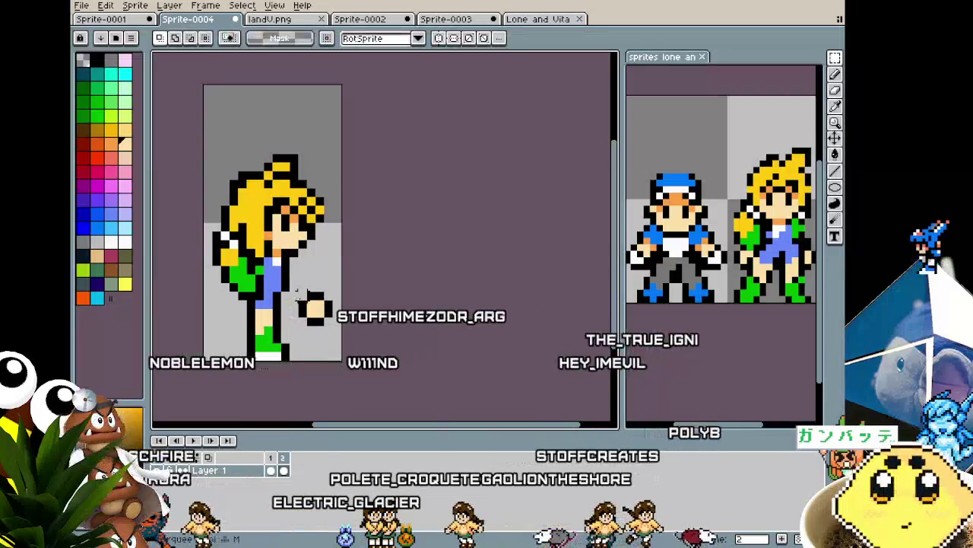
key(ctrl+v)
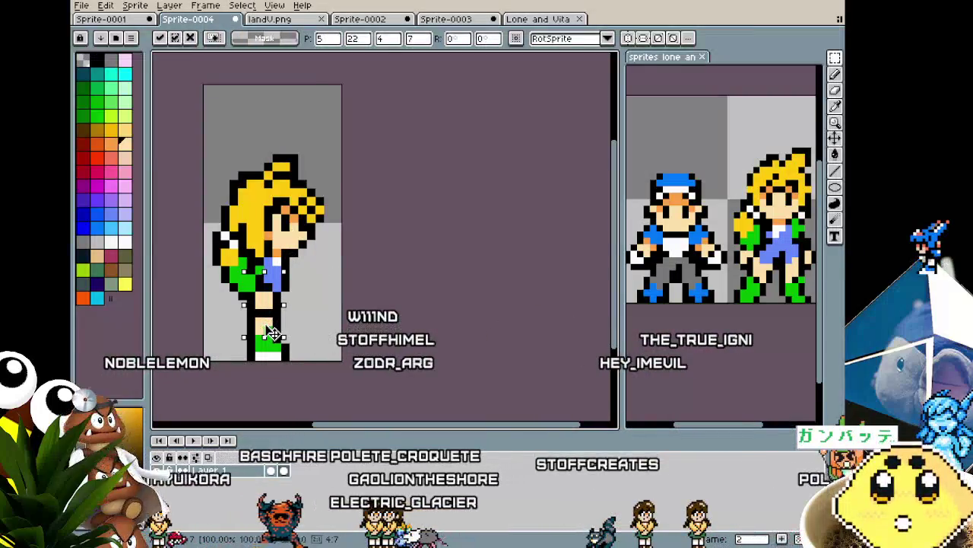
mouse_move(278, 328)
mouse_down()
mouse_move(278, 345)
mouse_move(275, 337)
mouse_up()
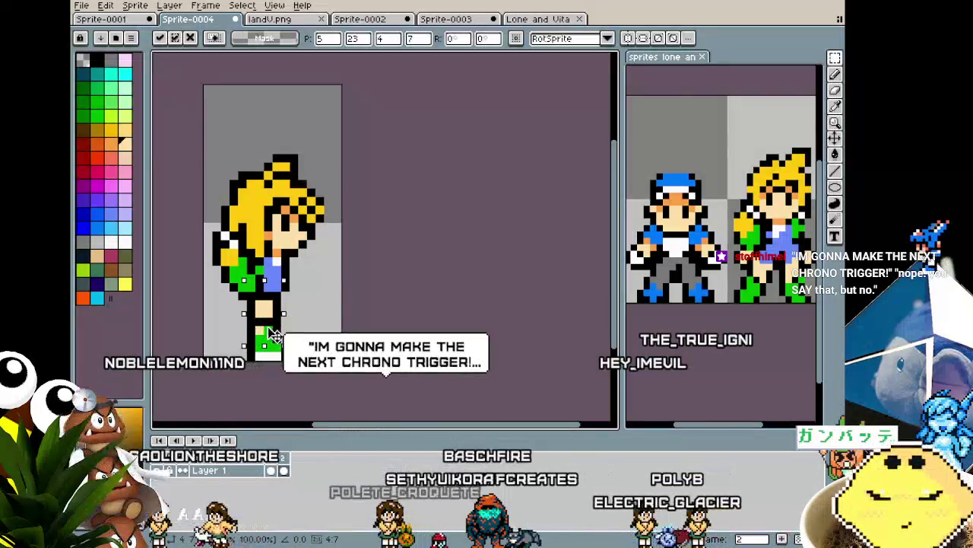
drag(266, 332, 278, 335)
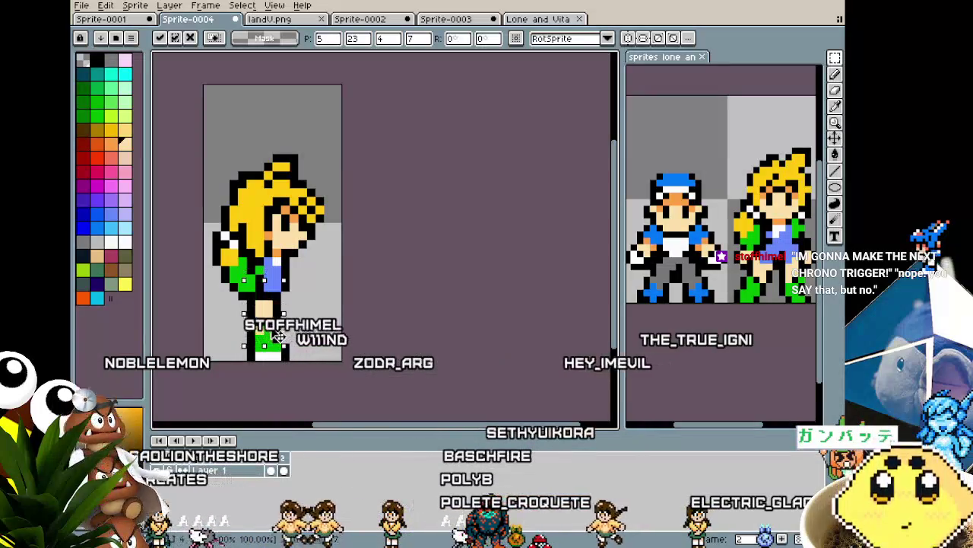
mouse_move(280, 332)
mouse_down()
mouse_move(272, 328)
mouse_move(327, 327)
mouse_up()
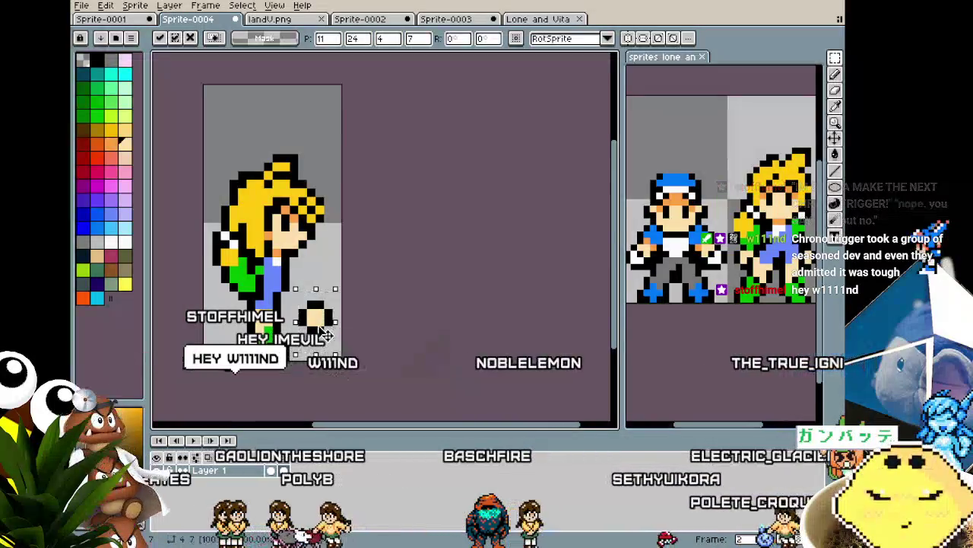
mouse_move(326, 335)
mouse_down()
mouse_move(280, 316)
mouse_move(278, 326)
mouse_move(289, 305)
mouse_move(252, 322)
mouse_up()
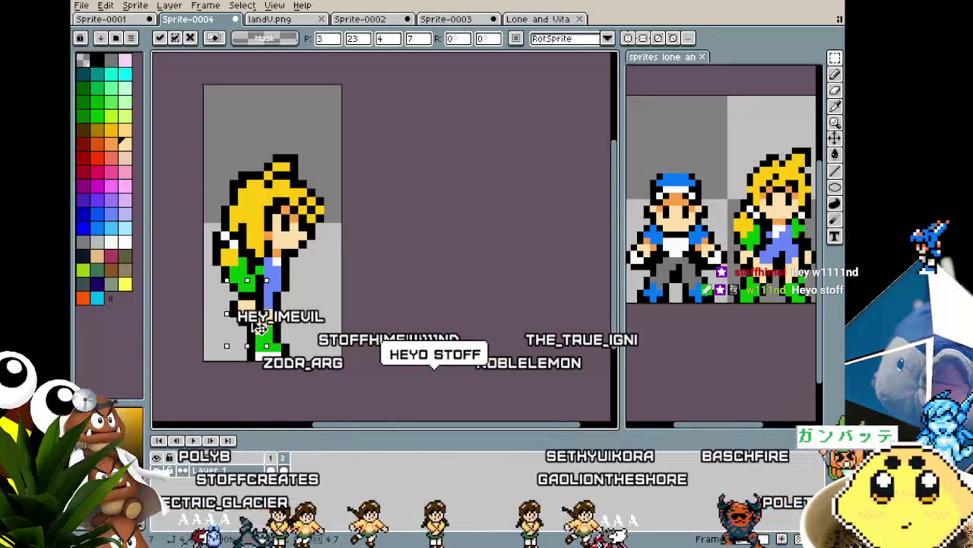
Step: Commit the placed leg, return to the pencil and recentre the sprite
key(Return)
scroll(229, 333, up, 2)
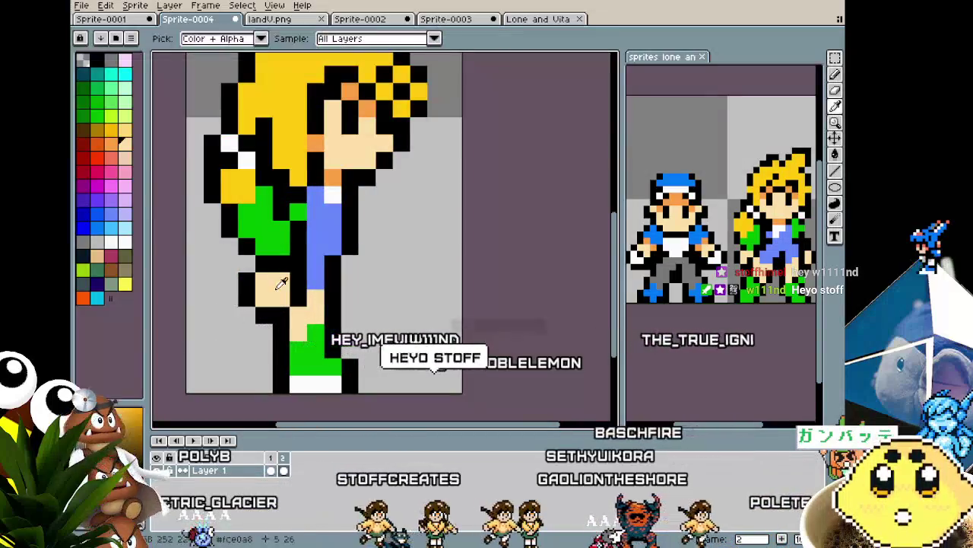
key(b)
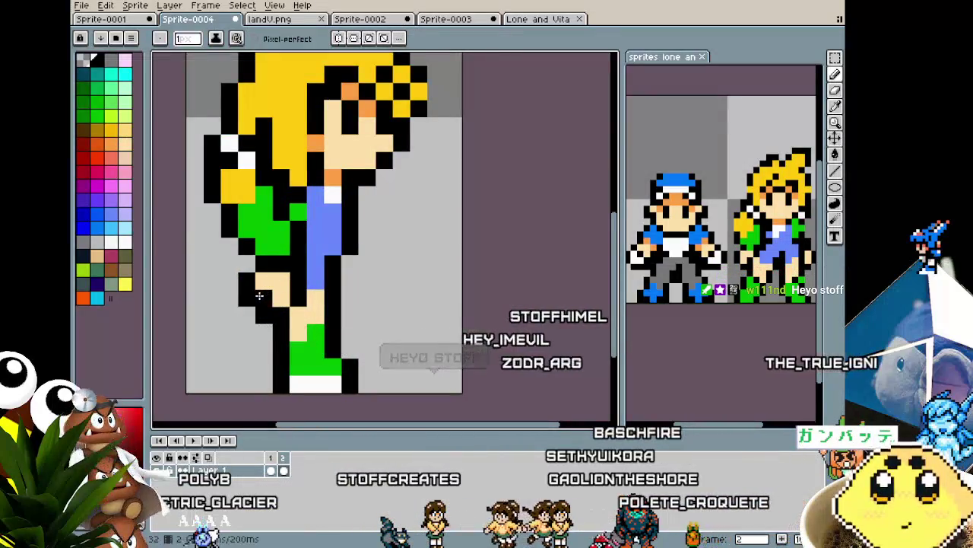
scroll(232, 344, down, 4)
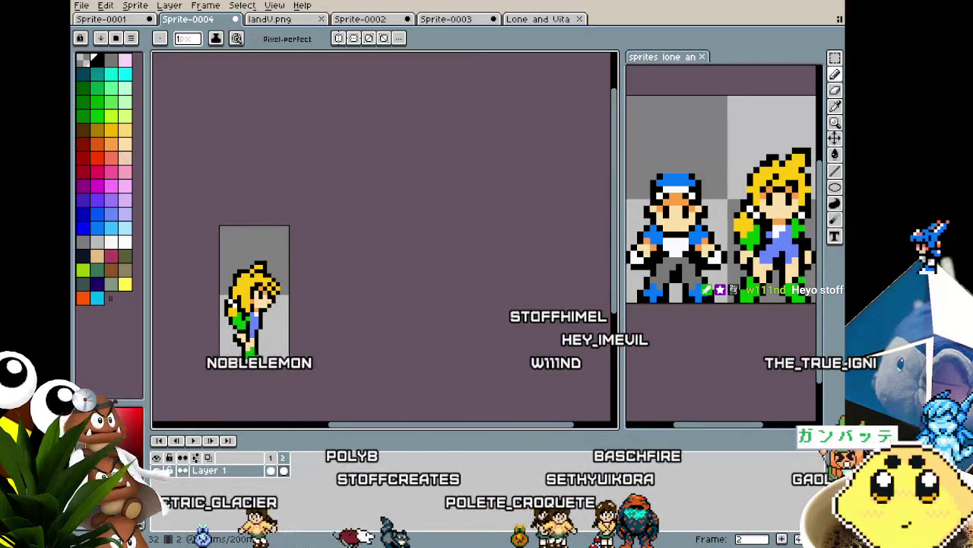
scroll(226, 312, up, 1)
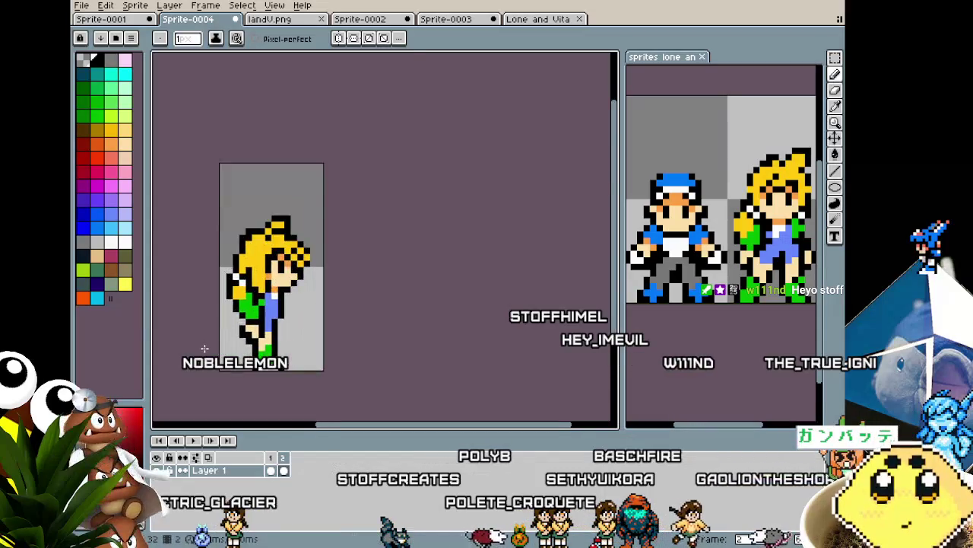
scroll(226, 311, up, 3)
alt+click(289, 283)
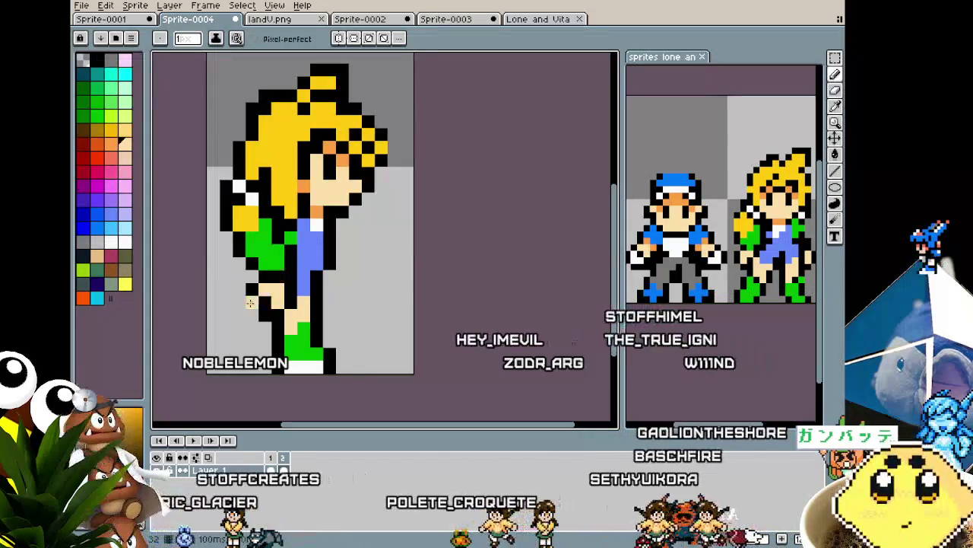
scroll(217, 324, down, 1)
drag(273, 314, 369, 305)
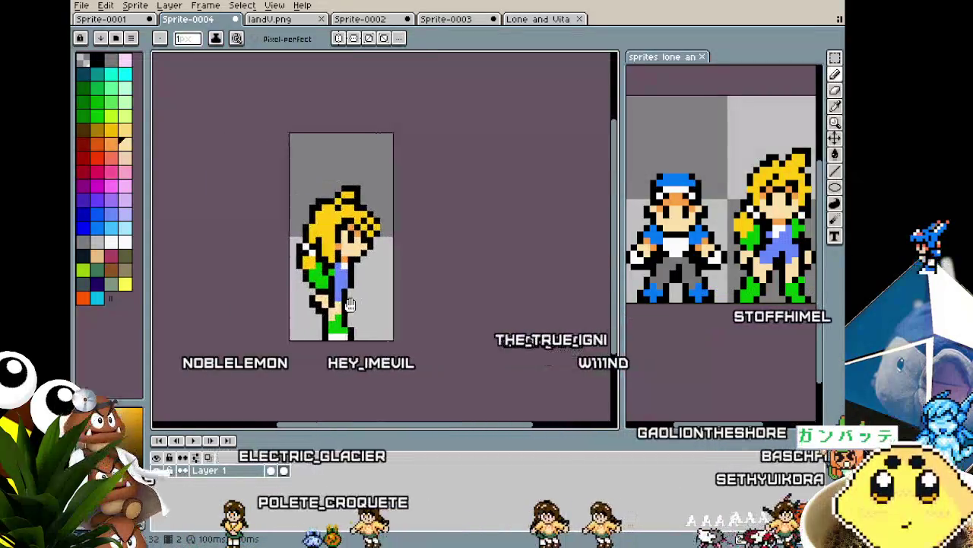
Step: Eyedrop the character's blue clothing colour for drawing
scroll(368, 303, up, 1)
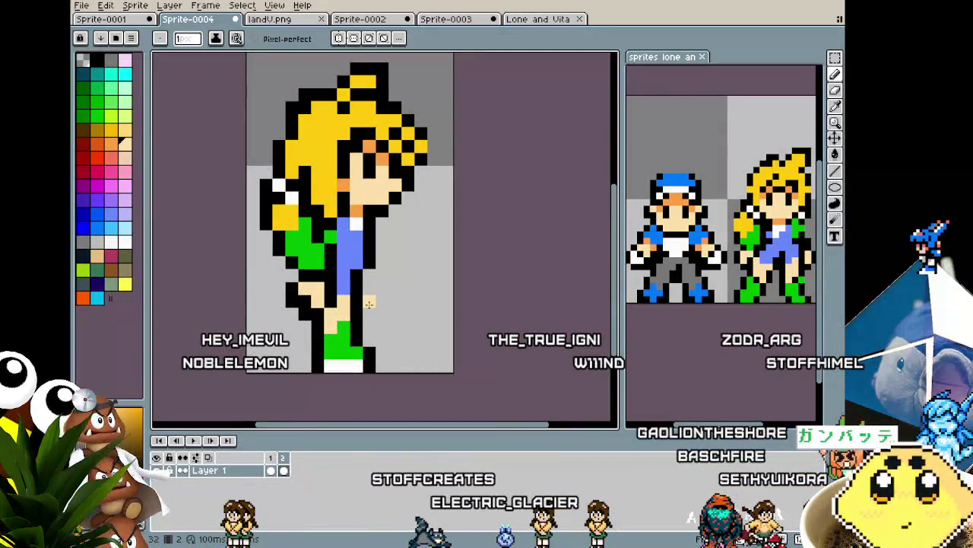
scroll(368, 303, up, 1)
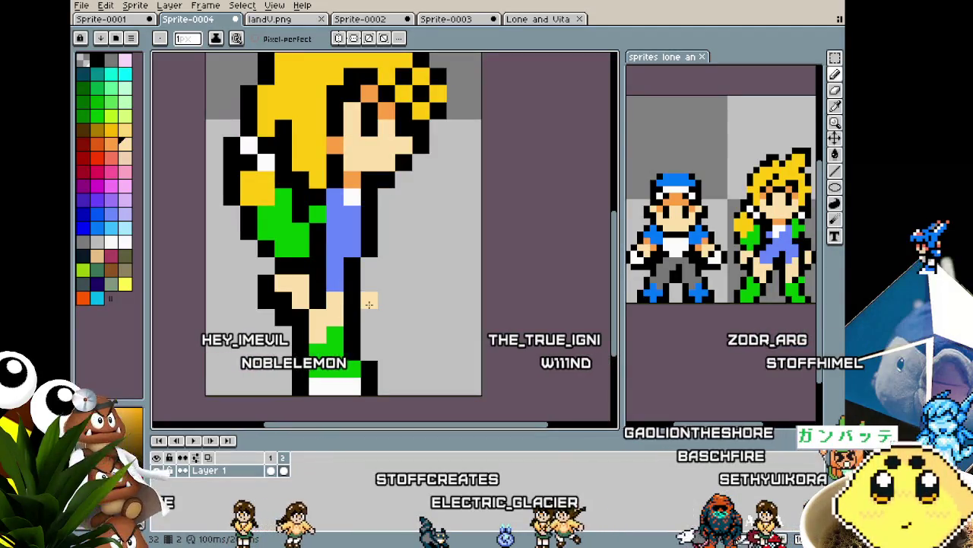
scroll(346, 316, down, 2)
scroll(289, 265, up, 2)
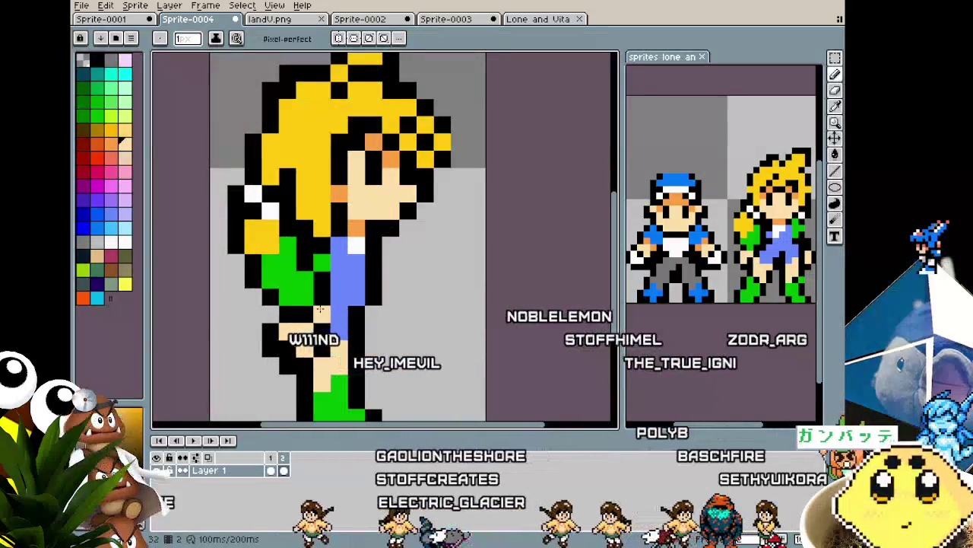
scroll(278, 373, down, 2)
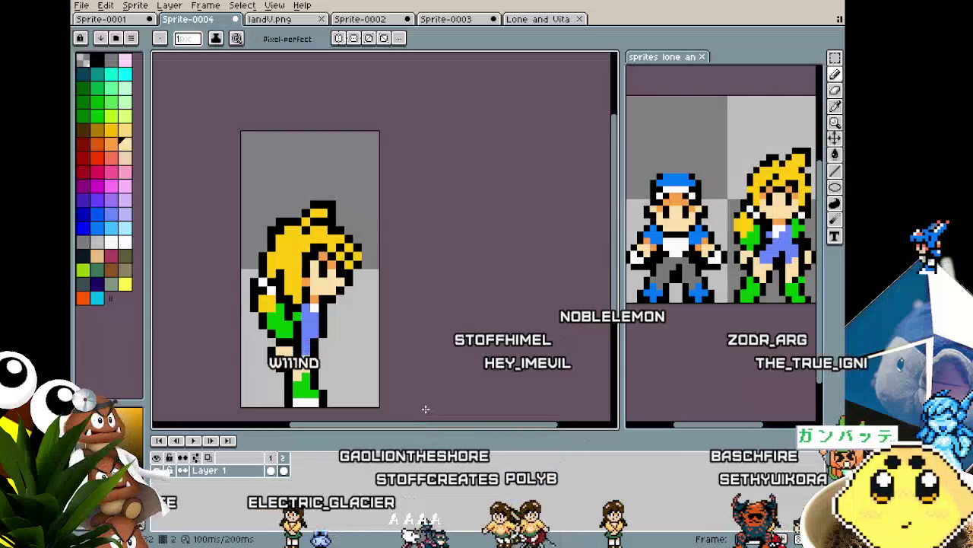
scroll(414, 380, up, 1)
key(i)
click(357, 265)
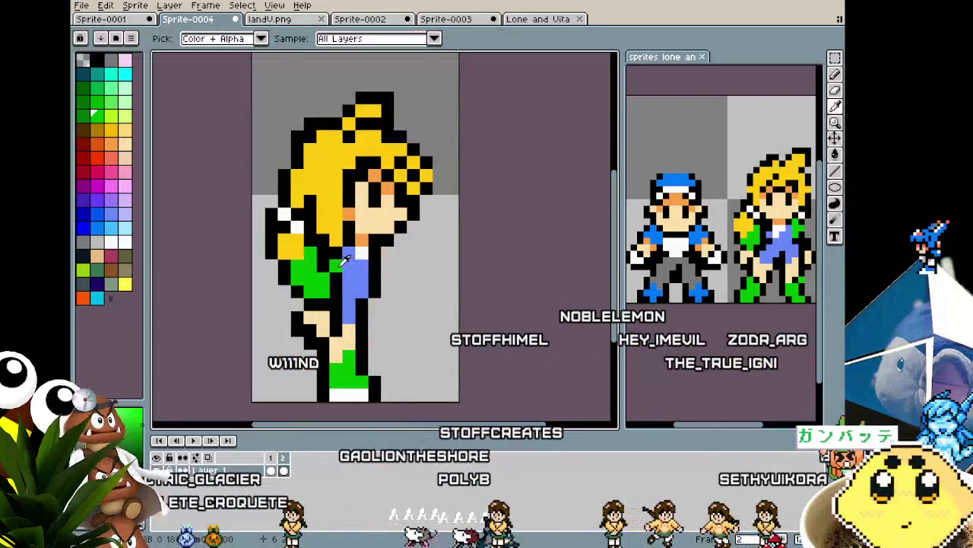
key(b)
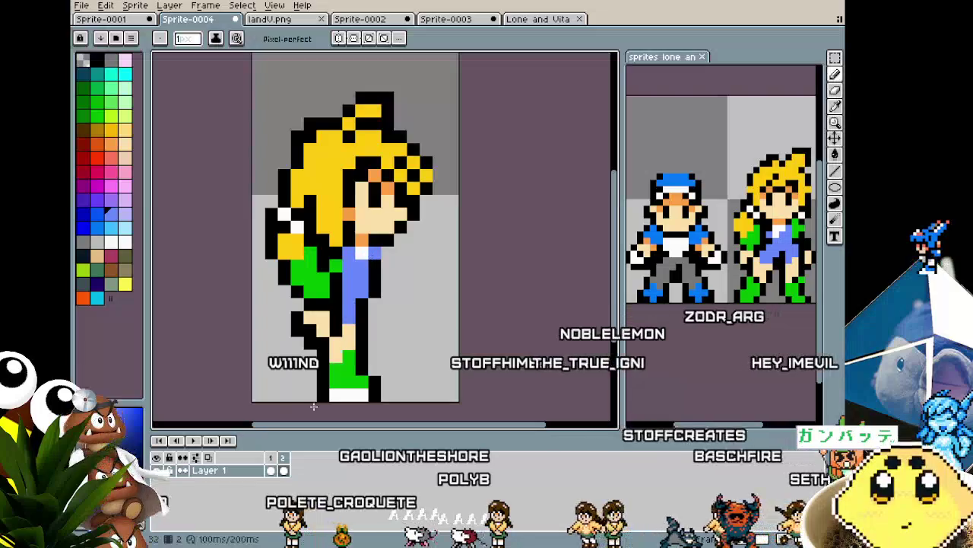
scroll(311, 413, down, 3)
scroll(311, 413, down, 3)
scroll(311, 413, up, 3)
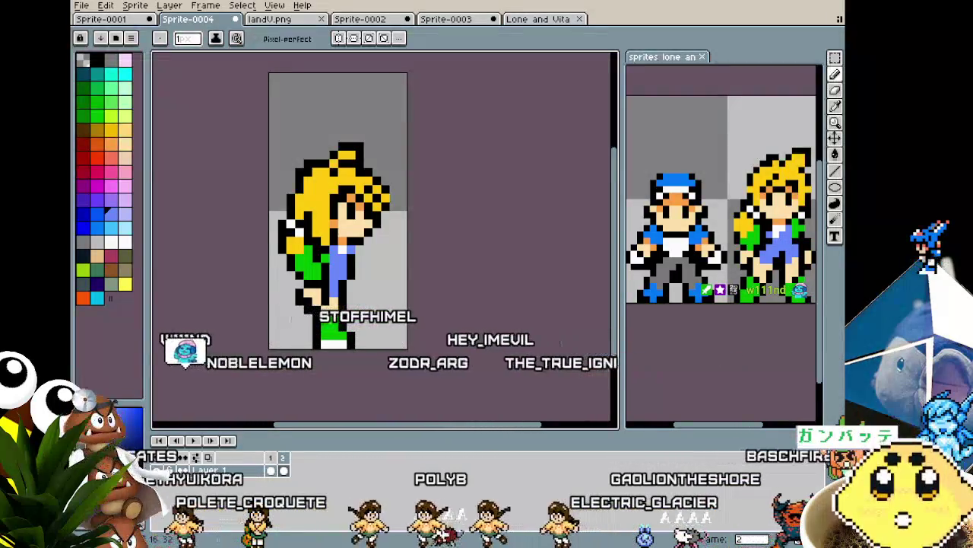
Step: Sample green from the clothes and place a green pixel by the lower-left feet
scroll(335, 340, up, 2)
drag(335, 340, 257, 364)
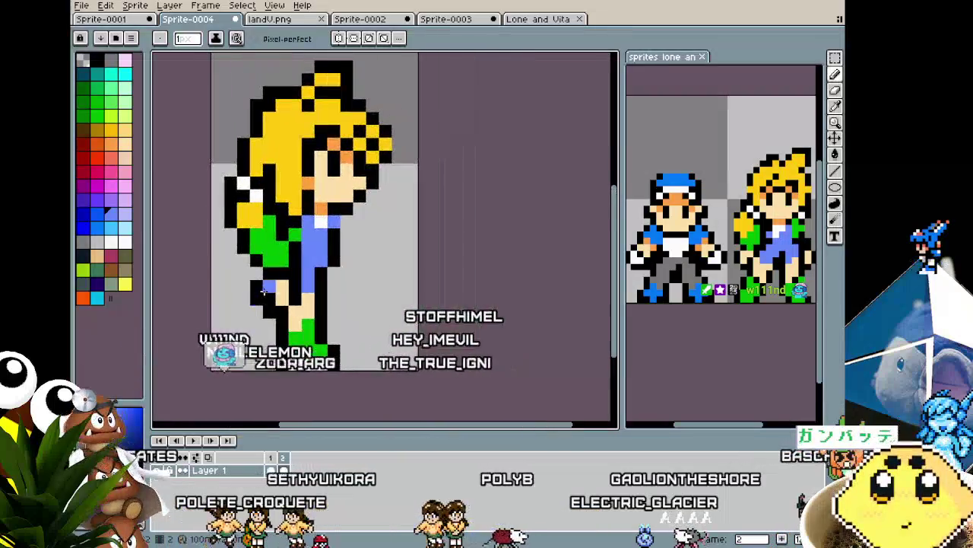
scroll(250, 372, down, 2)
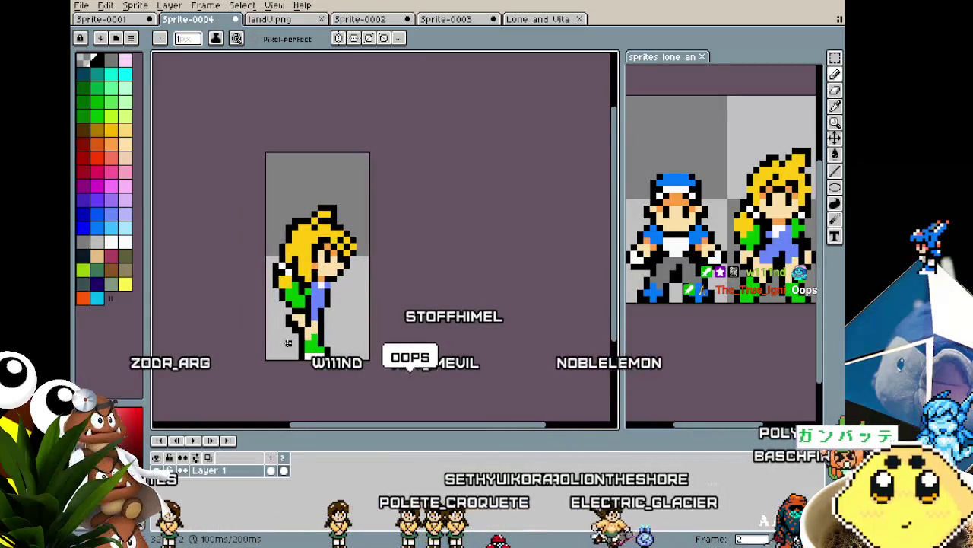
scroll(262, 358, up, 3)
key(i)
click(332, 336)
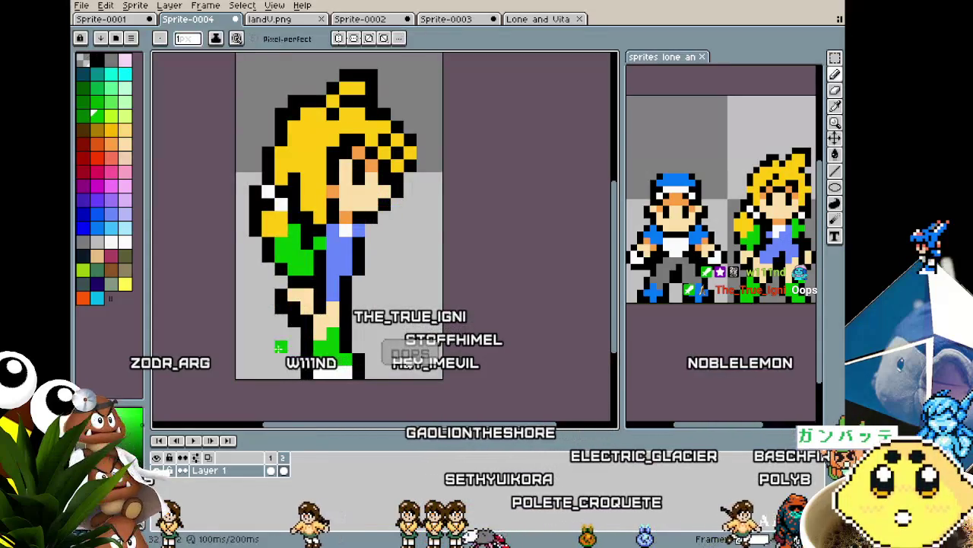
scroll(278, 344, down, 2)
click(269, 353)
scroll(265, 355, up, 1)
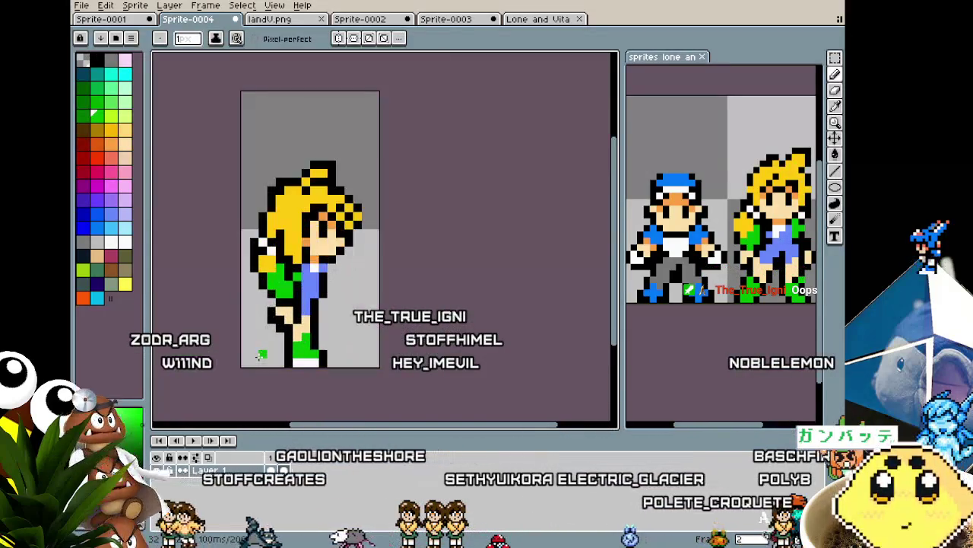
scroll(262, 356, up, 1)
scroll(260, 357, up, 1)
scroll(258, 356, down, 1)
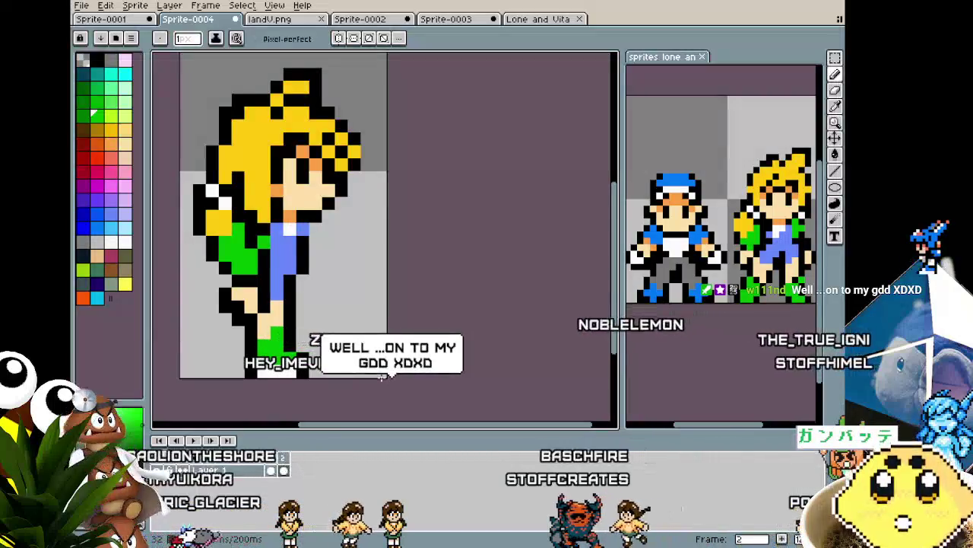
scroll(304, 369, up, 1)
scroll(297, 357, up, 1)
key(i)
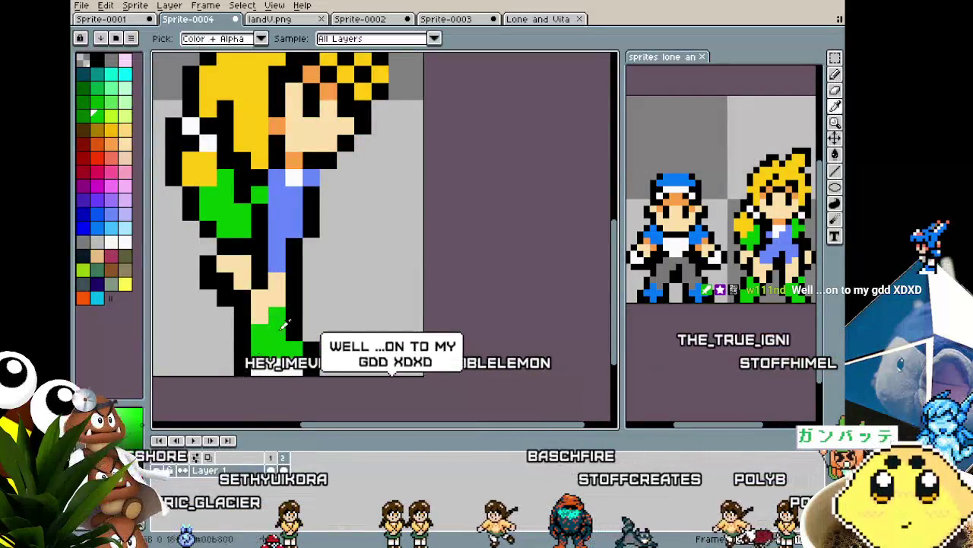
scroll(297, 334, down, 2)
scroll(260, 371, up, 1)
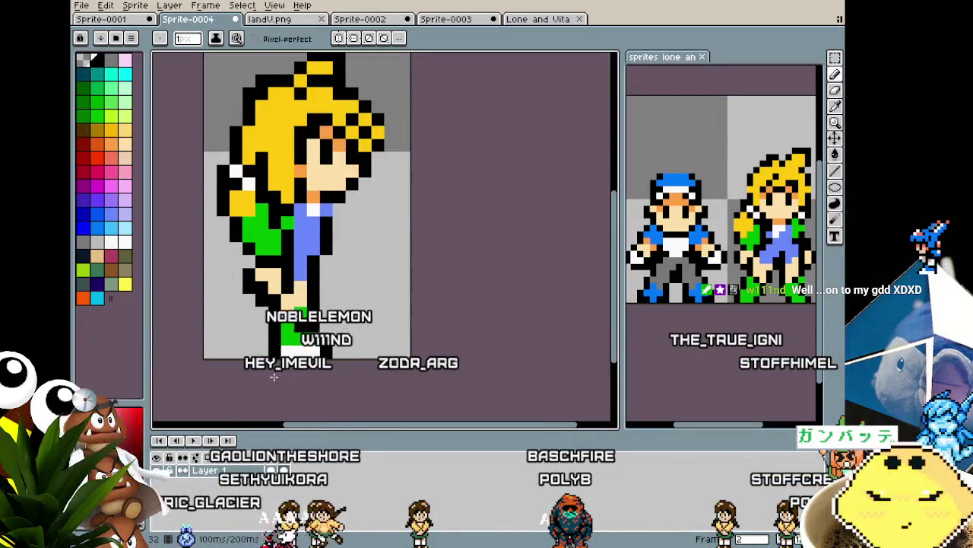
scroll(272, 379, down, 2)
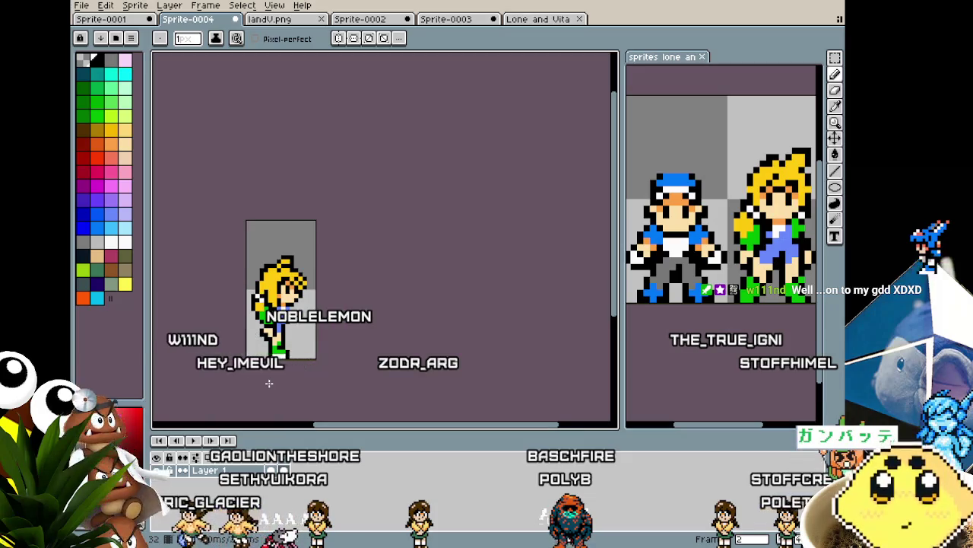
scroll(268, 384, up, 1)
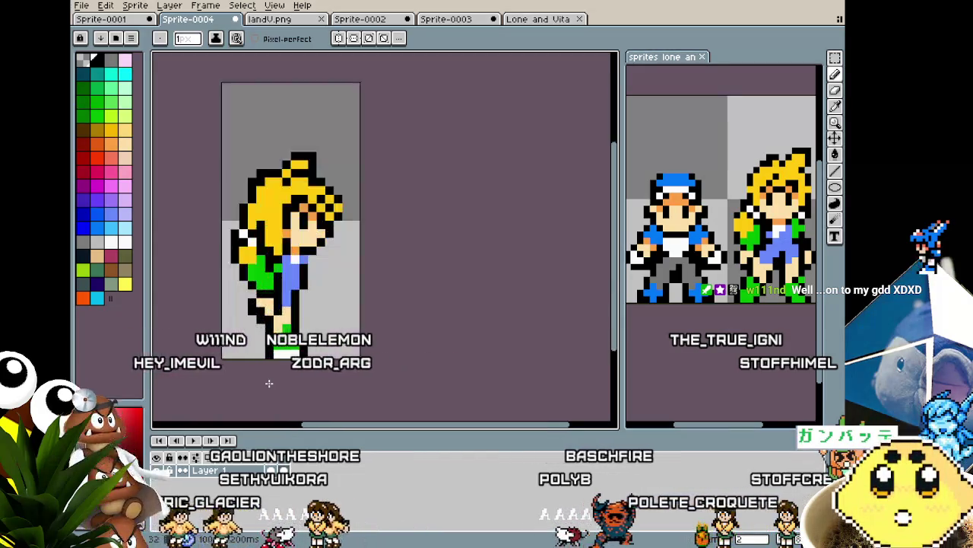
scroll(277, 359, up, 1)
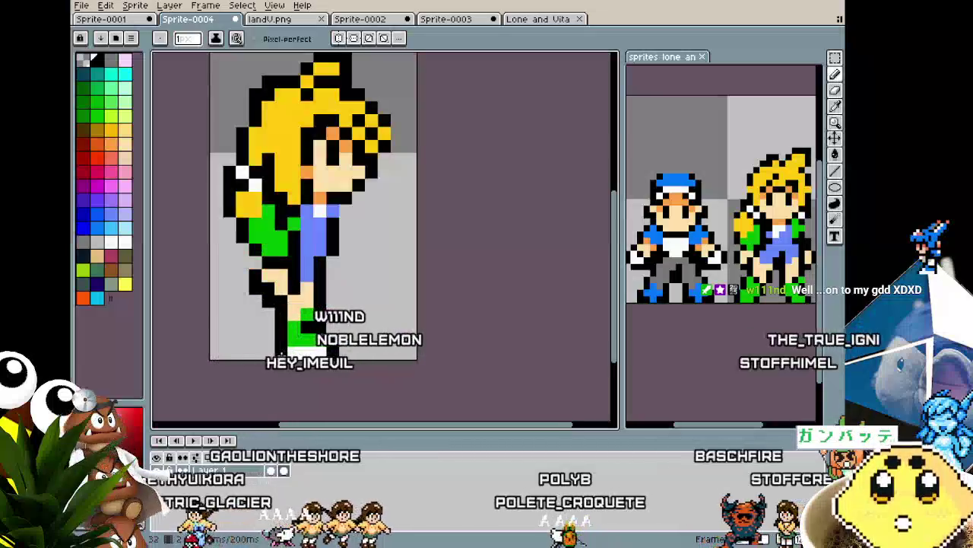
scroll(281, 356, down, 1)
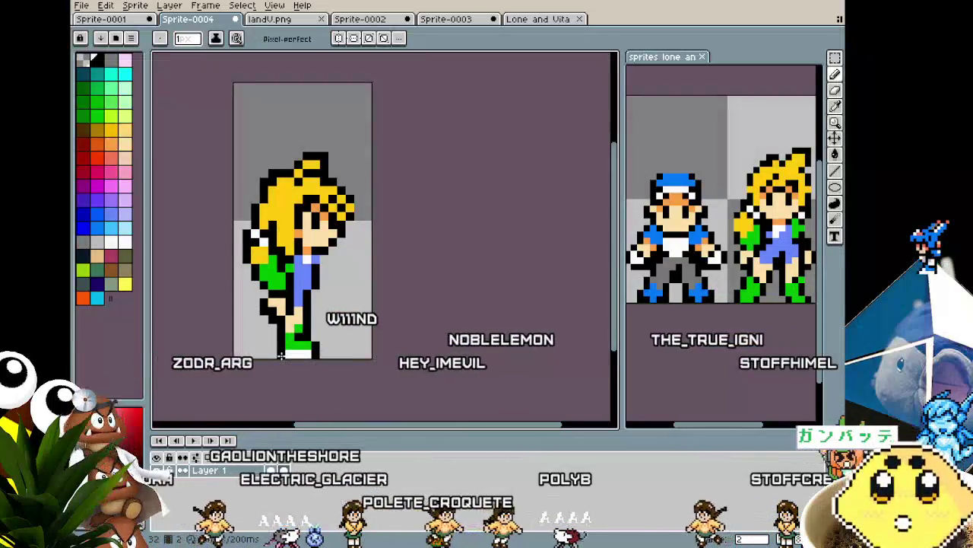
drag(257, 352, 243, 352)
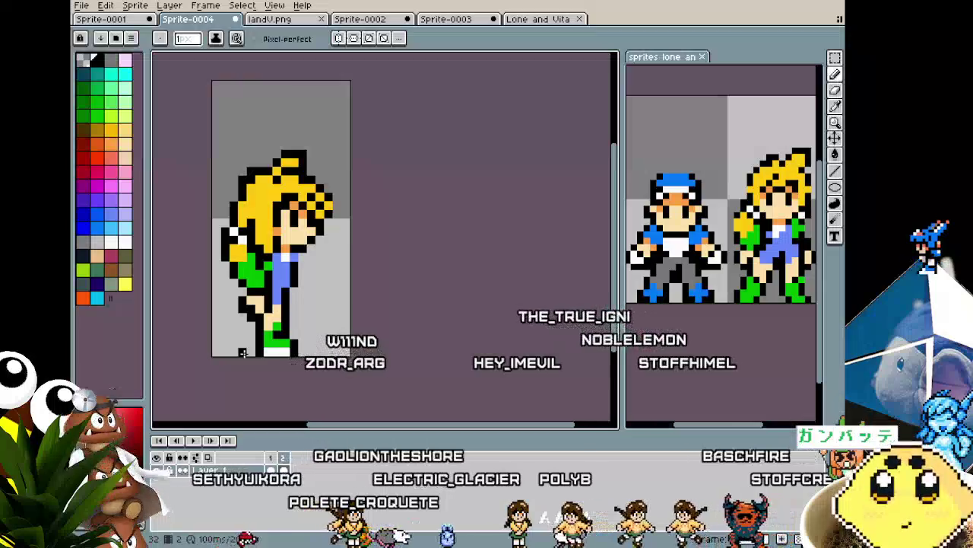
scroll(243, 352, up, 1)
scroll(242, 352, down, 1)
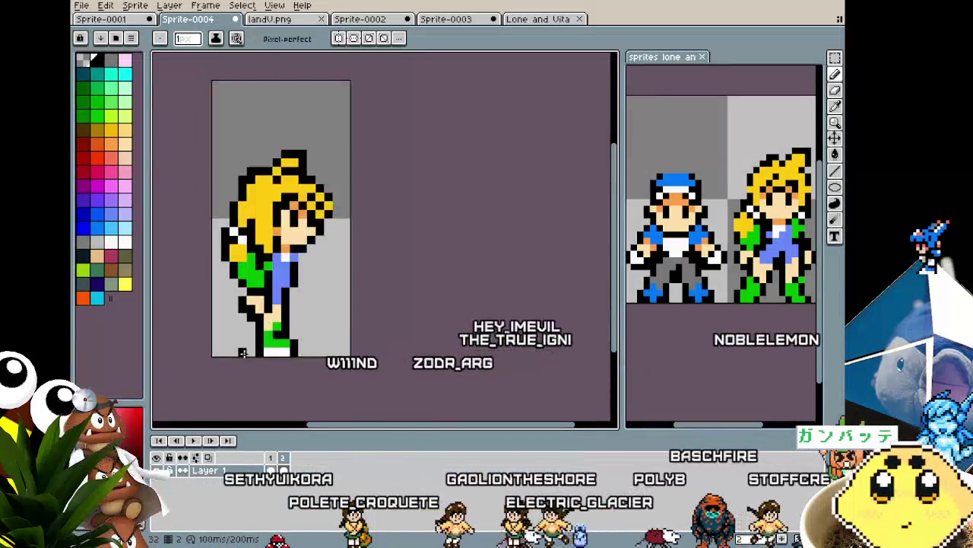
mouse_move(243, 352)
mouse_down()
mouse_move(268, 381)
mouse_move(254, 380)
mouse_up()
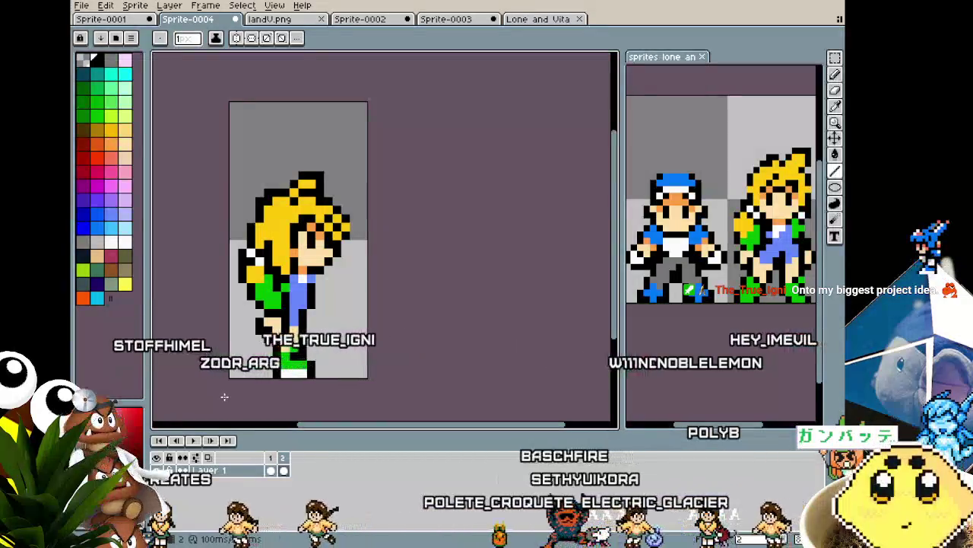
Step: Pan the view and draw a black pixel row across the character's waist
scroll(224, 397, up, 1)
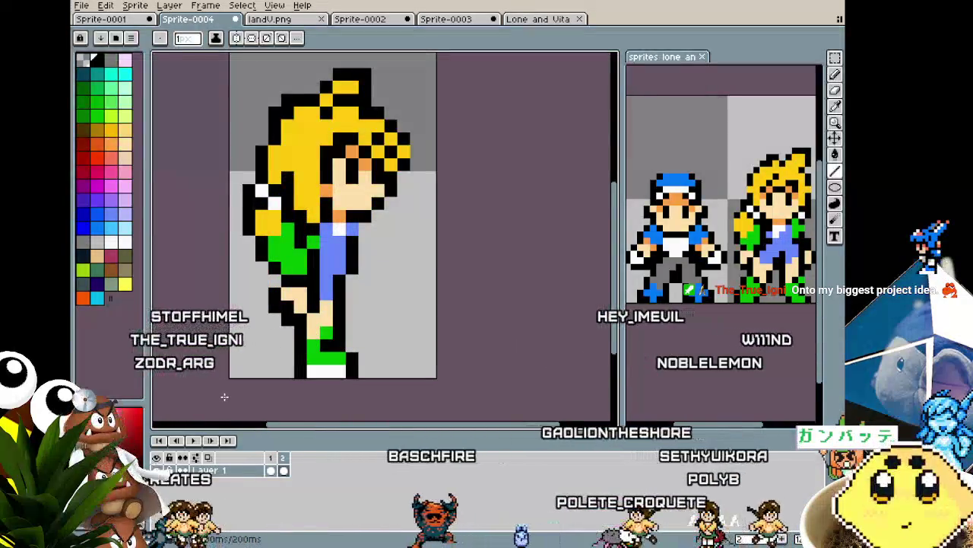
drag(225, 396, 233, 396)
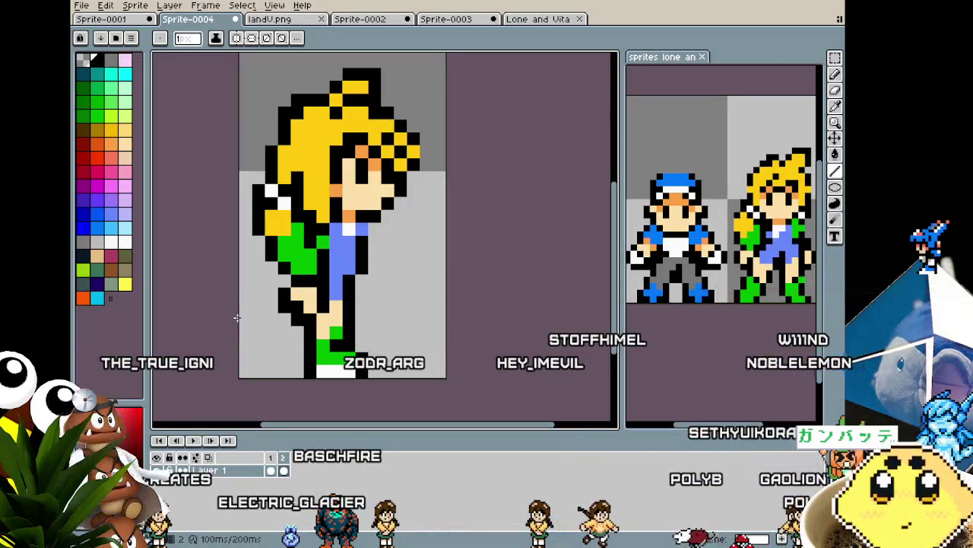
drag(260, 322, 229, 323)
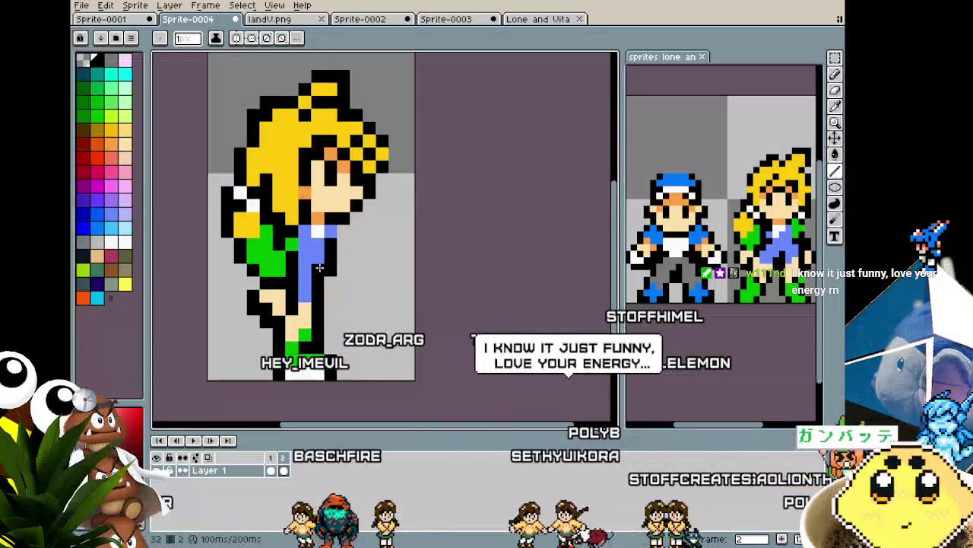
drag(291, 282, 308, 279)
scroll(308, 280, up, 1)
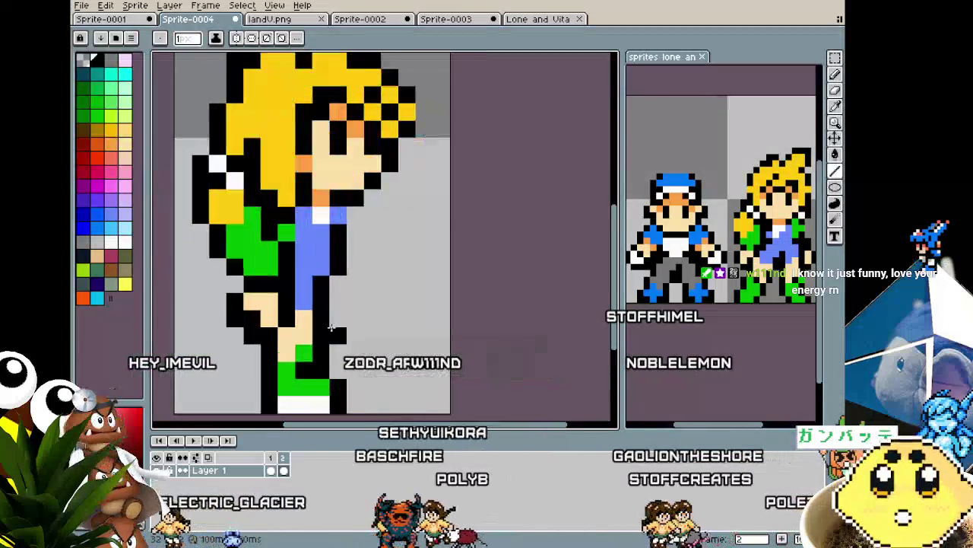
scroll(319, 302, down, 2)
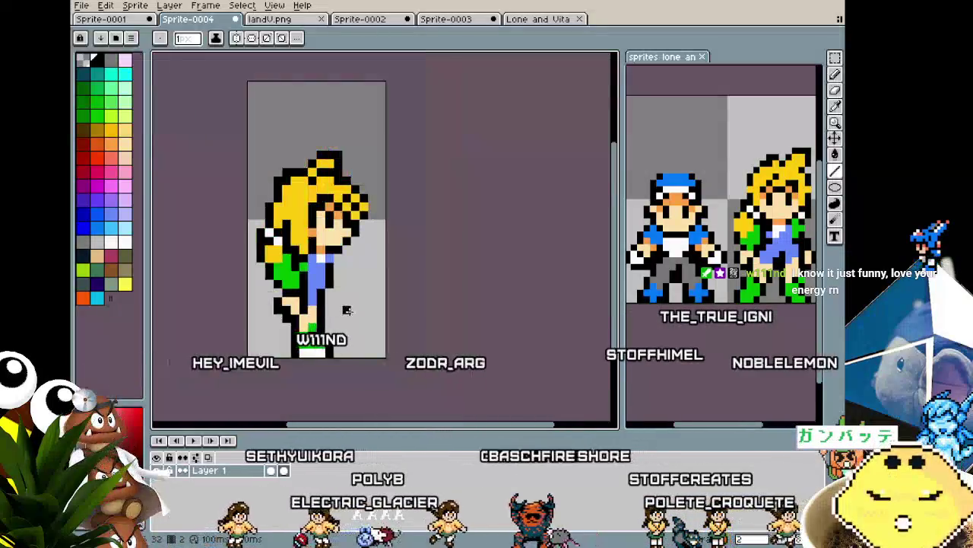
key(i)
key(b)
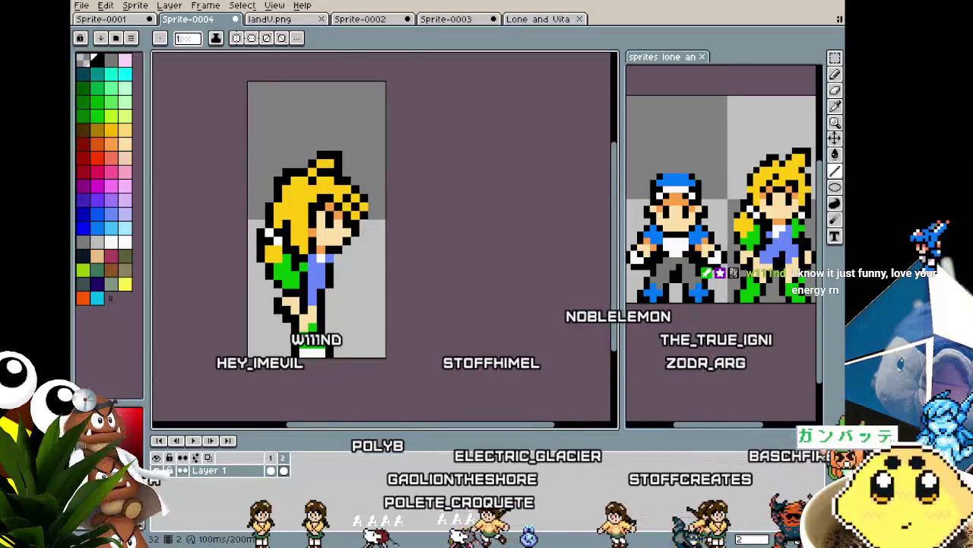
scroll(319, 334, up, 1)
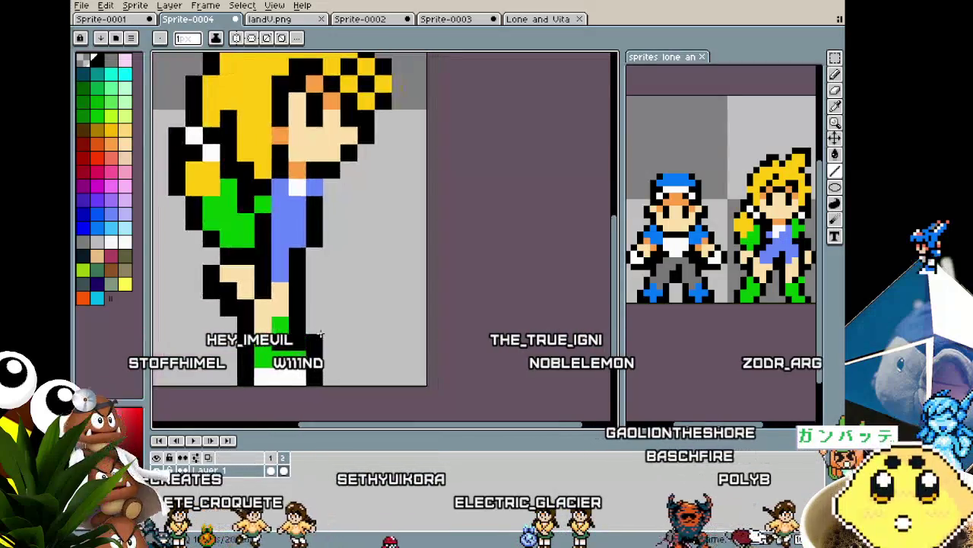
Step: Compare the blonde character's front and side frames while adjusting the zoomed view
drag(339, 329, 320, 334)
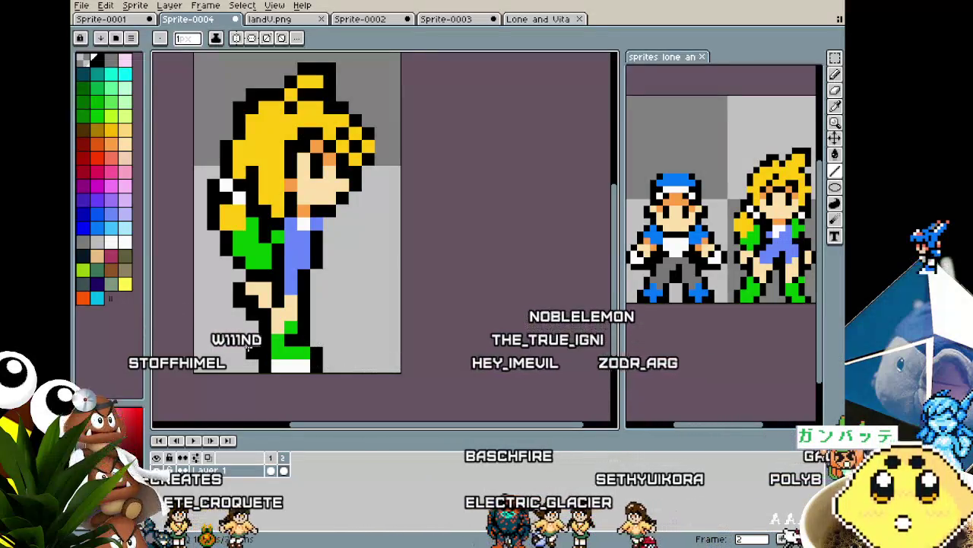
scroll(247, 346, down, 1)
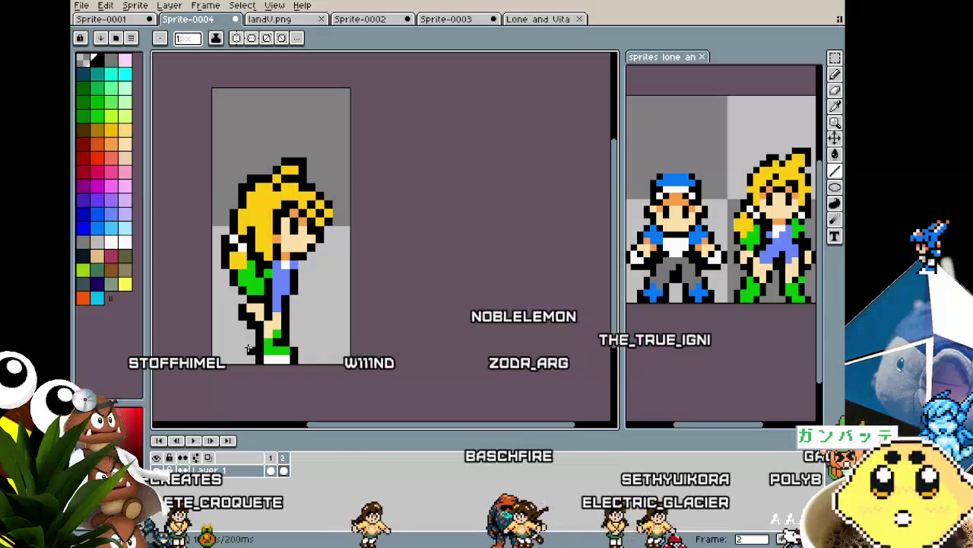
scroll(247, 347, up, 1)
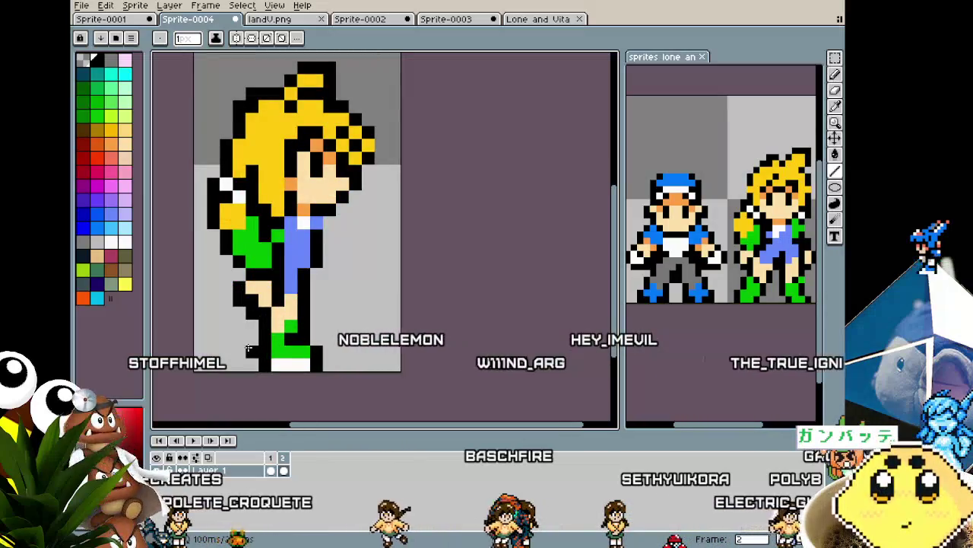
scroll(247, 347, down, 1)
key(Left)
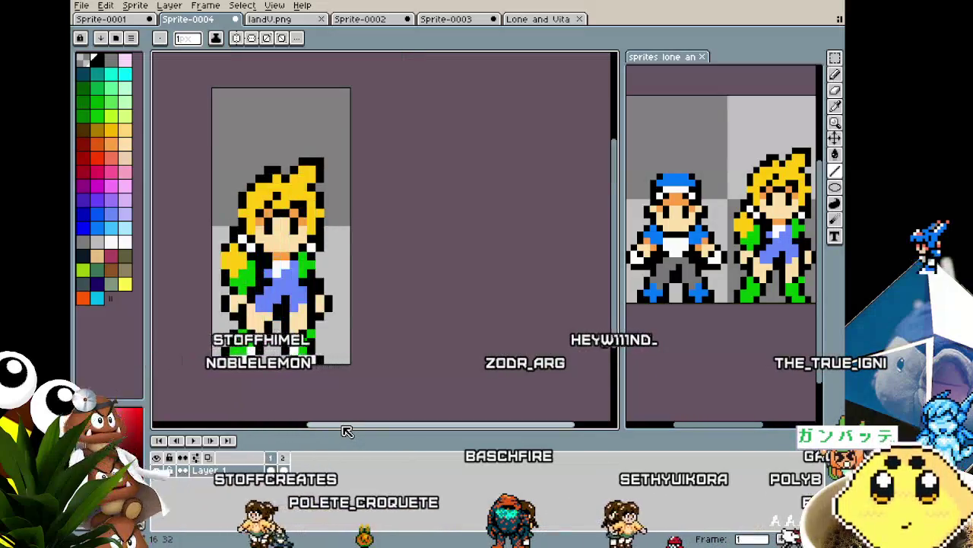
key(Right)
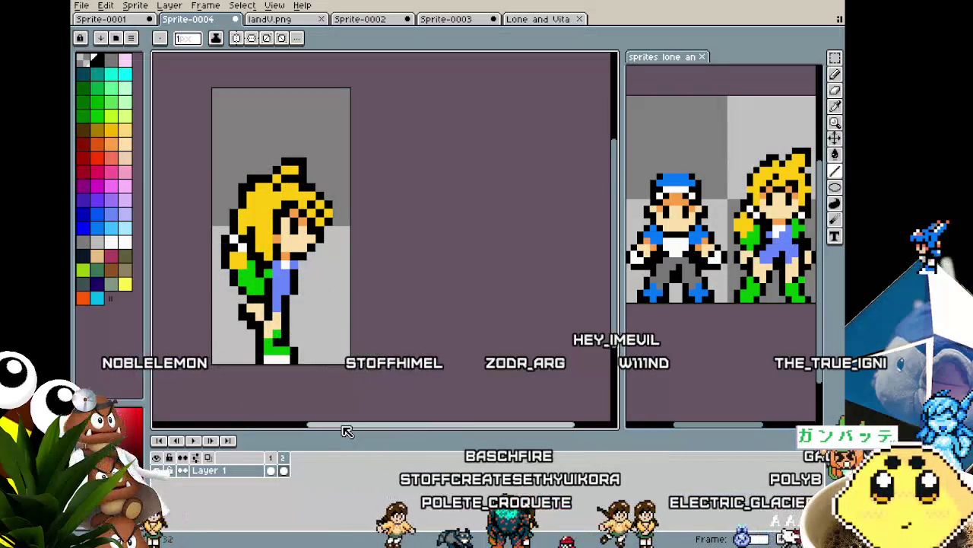
key(Left)
key(Right)
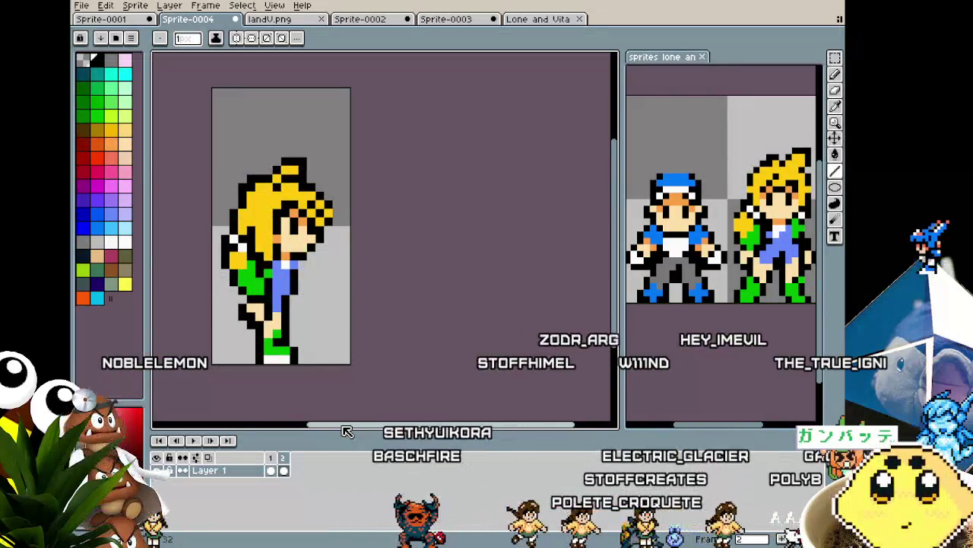
key(Left)
key(Right)
key(Left)
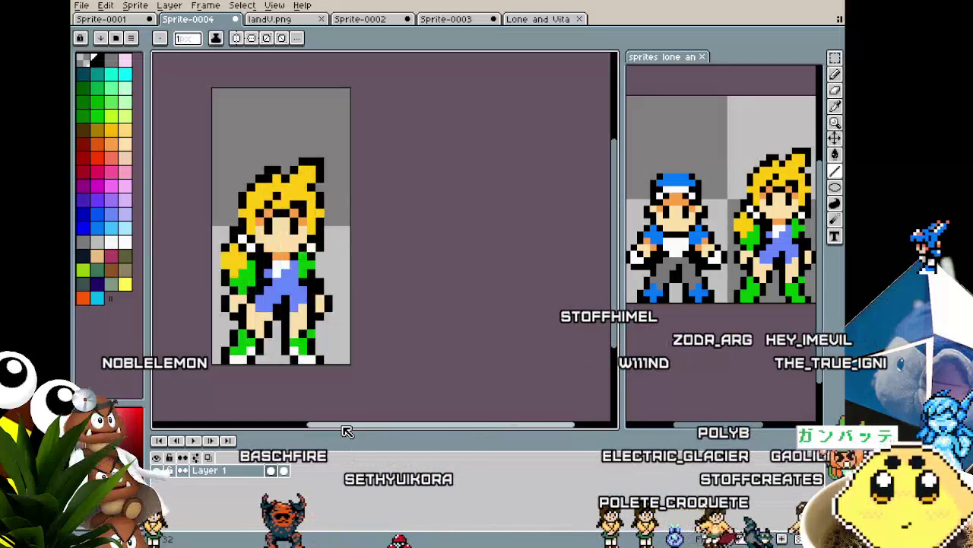
key(Right)
key(Left)
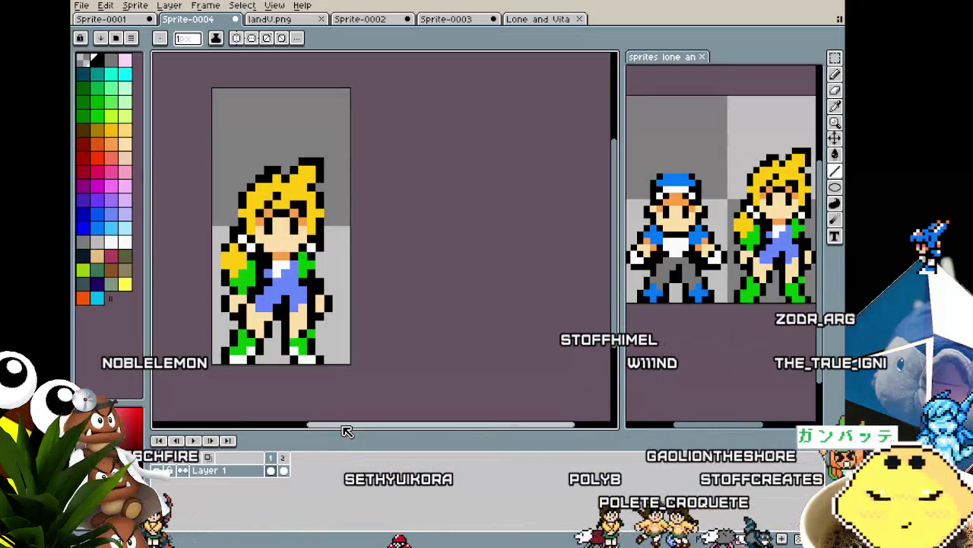
key(Right)
scroll(289, 272, up, 1)
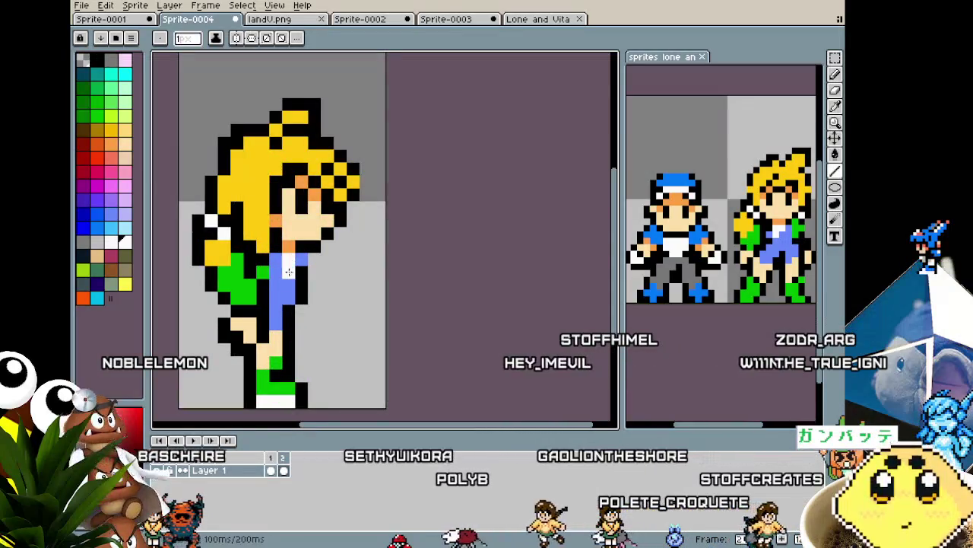
scroll(305, 304, down, 3)
key(Left)
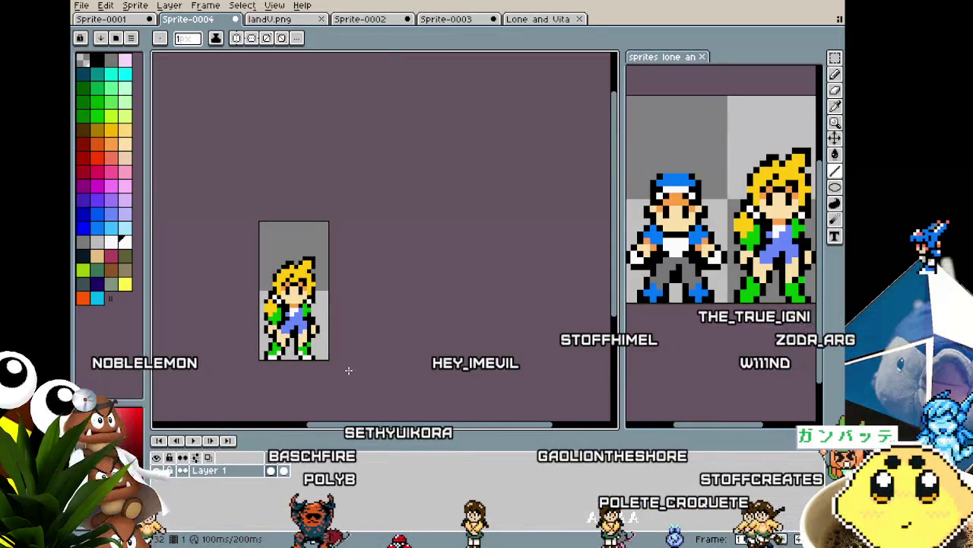
key(Right)
key(Left)
key(Right)
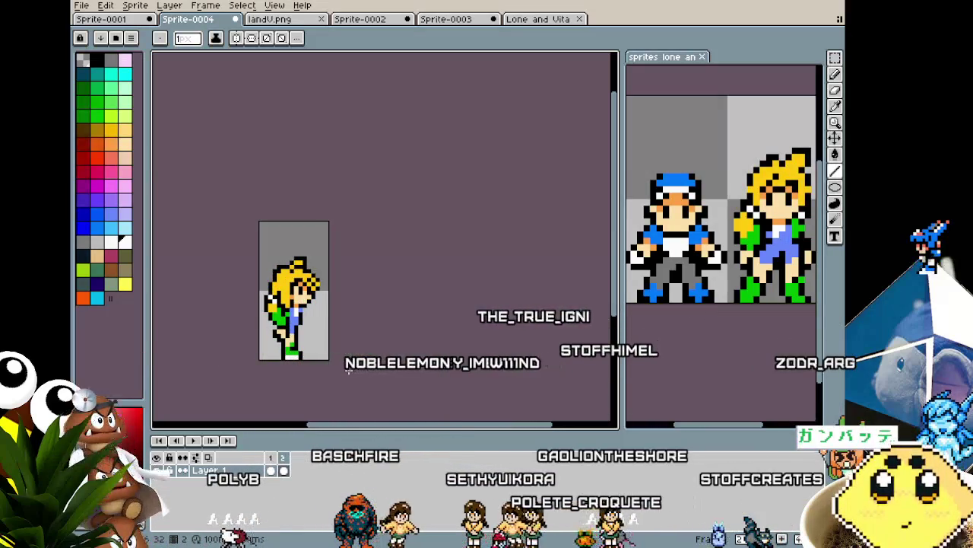
Step: Pick the rectangular marquee, recheck both frames, and bring up the Save File dialog
key(m)
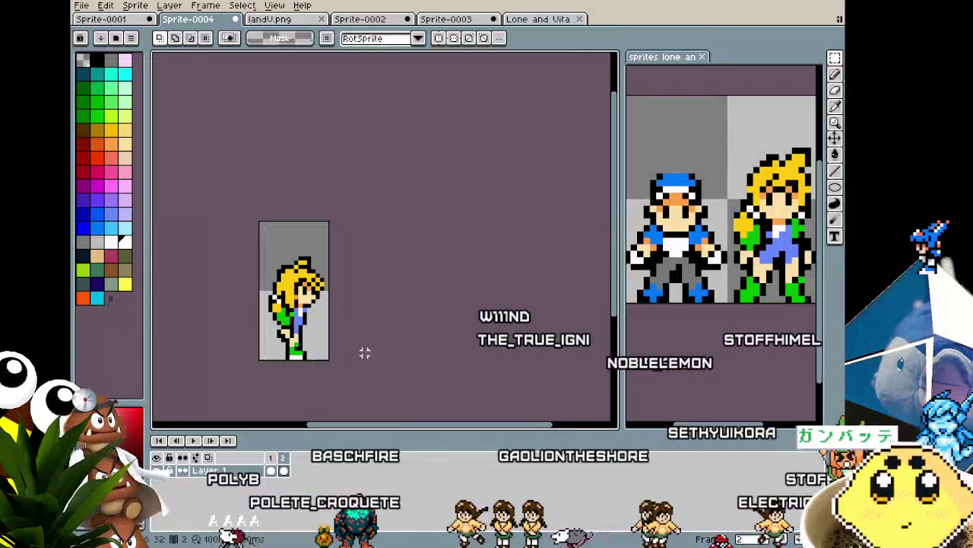
key(Left)
key(Right)
key(Left)
key(Right)
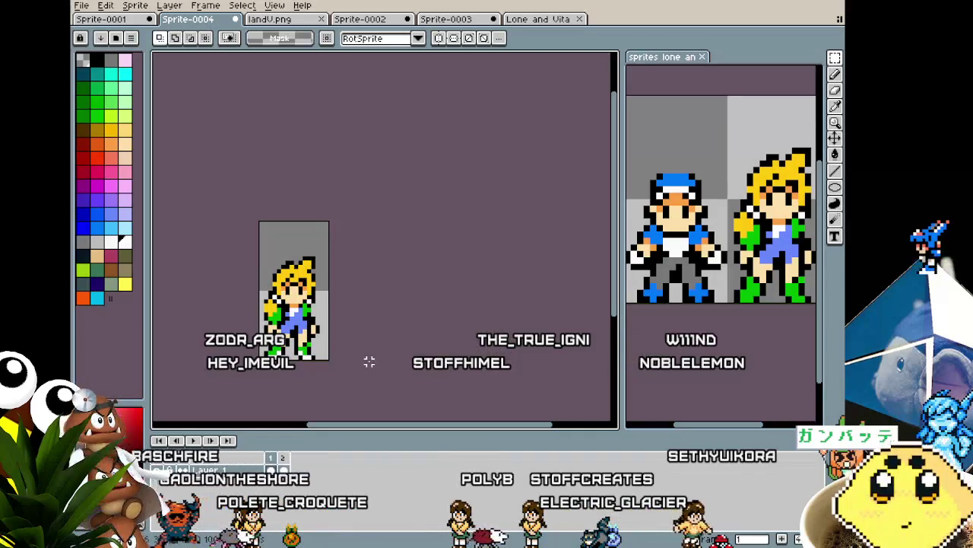
drag(369, 362, 382, 330)
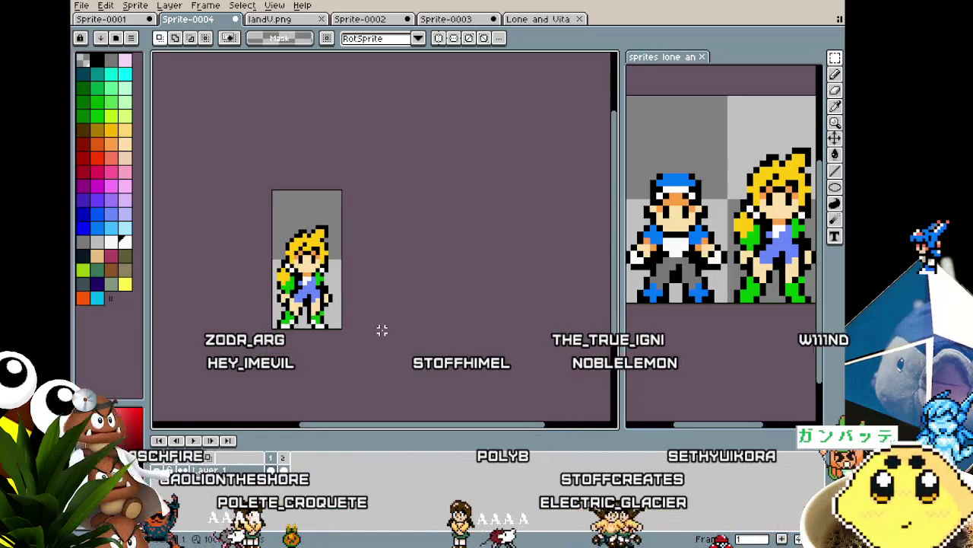
key(ctrl+s)
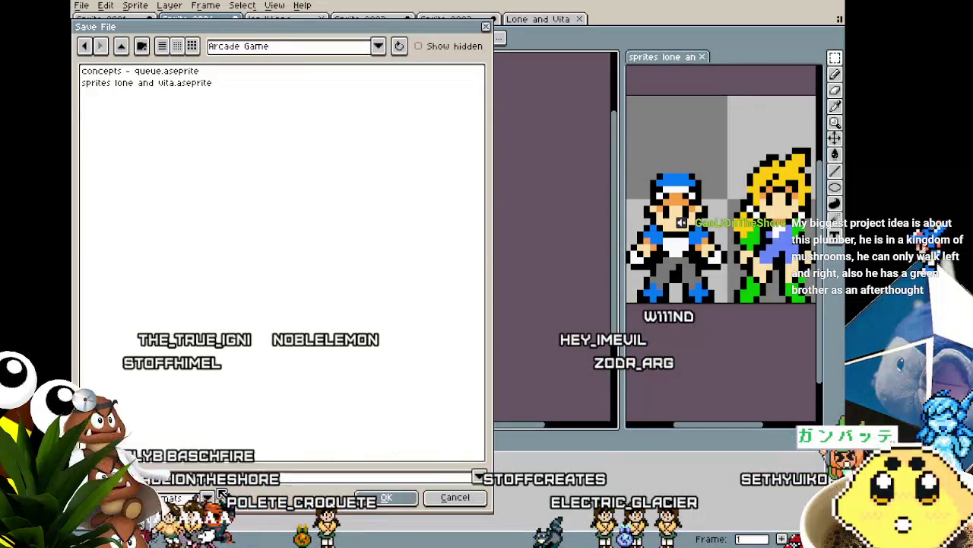
Step: Save the blonde character's sprite as bobbi_sheet in the Arcade Game folder
key(Escape)
scroll(286, 301, up, 2)
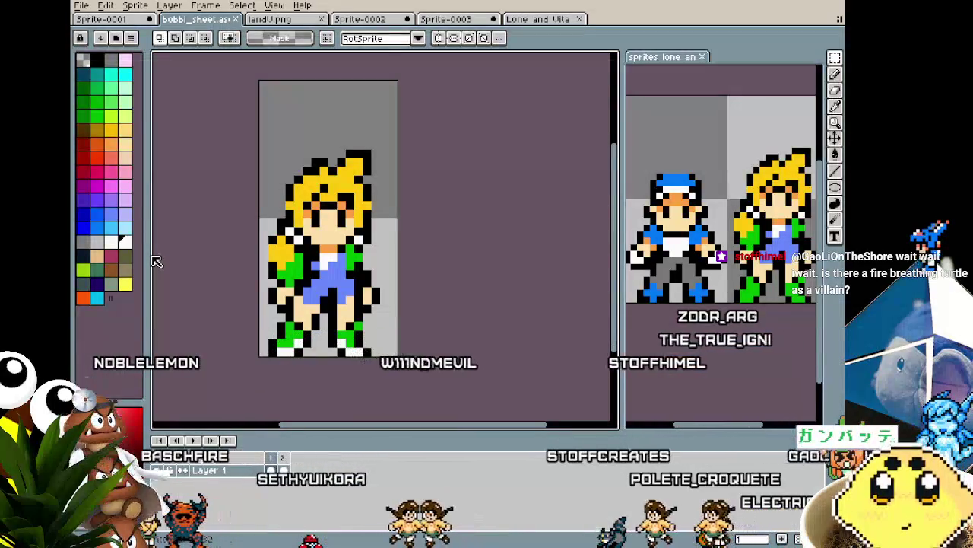
Step: Review bobbi_sheet by switching between its side-view and front-view frames in the timeline
scroll(198, 296, up, 1)
scroll(217, 326, up, 1)
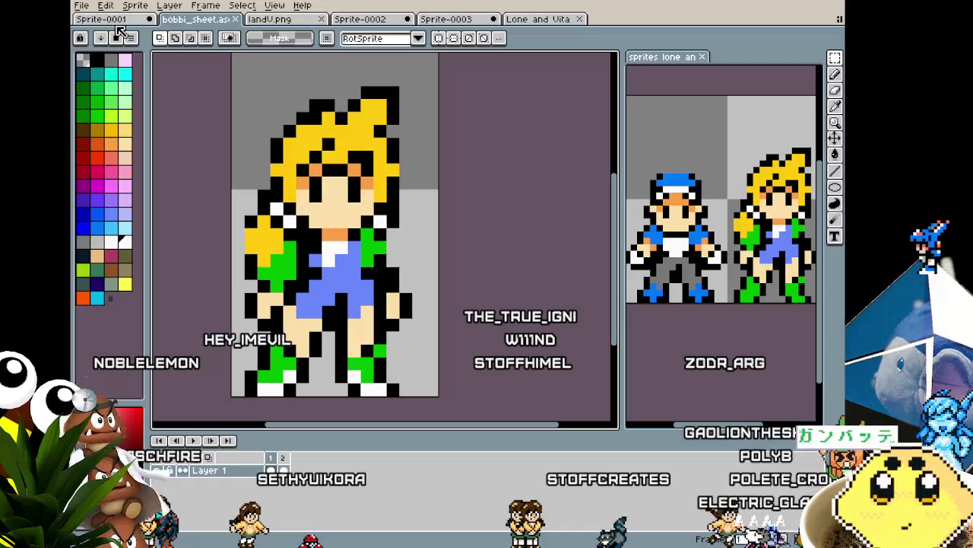
click(284, 459)
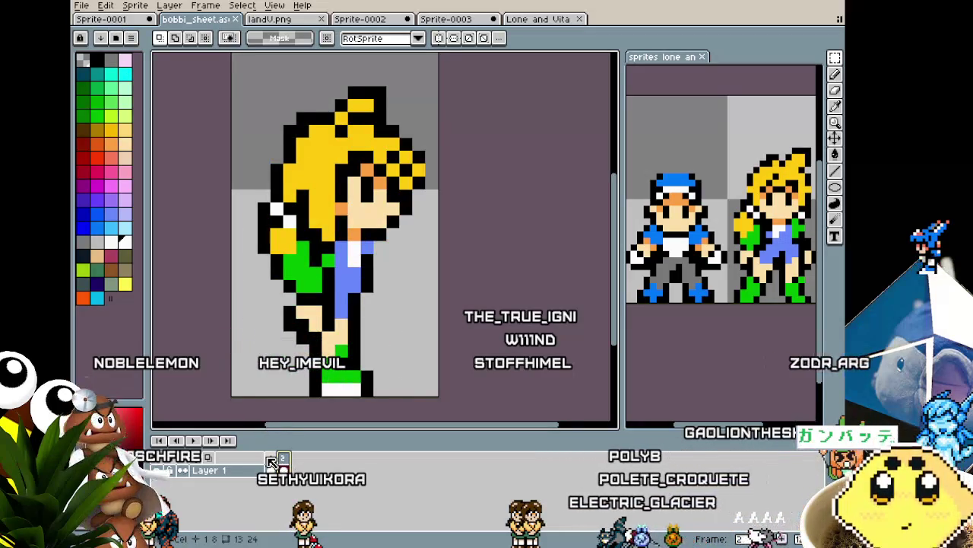
click(271, 459)
click(283, 460)
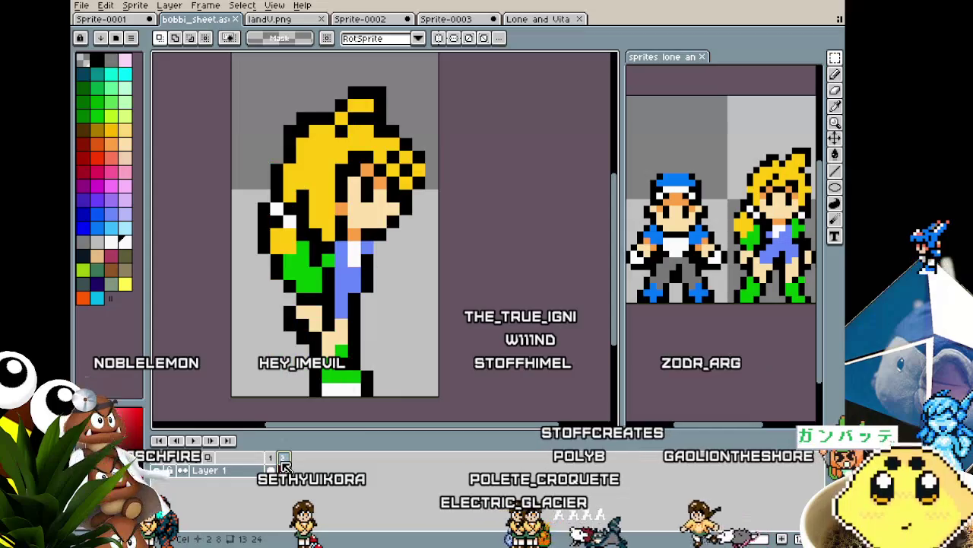
click(271, 460)
Step: Switch to the blue-capped character's Sprite-0001 document
scroll(242, 363, down, 1)
scroll(242, 362, up, 1)
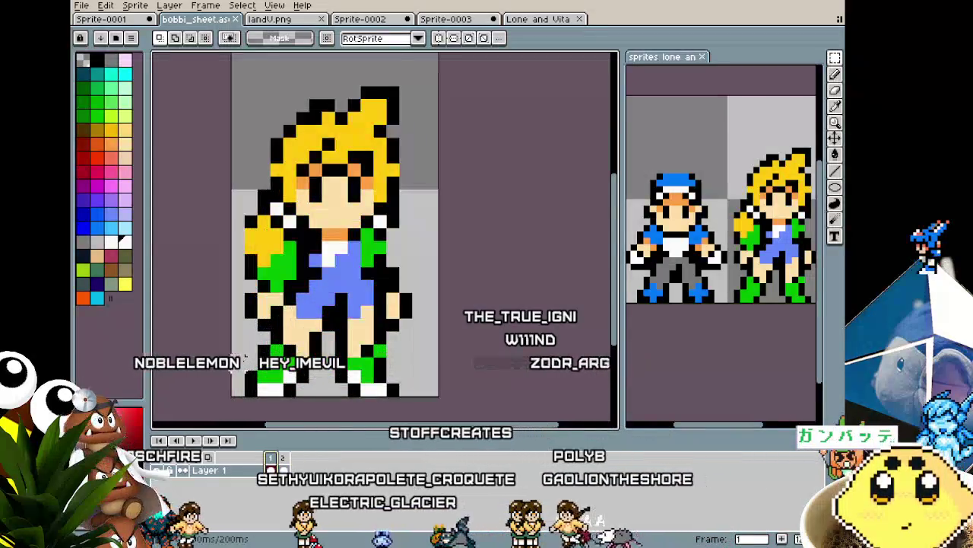
scroll(236, 361, up, 1)
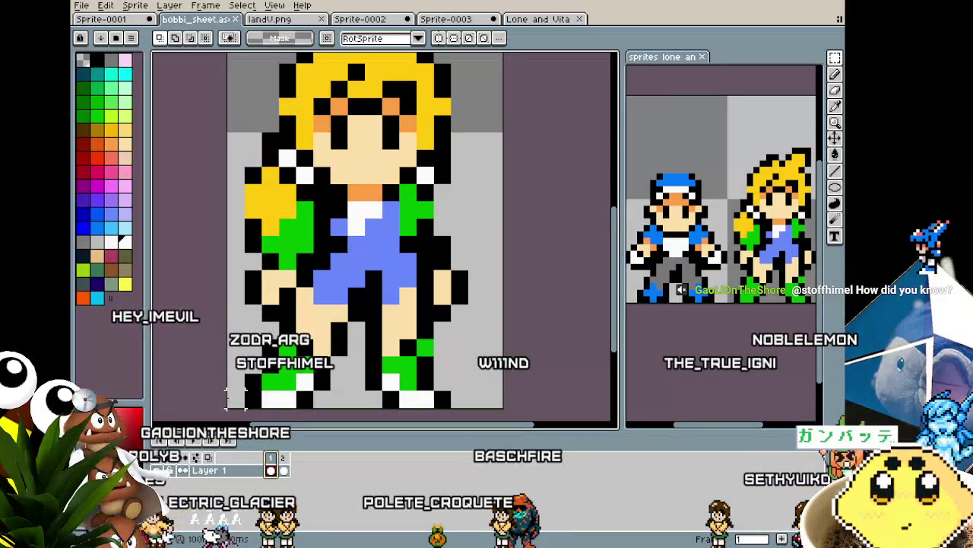
scroll(251, 312, down, 1)
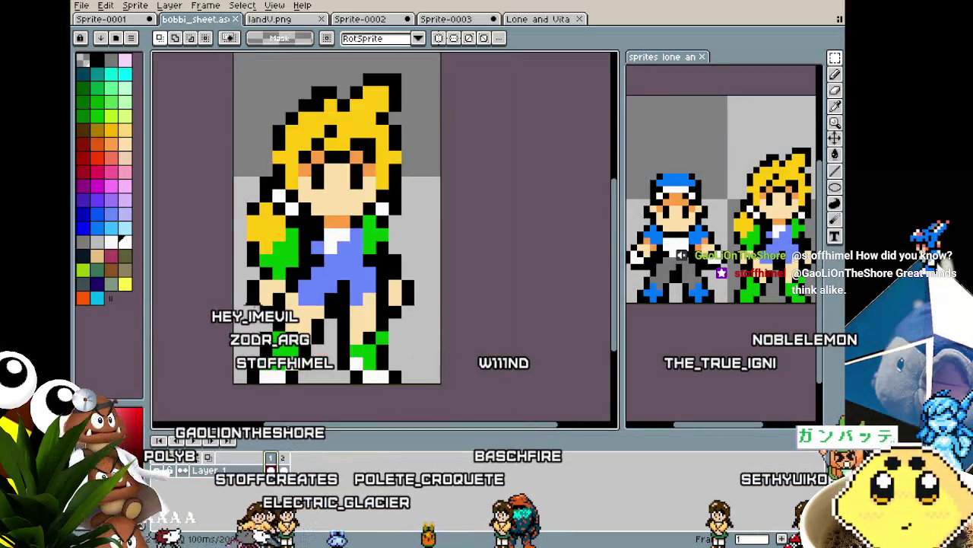
key(ctrl+shift+Tab)
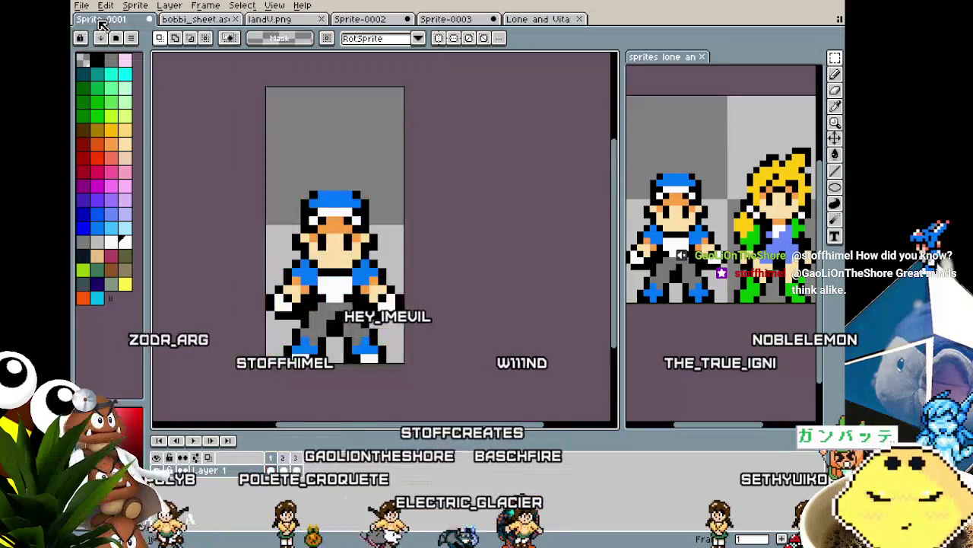
Step: Review Sprite-0001's front, side and back frames in the timeline
key(ctrl+Tab)
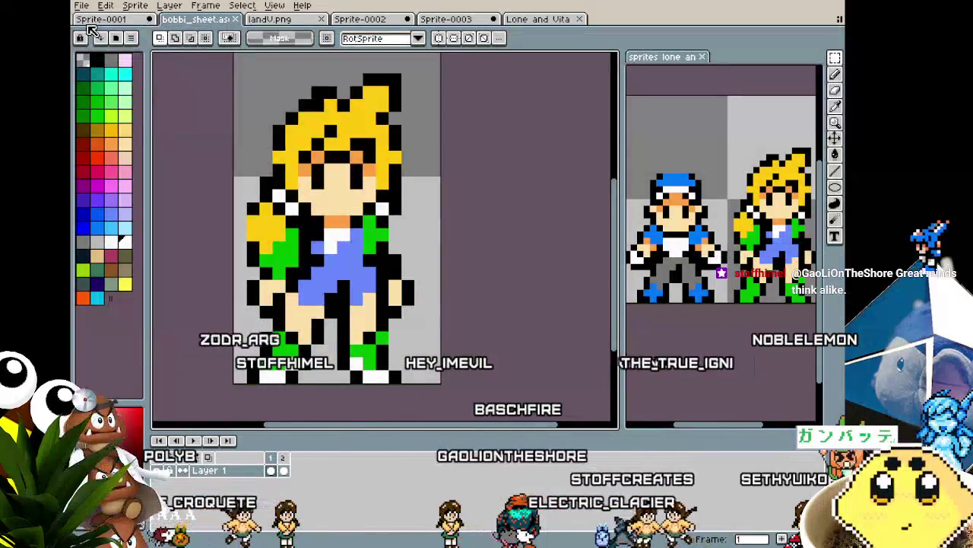
key(ctrl+shift+Tab)
scroll(221, 257, up, 1)
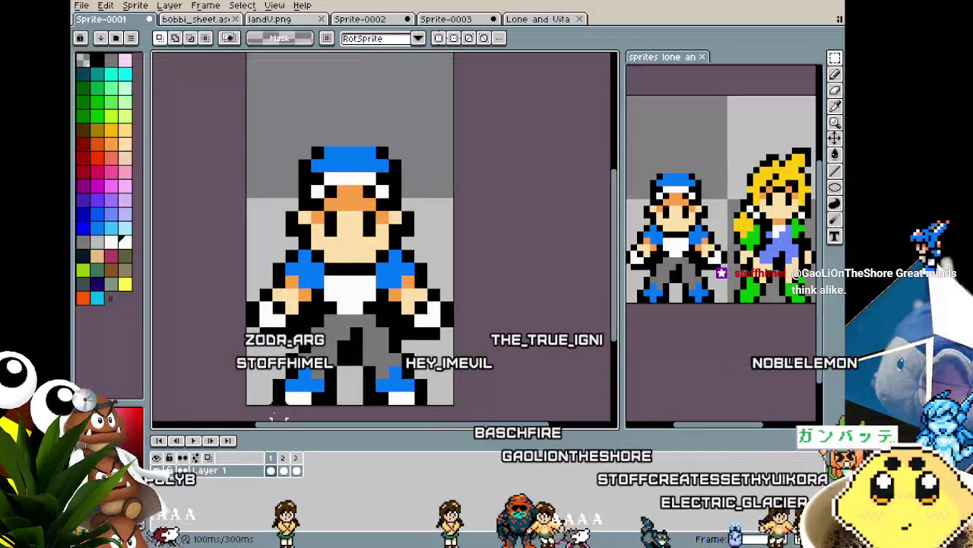
click(282, 457)
click(295, 457)
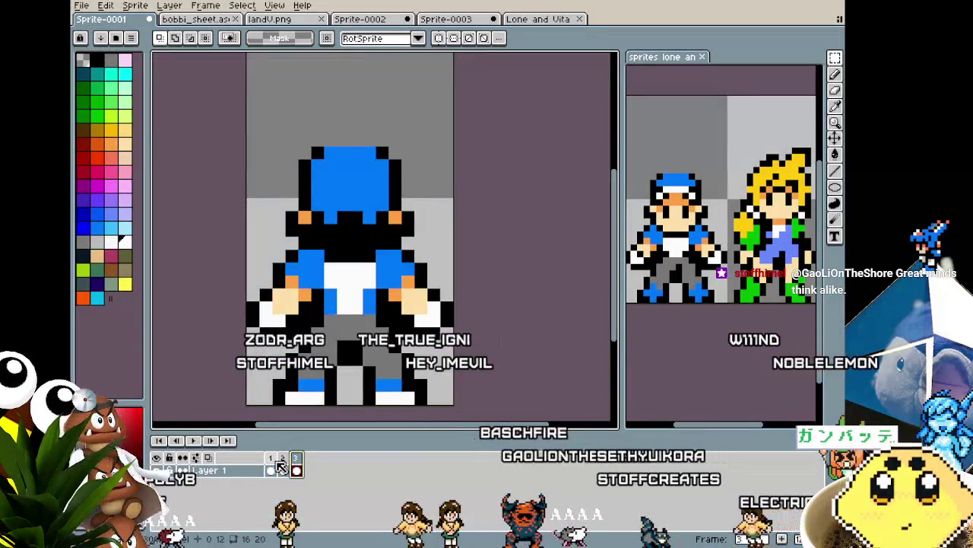
click(272, 467)
click(296, 469)
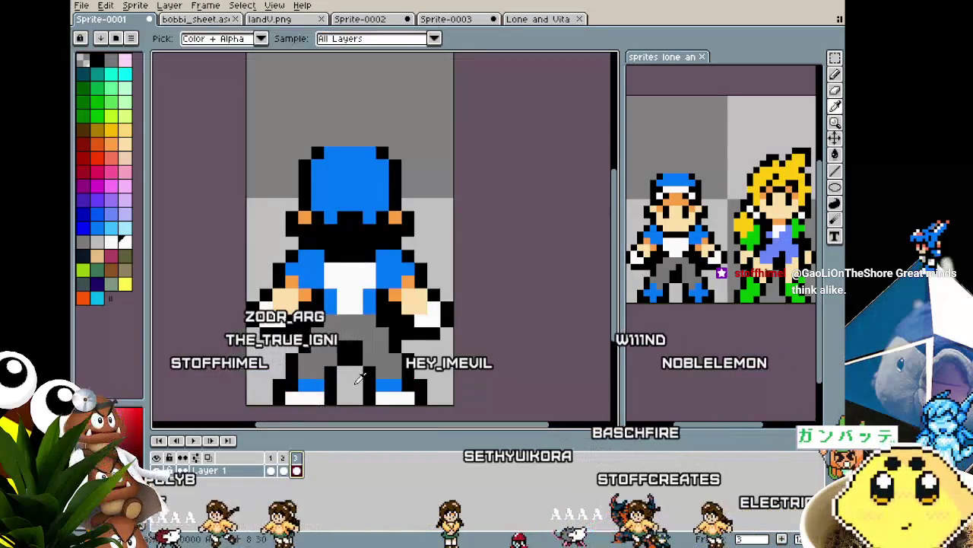
Step: Select the pencil tool, change frame, and bring up the save dialog with Ctrl+S
key(b)
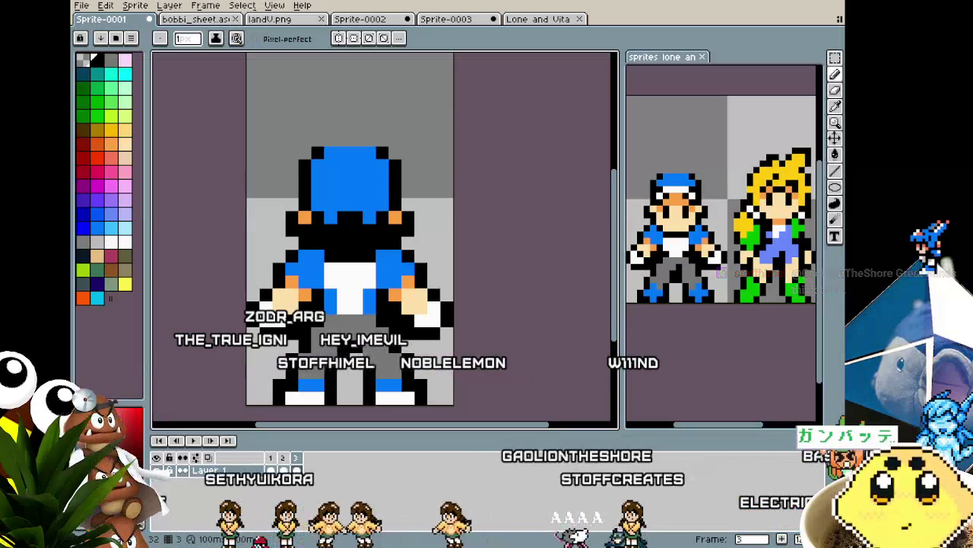
scroll(302, 411, down, 4)
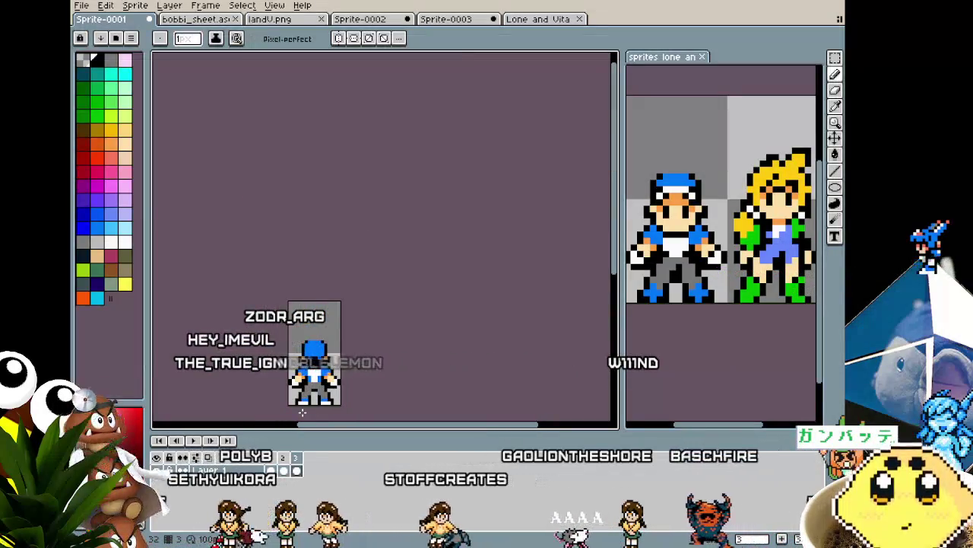
key(Right)
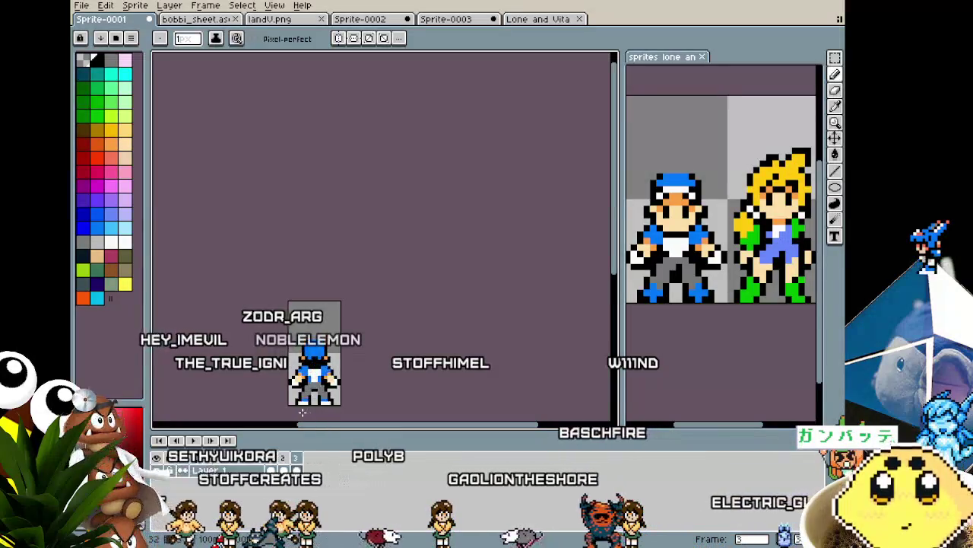
key(ctrl+s)
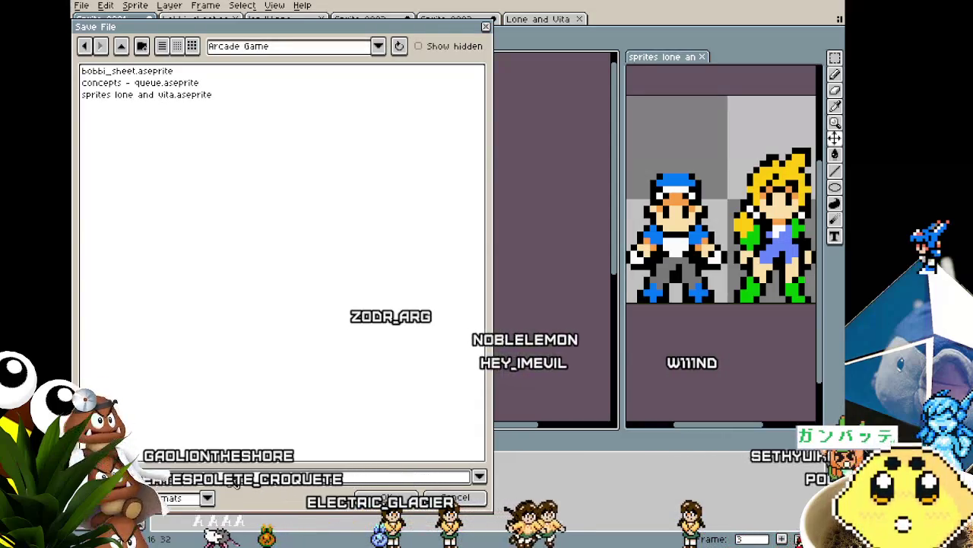
Step: Save the sprite as ruth_sheet, then glance at bobbi_sheet and return to ruth_sheet
key(Return)
key(b)
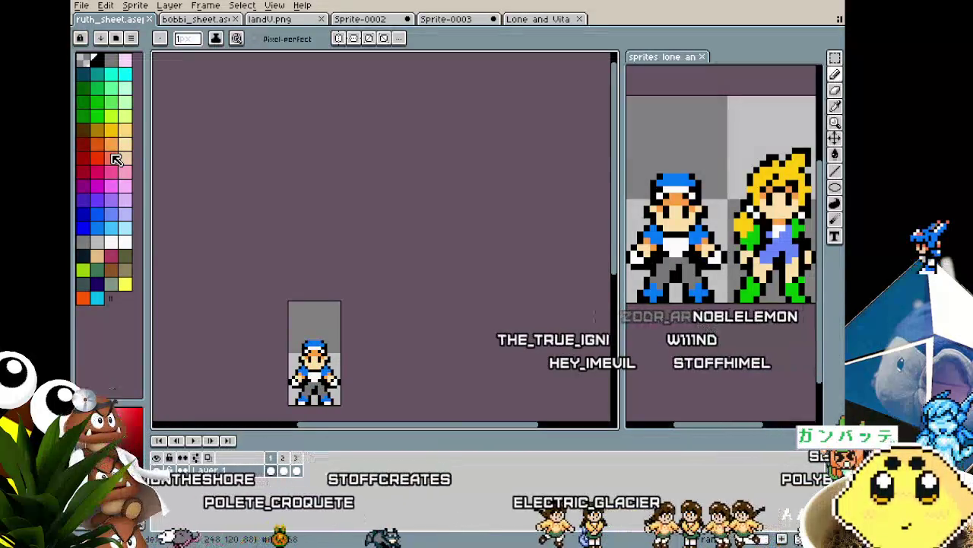
click(186, 18)
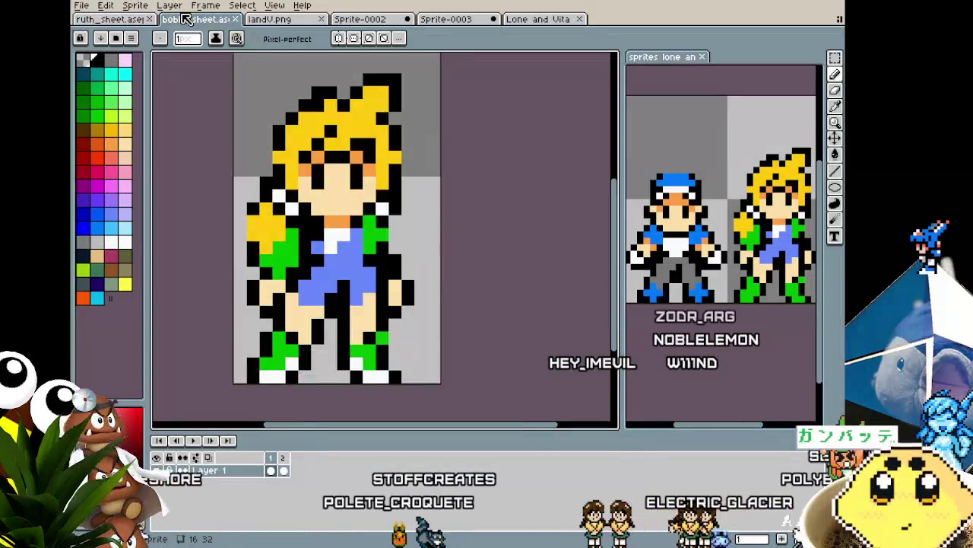
drag(236, 225, 266, 230)
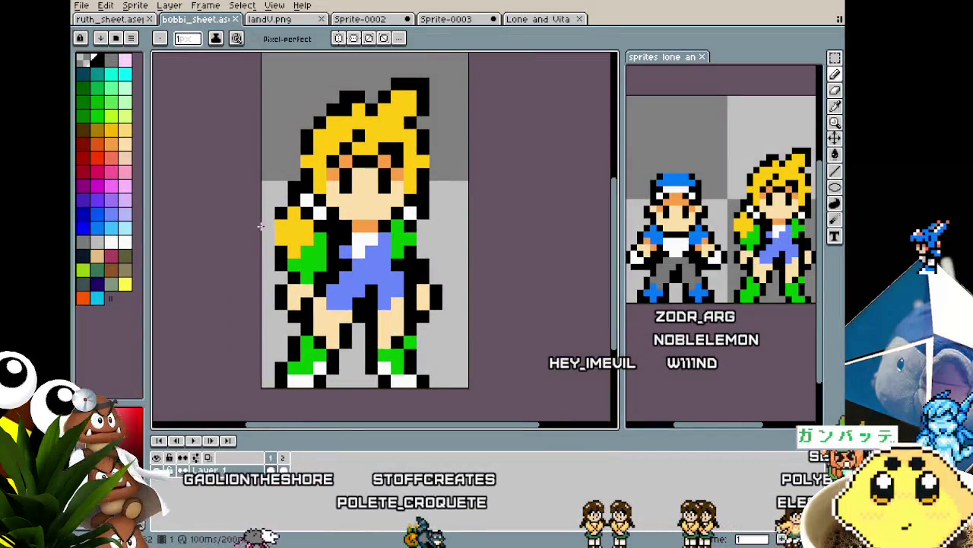
click(122, 19)
scroll(226, 279, up, 2)
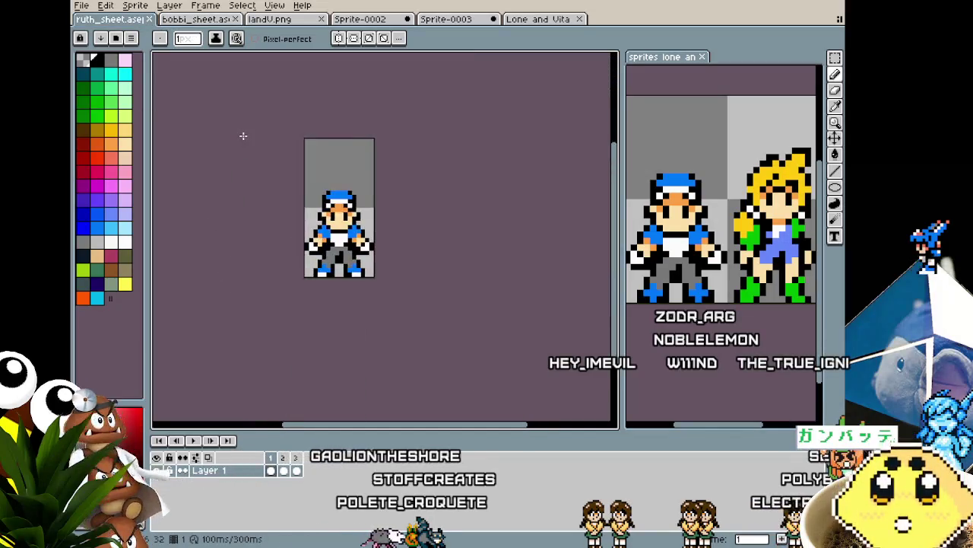
key(period)
key(period)
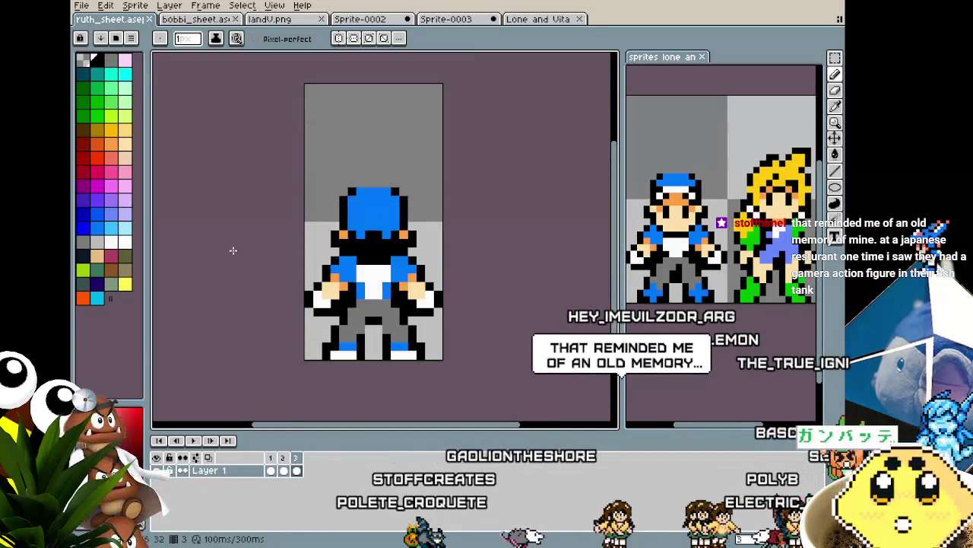
key(period)
key(comma)
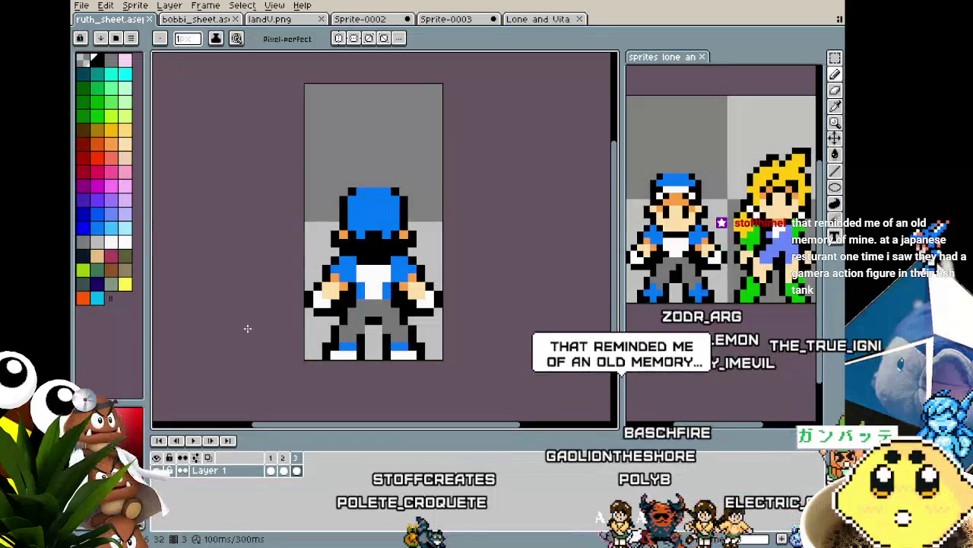
key(period)
mouse_move(247, 327)
mouse_down()
mouse_move(191, 342)
mouse_move(216, 352)
mouse_up()
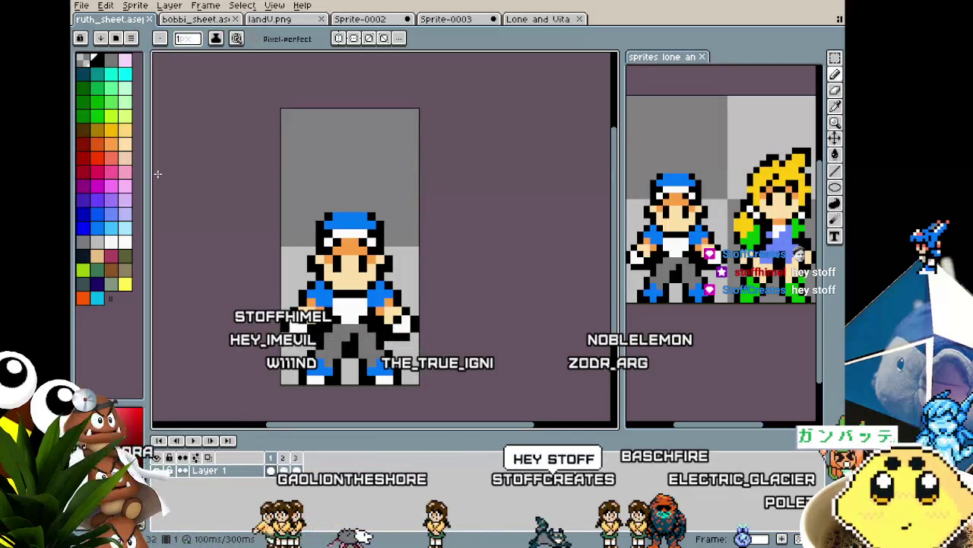
mouse_move(281, 237)
mouse_down()
mouse_move(334, 207)
mouse_move(283, 203)
mouse_up()
scroll(334, 207, up, 1)
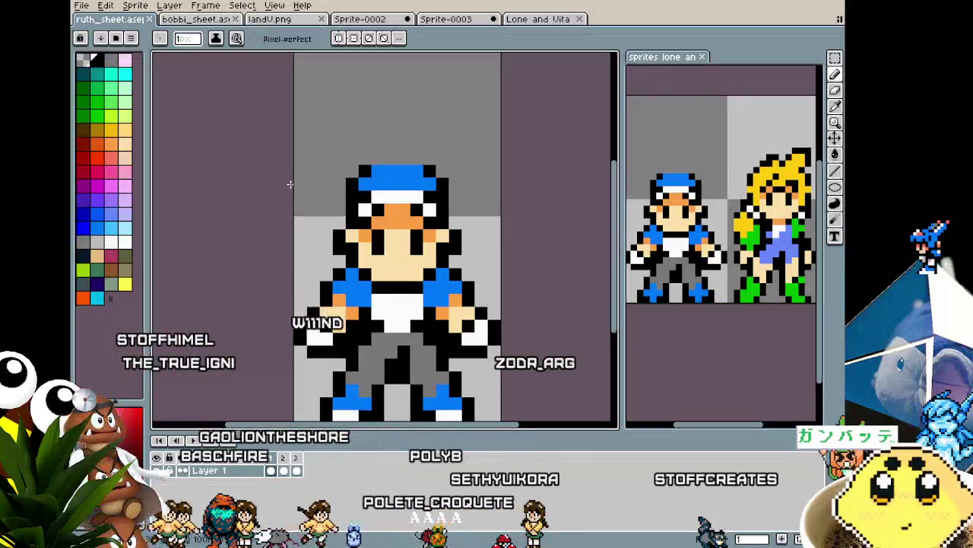
drag(481, 247, 468, 219)
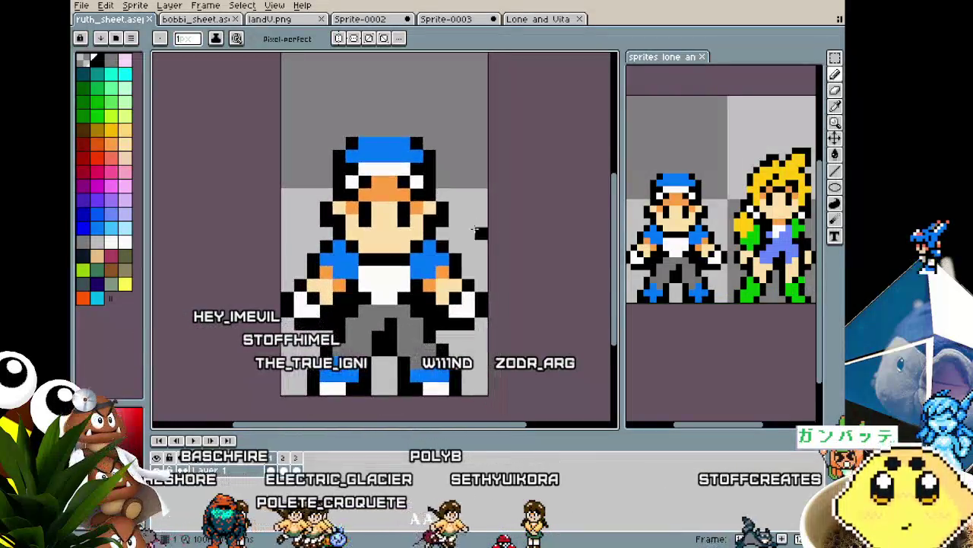
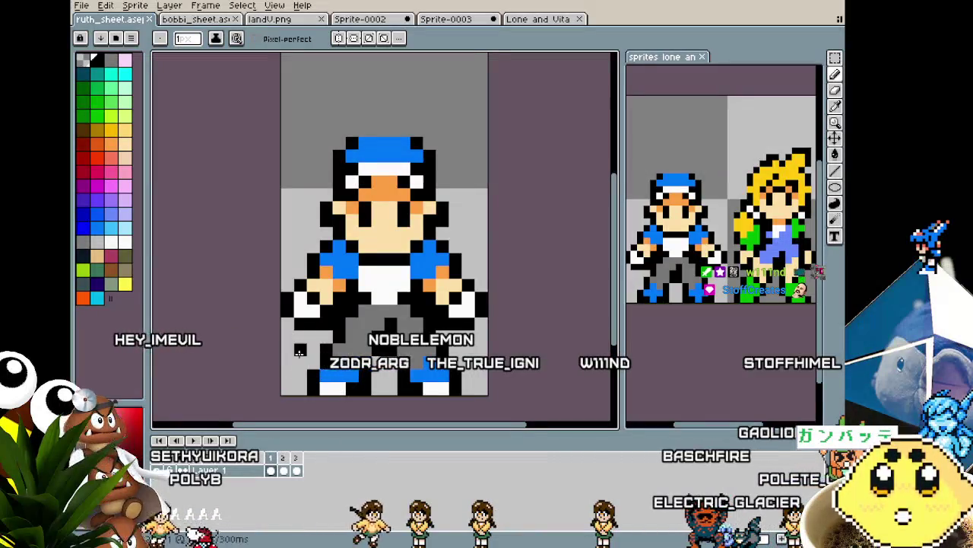
Step: Compare the blonde girl's sprite sheet with the reference illustrations and preview her two frames
drag(300, 350, 272, 339)
click(186, 20)
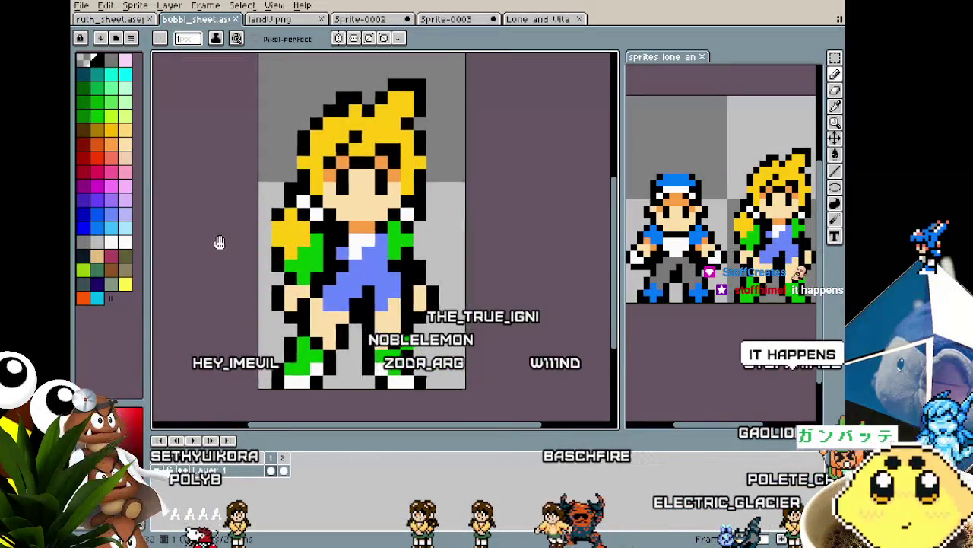
drag(220, 244, 208, 254)
click(280, 22)
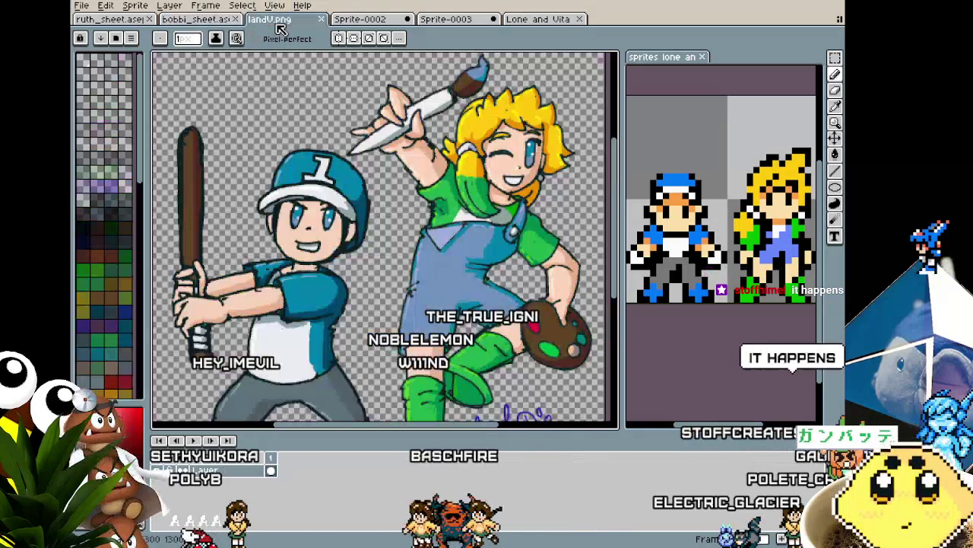
click(220, 20)
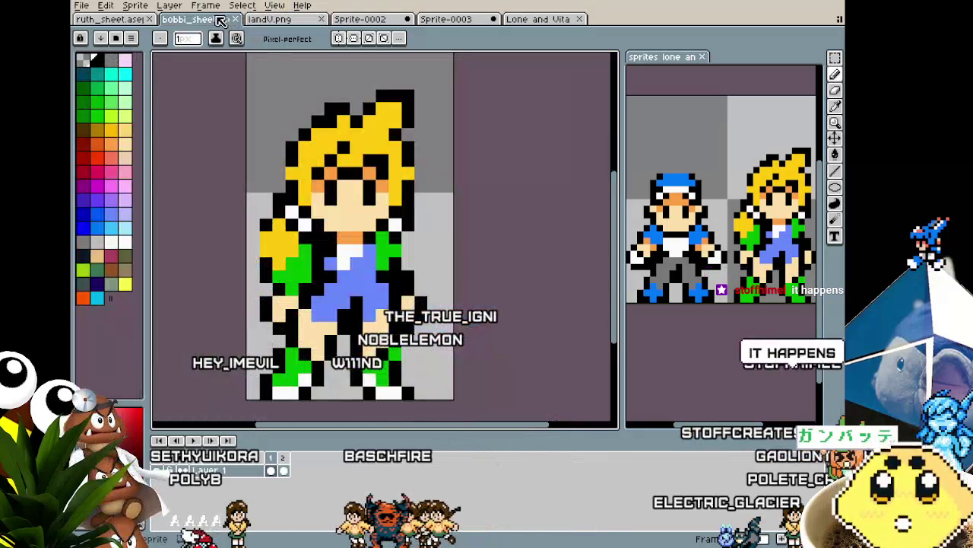
click(366, 26)
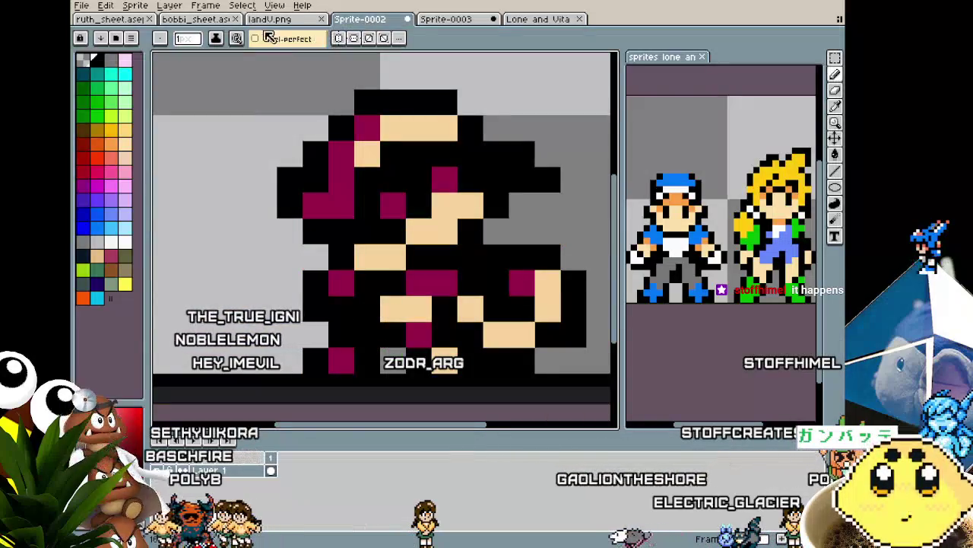
click(213, 20)
key(Right)
key(Left)
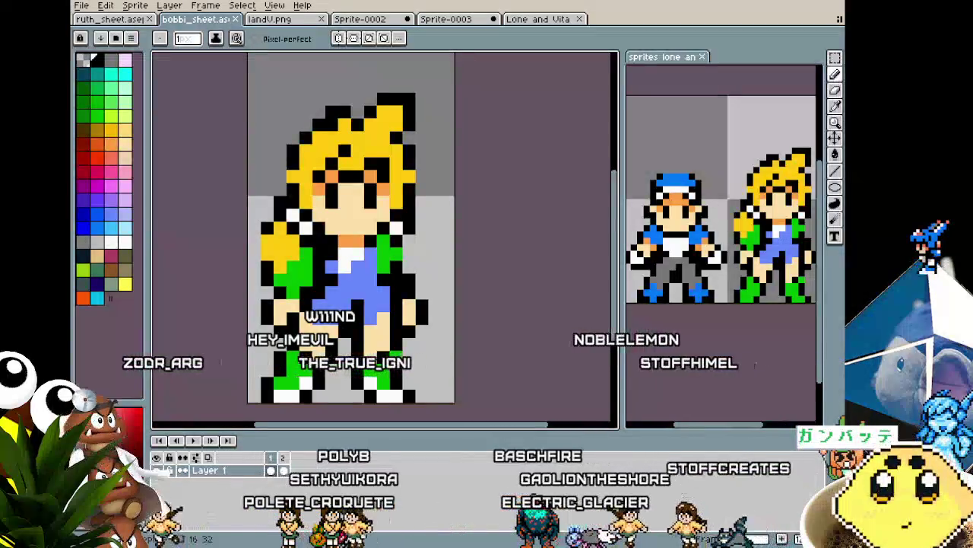
Step: Browse the landV, Sprite-0002, Sprite-0003 and Lone and Vita reference artworks
drag(344, 390, 388, 378)
key(ctrl+Tab)
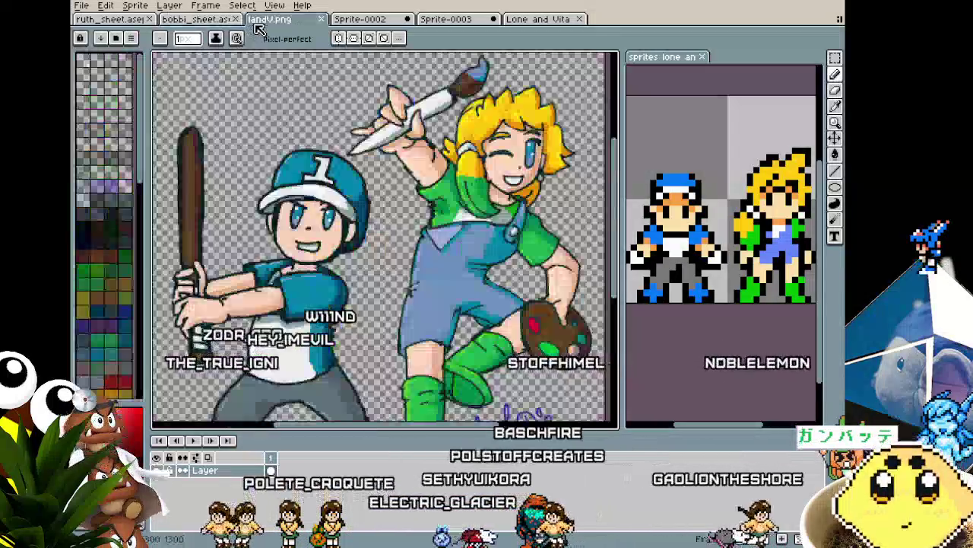
scroll(325, 240, up, 1)
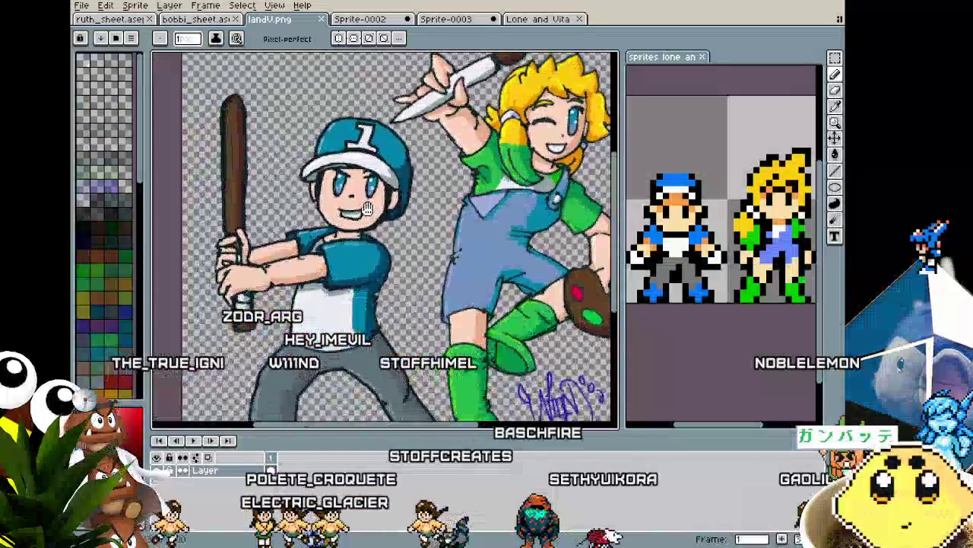
scroll(325, 240, down, 1)
click(358, 20)
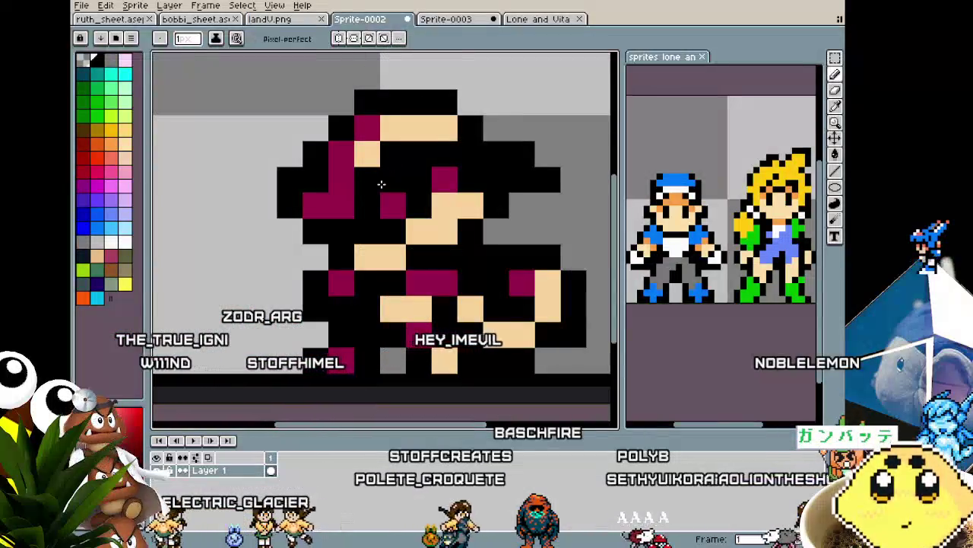
click(464, 19)
click(536, 19)
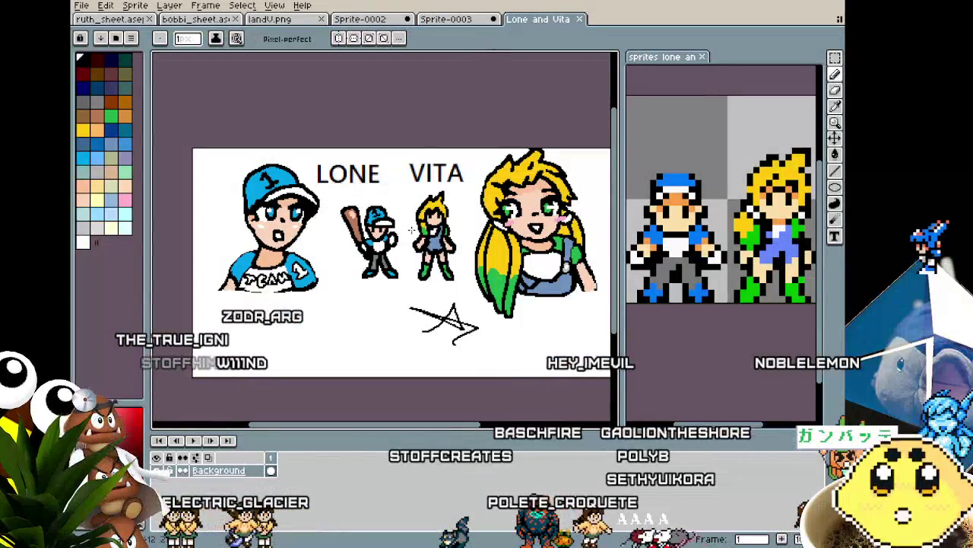
scroll(412, 230, up, 1)
scroll(368, 223, down, 1)
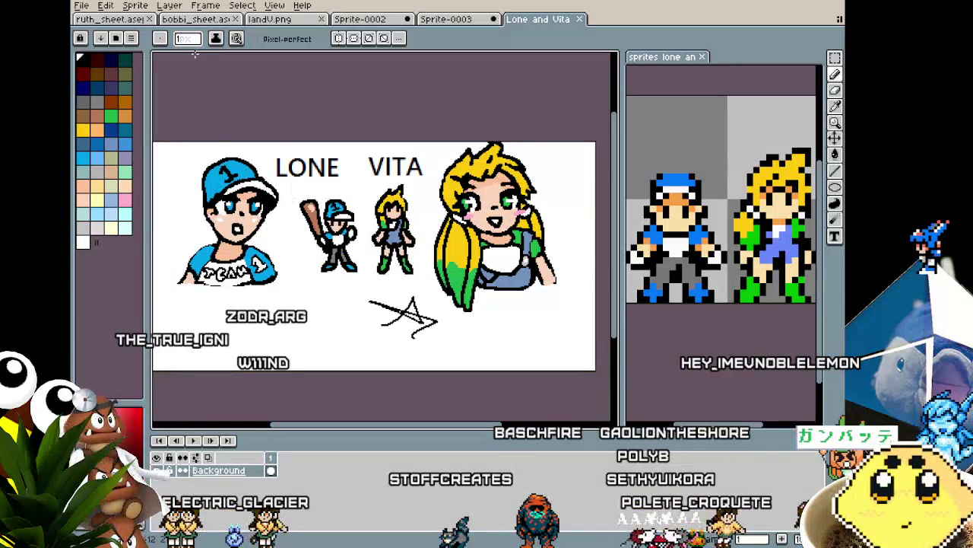
Step: Play back the boy's and then the girl's animation frames to compare them
key(ctrl+Tab)
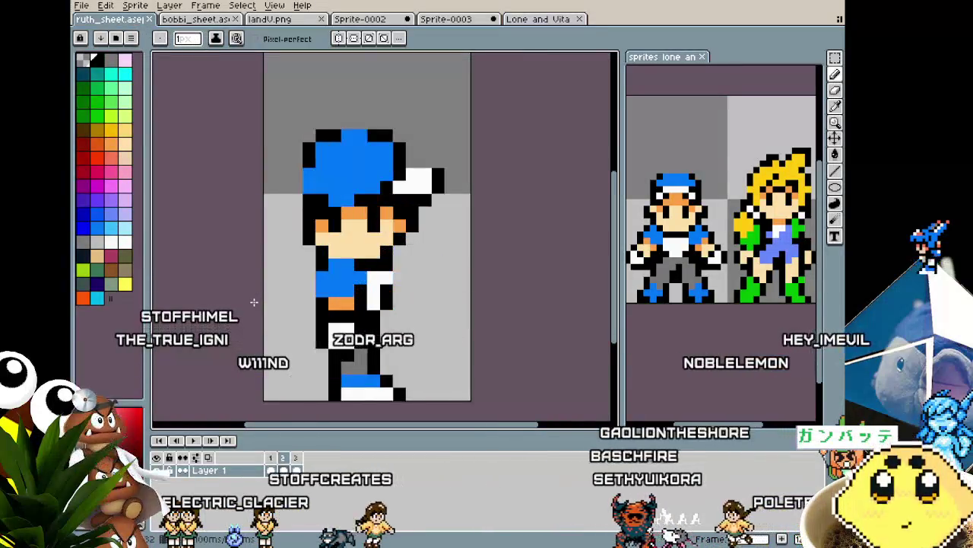
key(period)
key(Return)
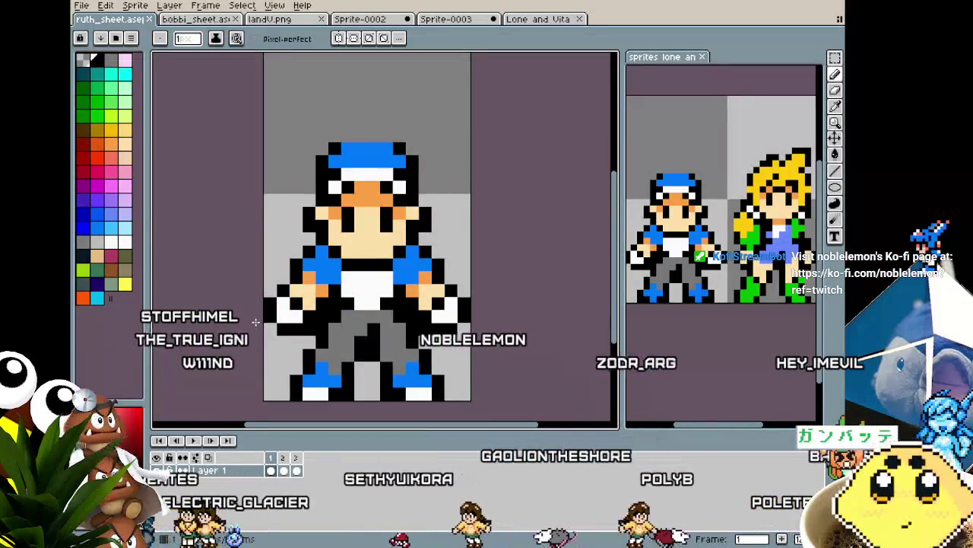
click(195, 20)
key(Return)
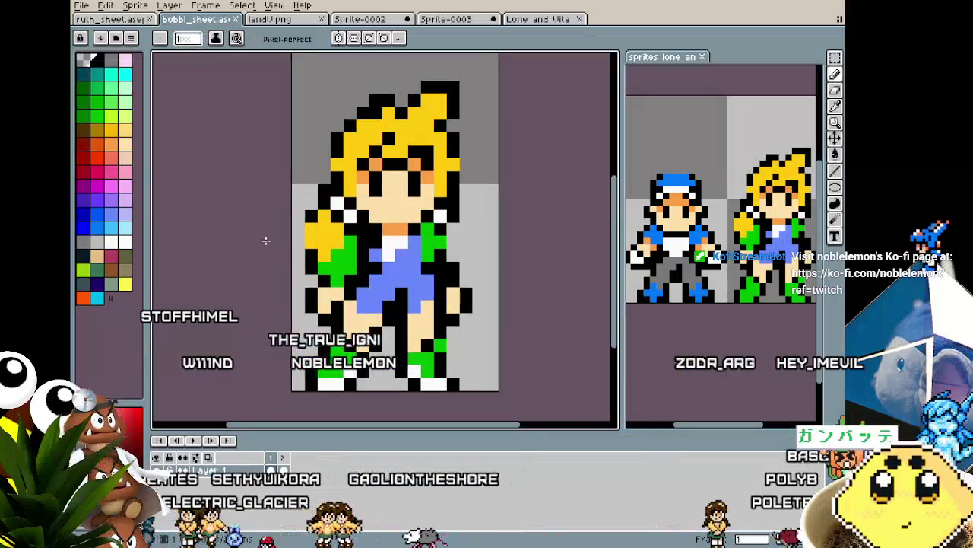
Step: Add a third frame to the girl's animation, mirrored horizontally, with pixel-pencil drawing
right_click(283, 456)
click(284, 465)
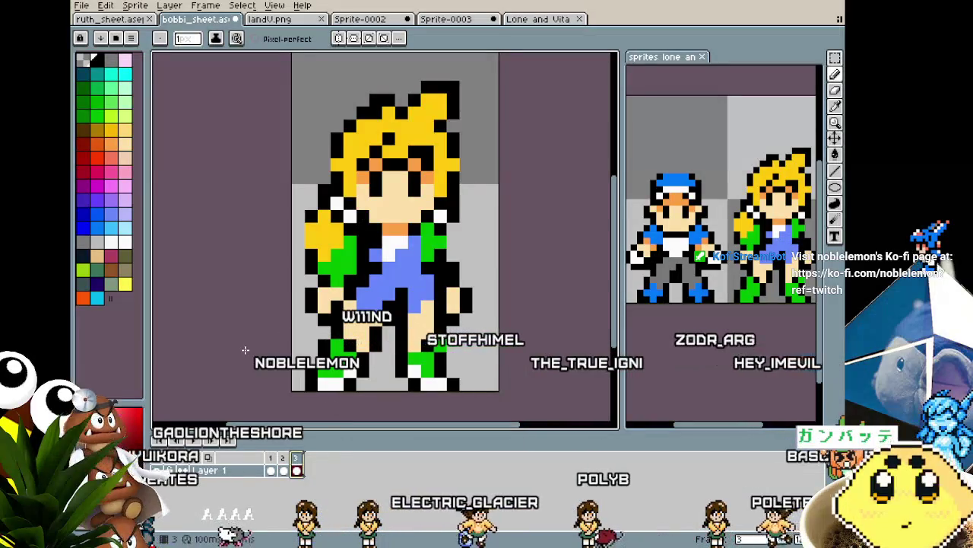
key(shift+h)
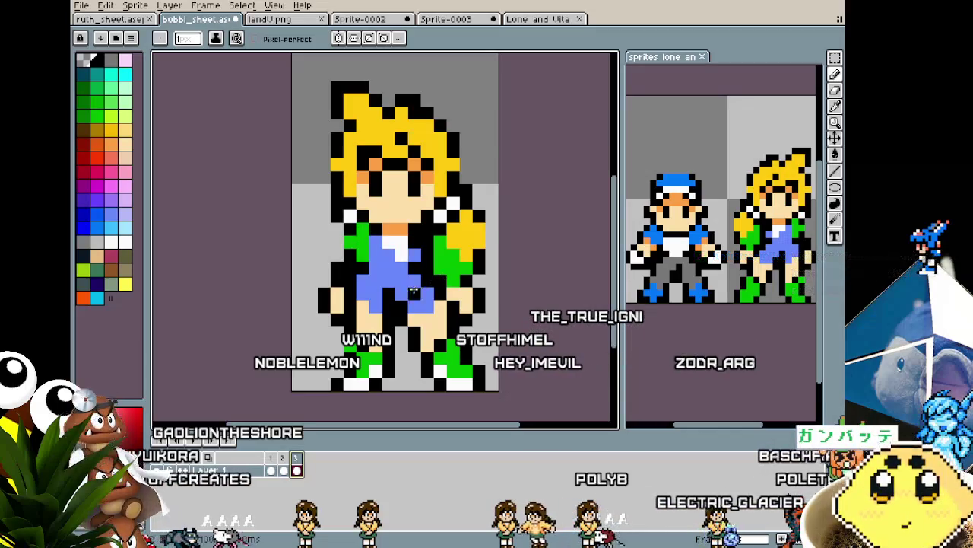
alt+click(344, 283)
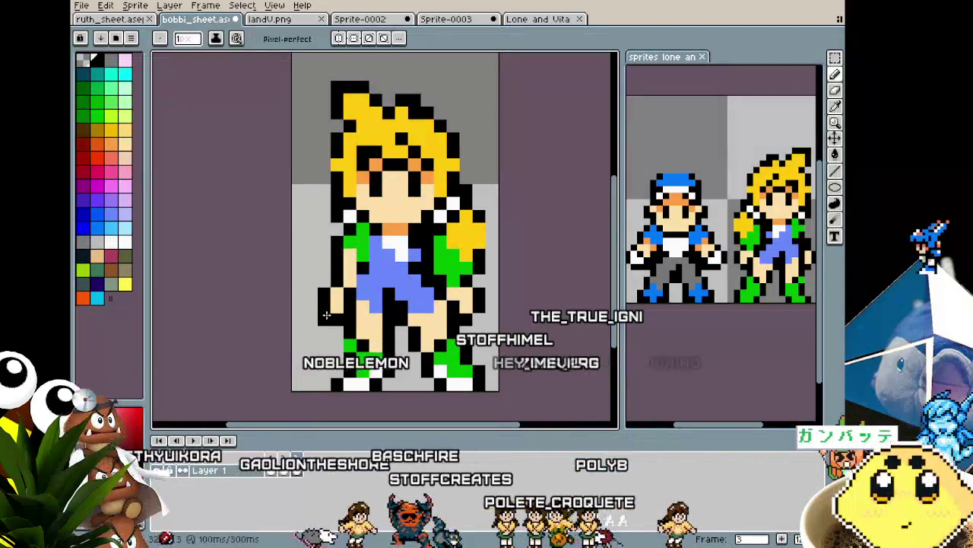
scroll(335, 304, down, 1)
scroll(335, 308, up, 1)
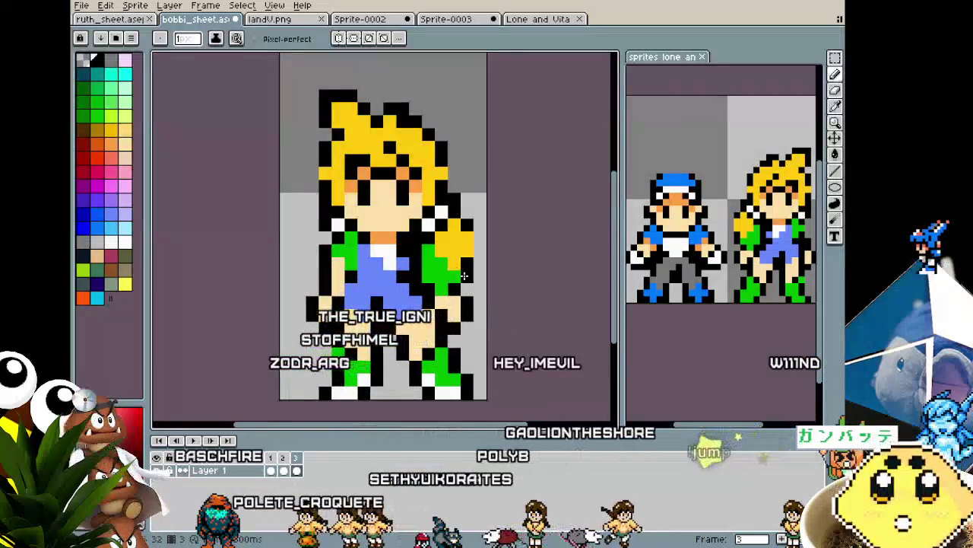
Step: On the girl's first frame, add a white pixel on her shoulder
key(Left)
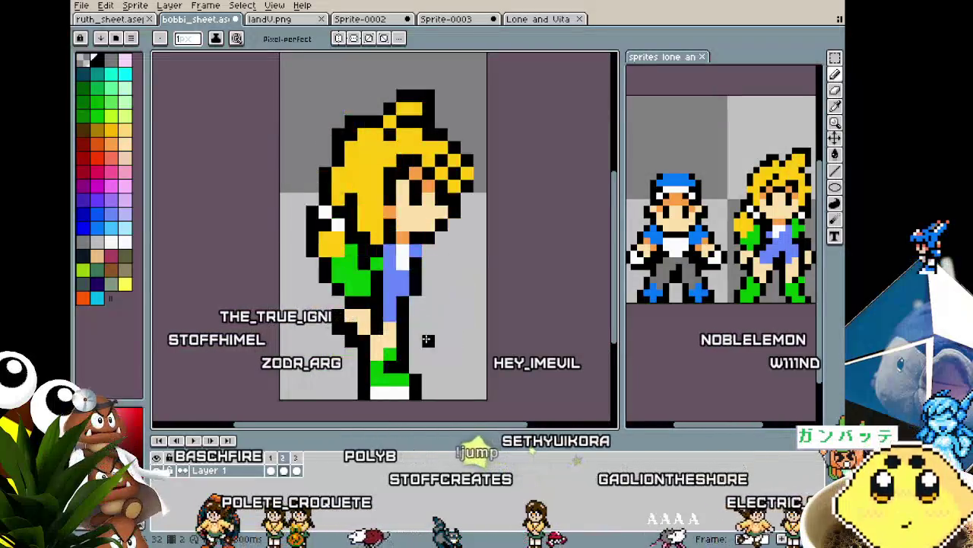
key(Left)
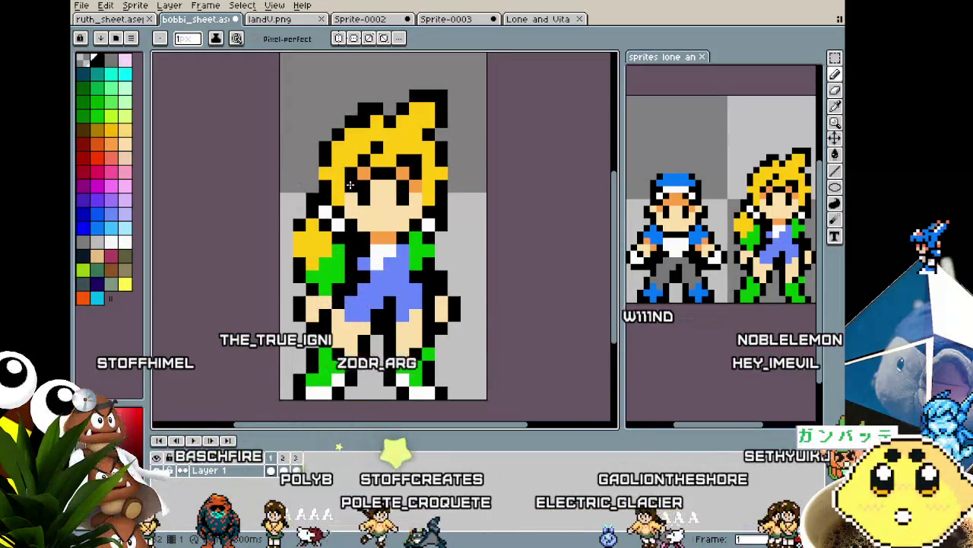
click(332, 219)
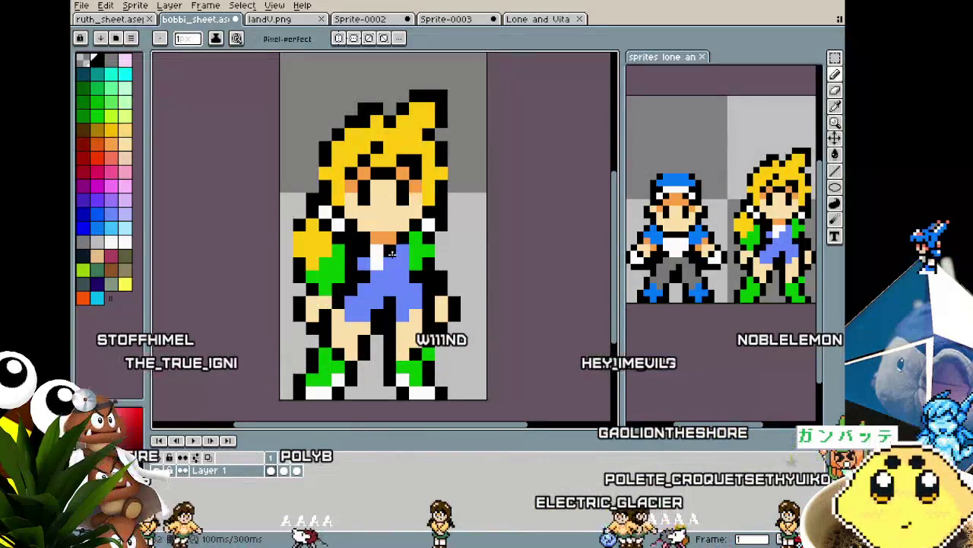
Step: Check the boy's sprite sheet and the landV reference before returning to the girl
click(110, 19)
click(226, 20)
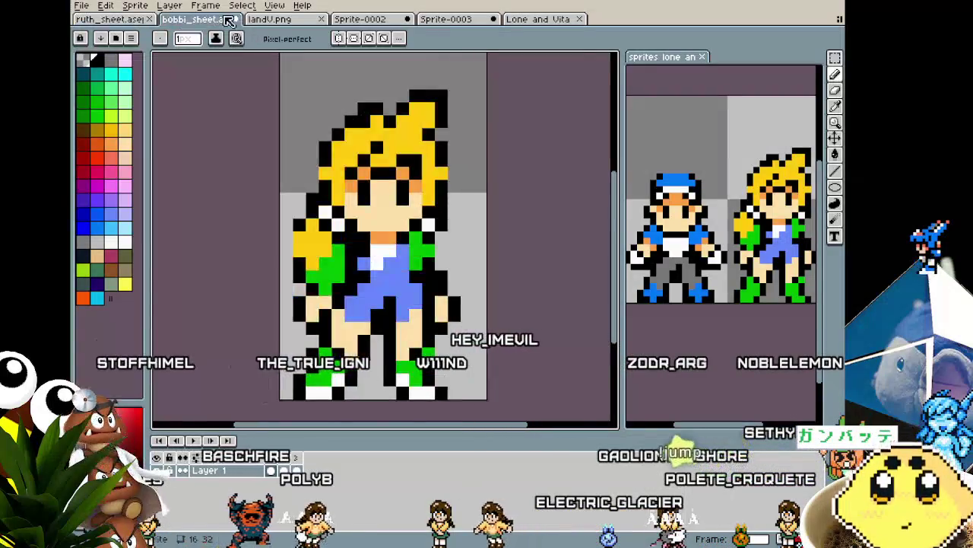
click(270, 19)
scroll(381, 228, up, 1)
scroll(380, 228, up, 1)
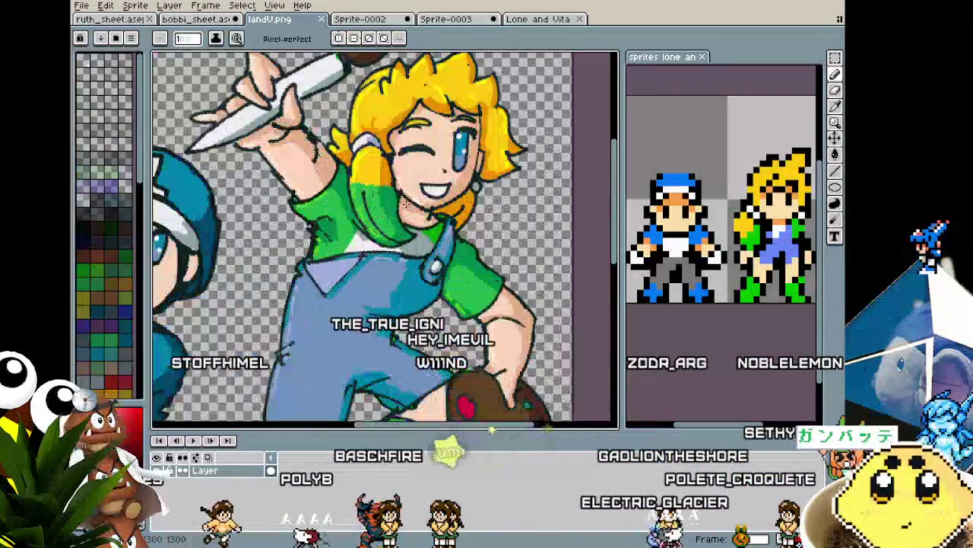
scroll(380, 228, down, 1)
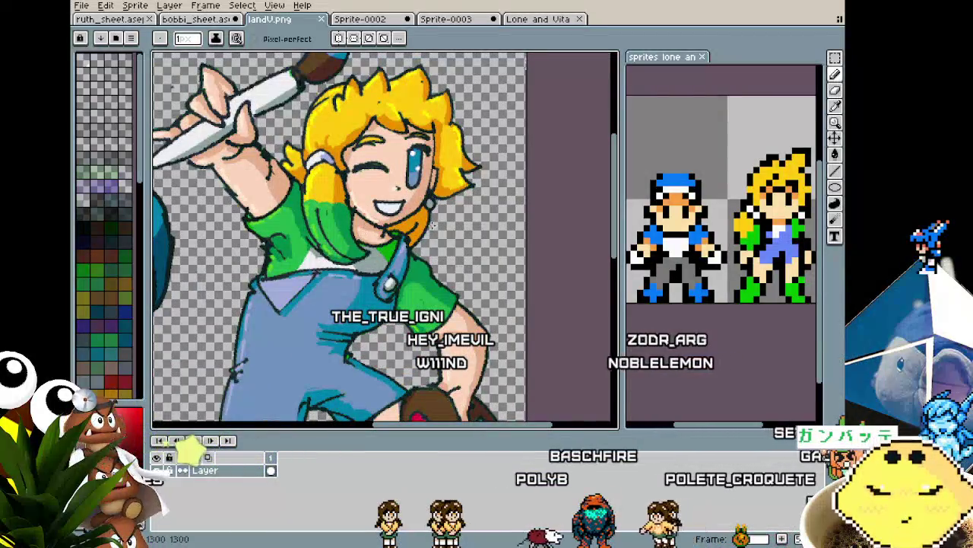
scroll(384, 235, left, 3)
click(199, 20)
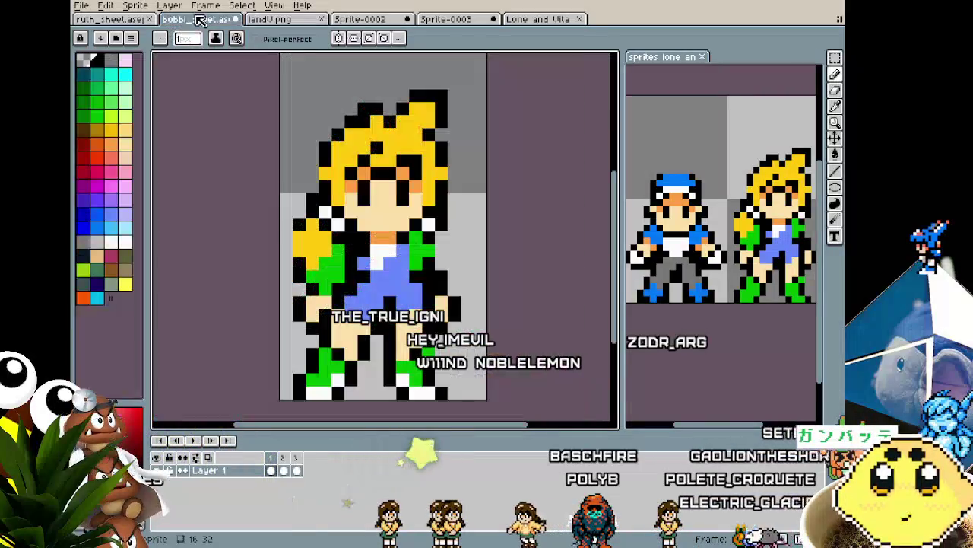
Step: On frame 3, sample the blue of the girl's overalls
key(Right)
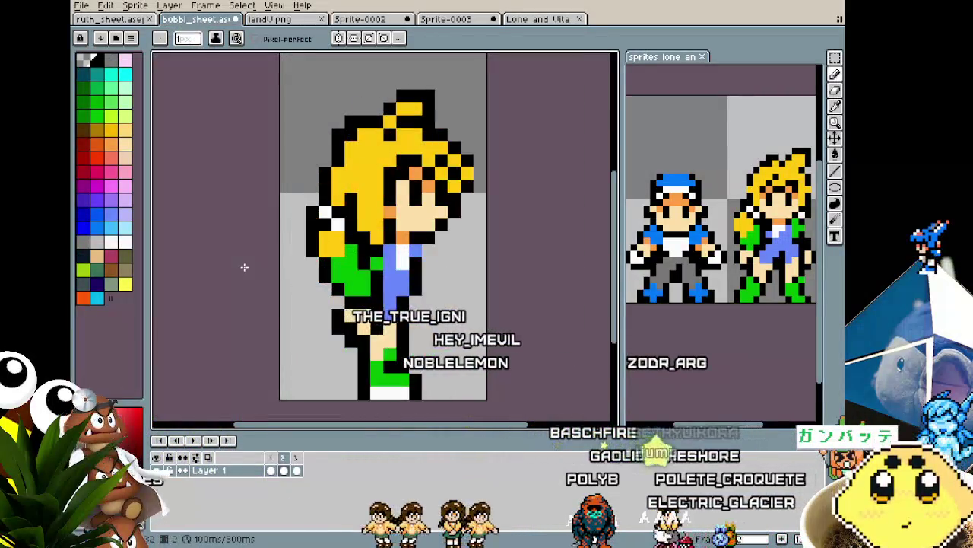
key(Right)
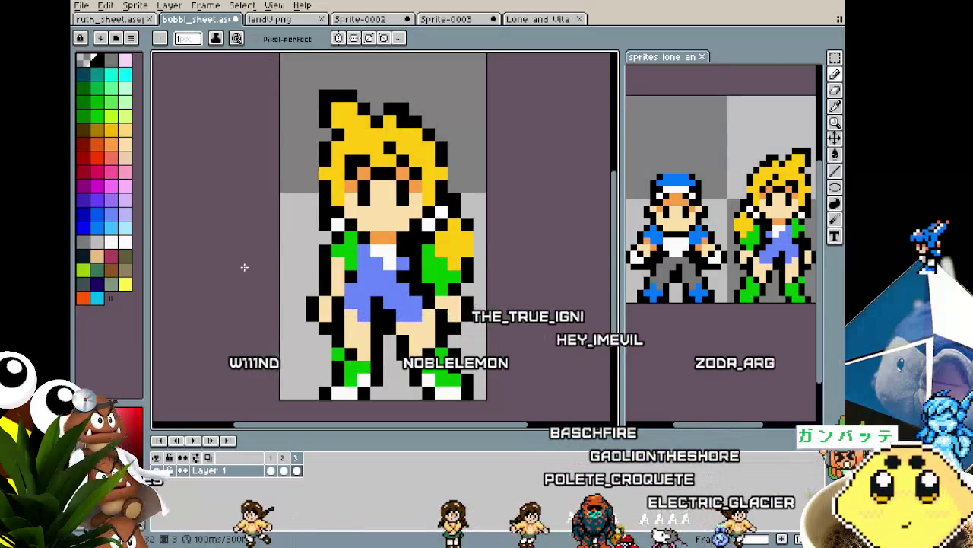
alt+click(372, 263)
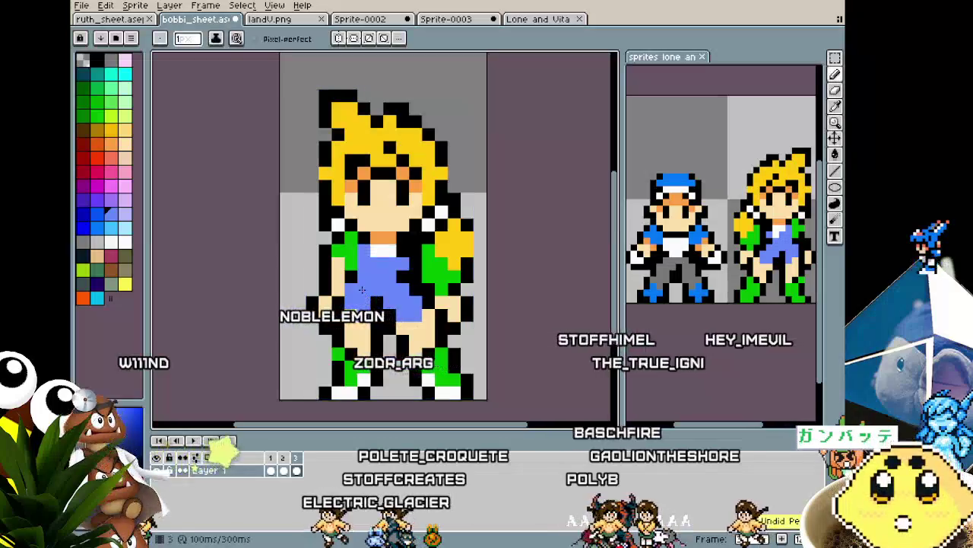
scroll(362, 290, down, 1)
scroll(362, 290, up, 1)
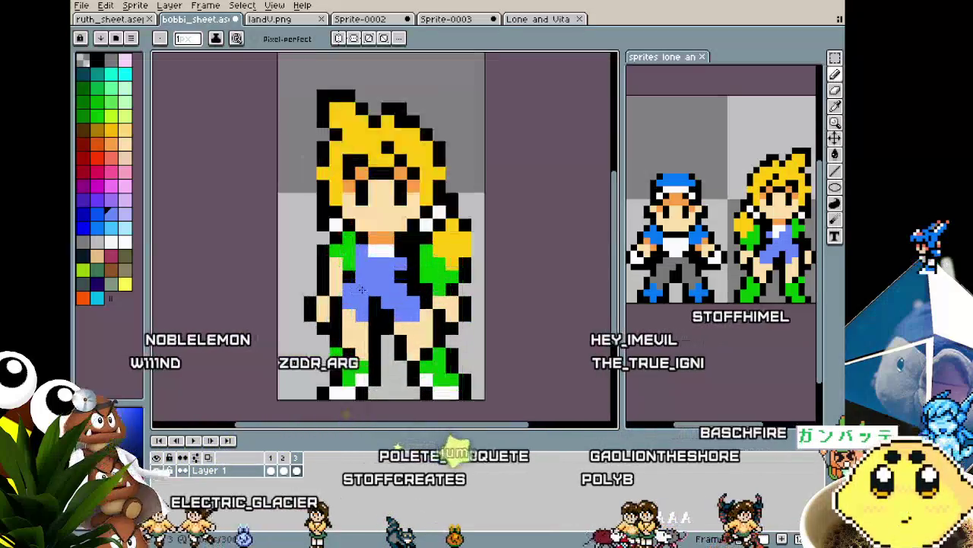
scroll(259, 361, right, 2)
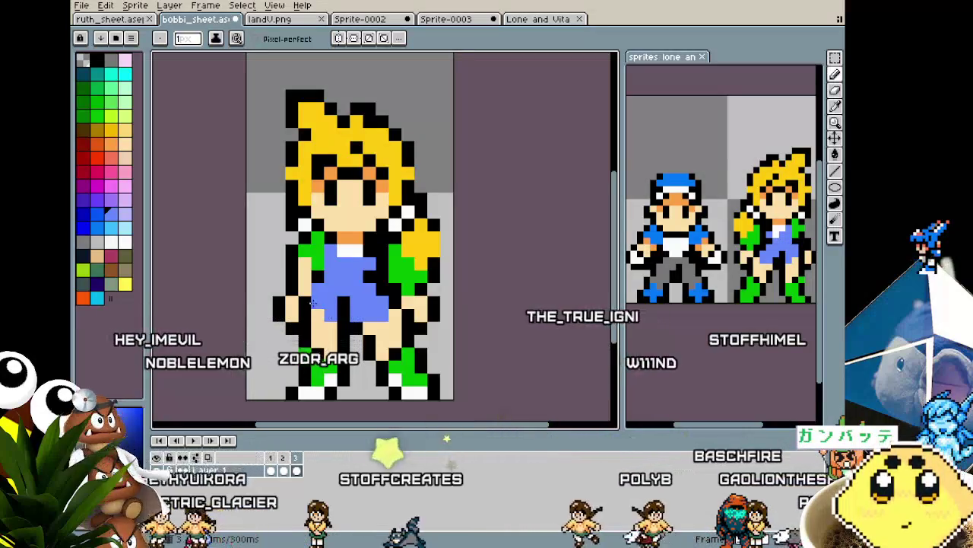
Step: Sample the peach skin tone and the green from the girl sprite
scroll(316, 309, down, 1)
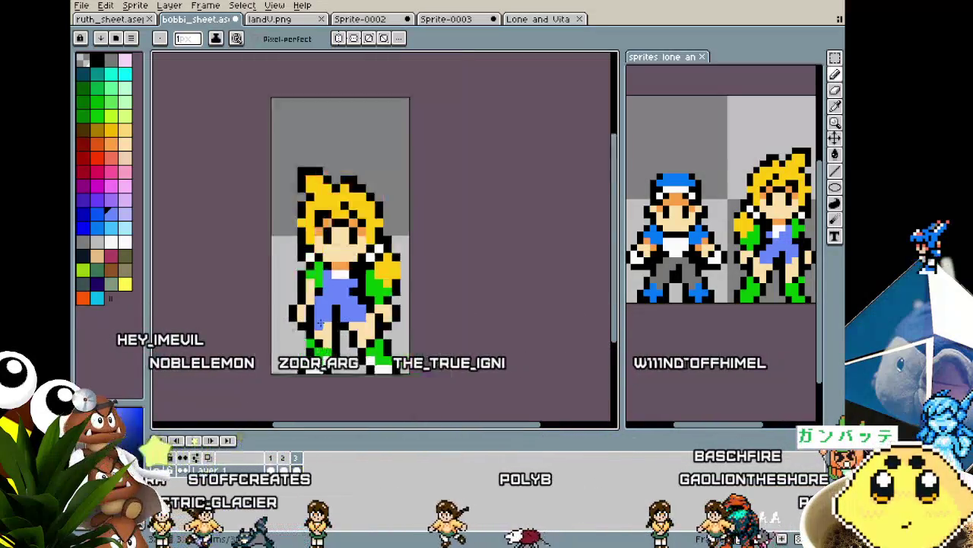
scroll(315, 310, down, 2)
scroll(320, 327, up, 1)
scroll(324, 341, up, 1)
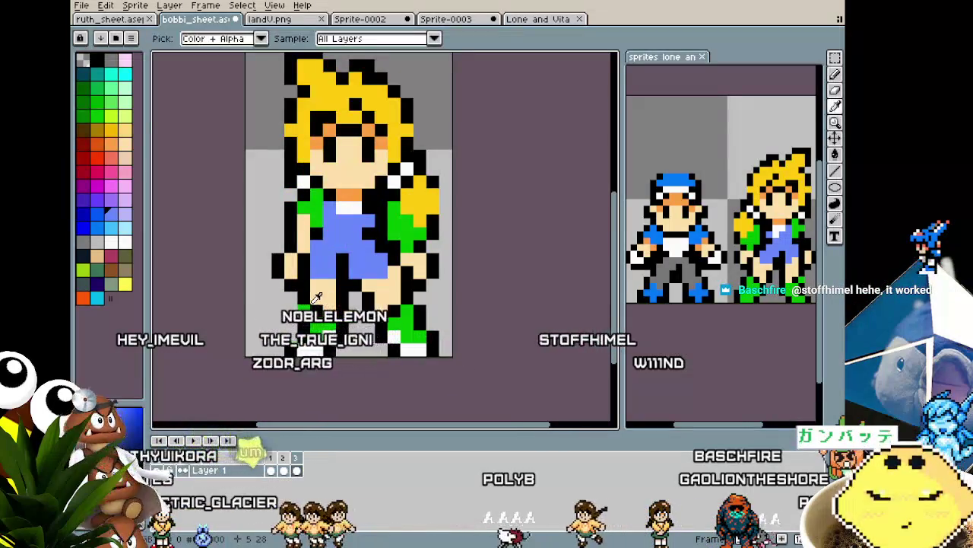
alt+click(318, 297)
alt+click(320, 306)
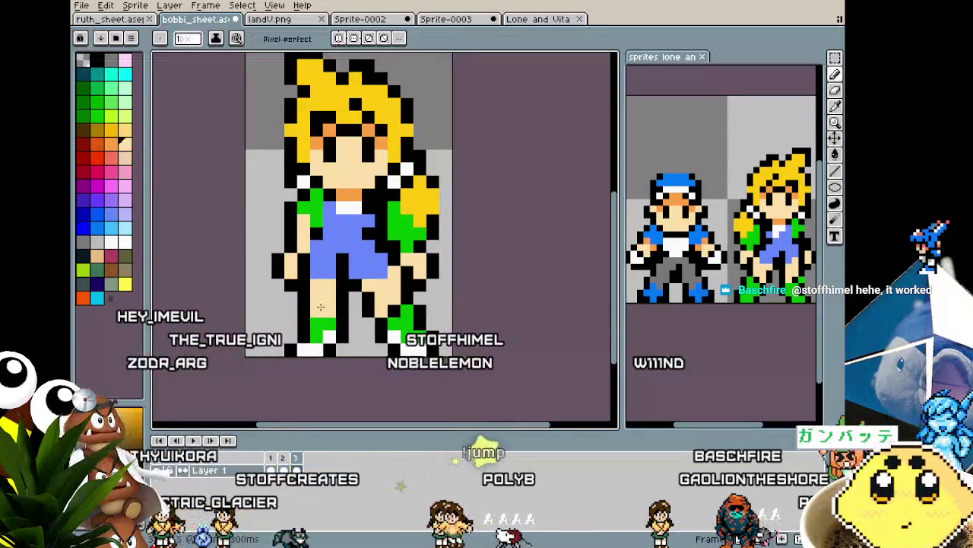
key(alt)
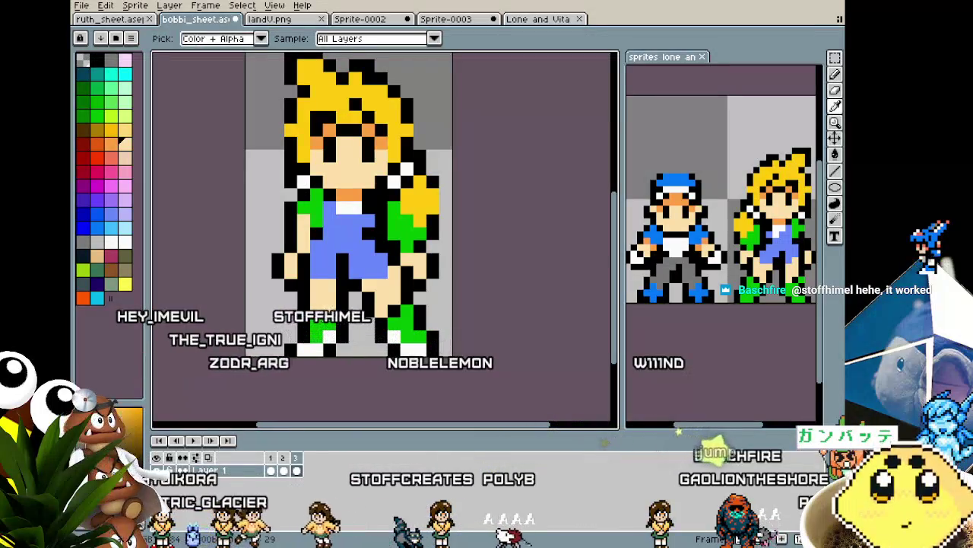
alt+click(329, 339)
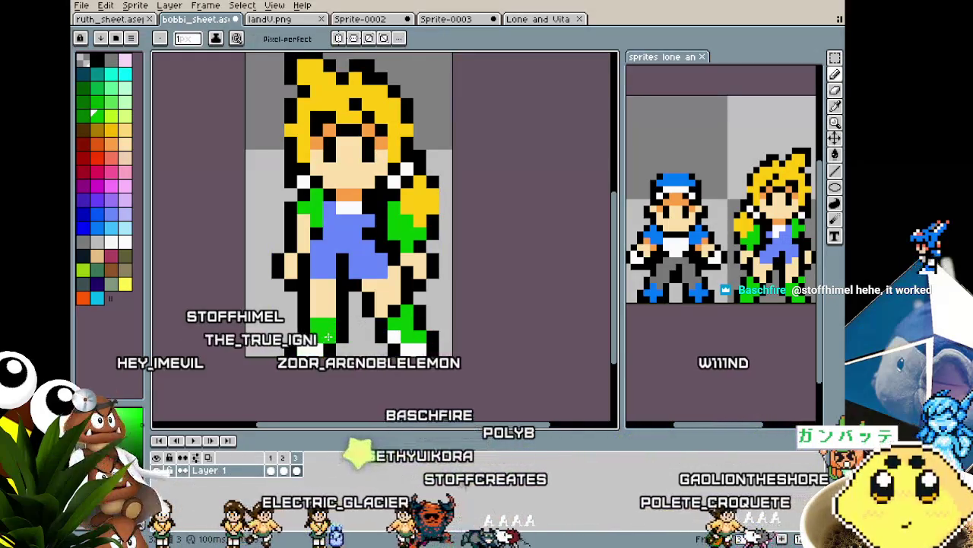
Step: Sample the outfit blue, then undo back to the yellow hair covering her face
scroll(334, 342, down, 3)
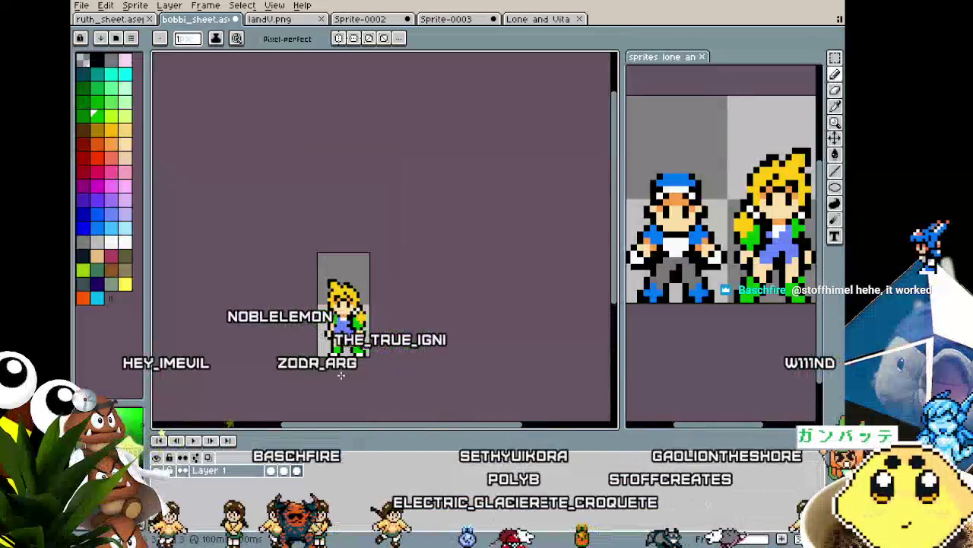
scroll(346, 361, up, 2)
scroll(350, 355, up, 1)
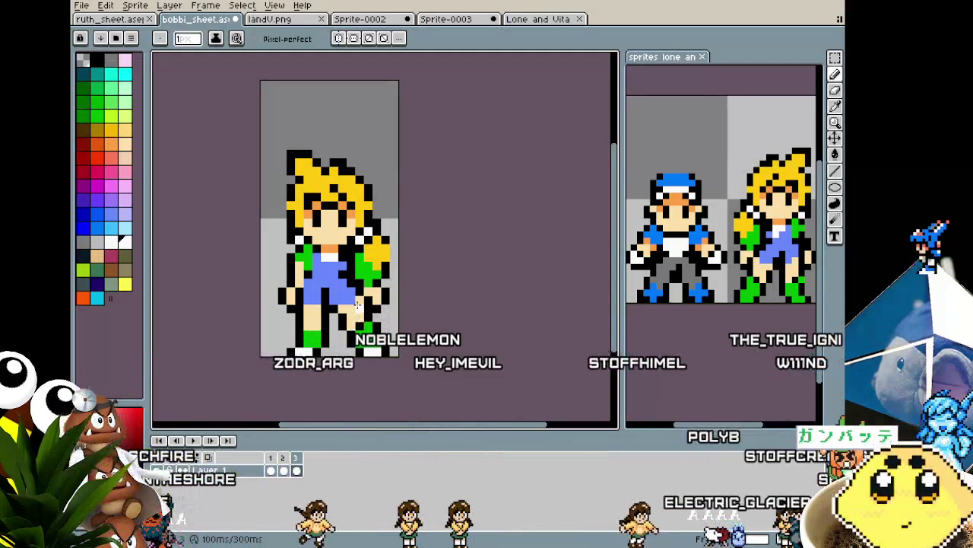
scroll(356, 304, up, 1)
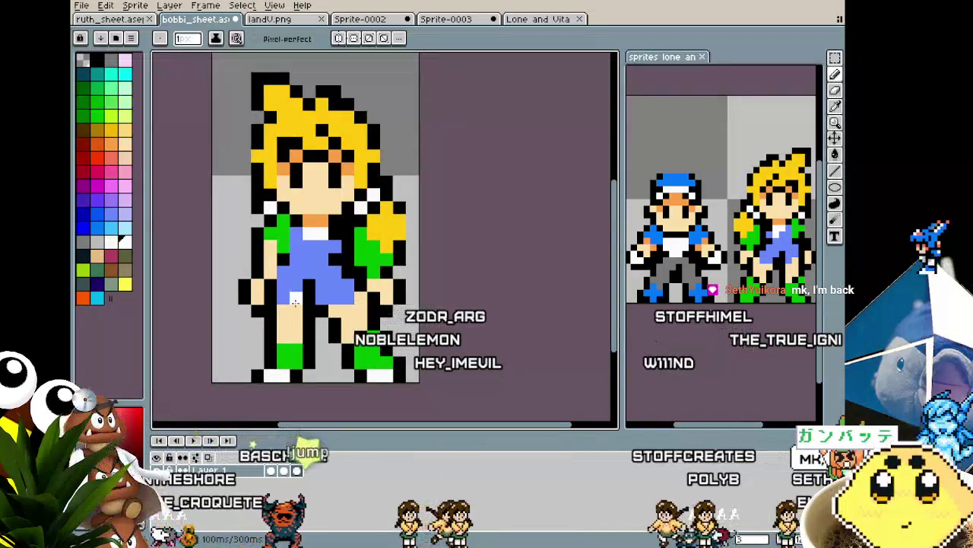
key(i)
click(309, 264)
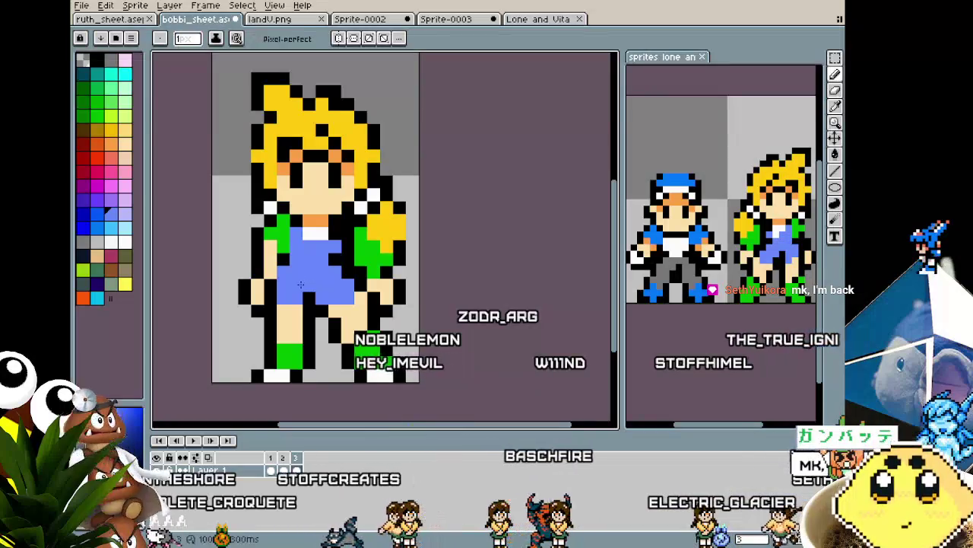
key(alt)
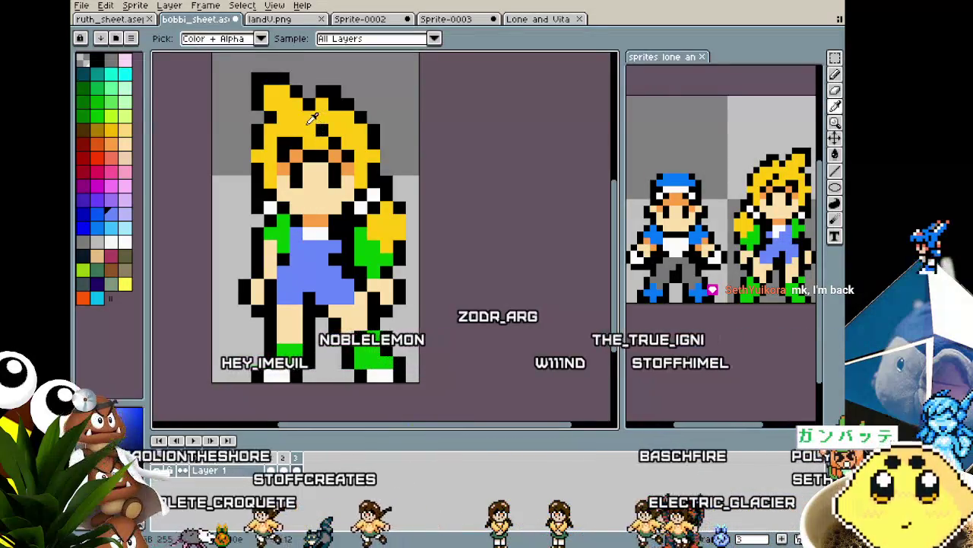
key(ctrl+z)
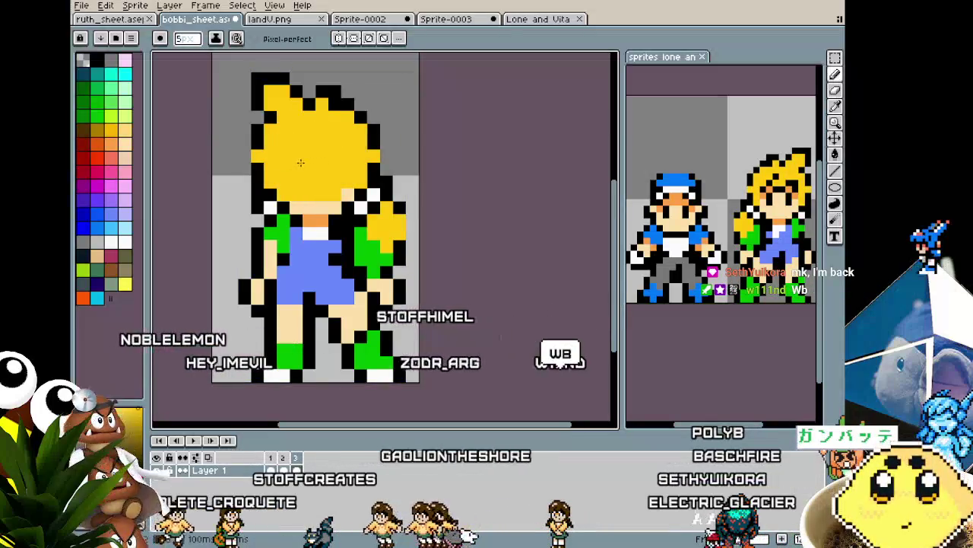
Step: Sample the yellow of the girl's hair and the white of her collar
key(alt)
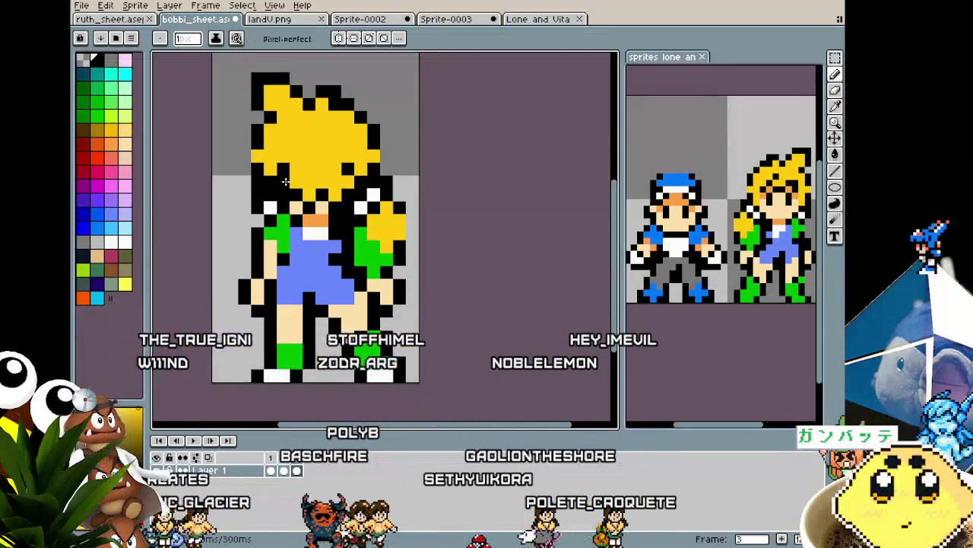
scroll(234, 266, down, 5)
scroll(234, 266, up, 4)
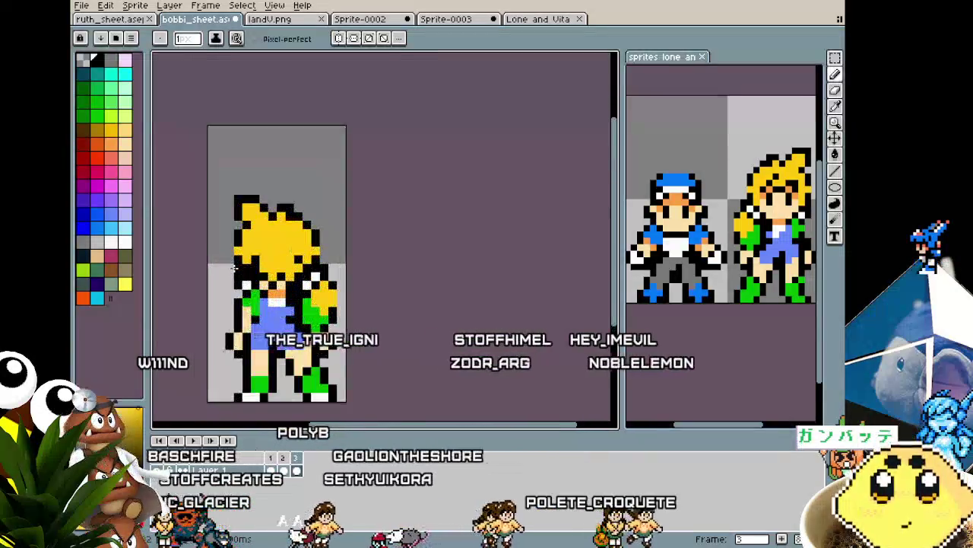
scroll(234, 268, up, 1)
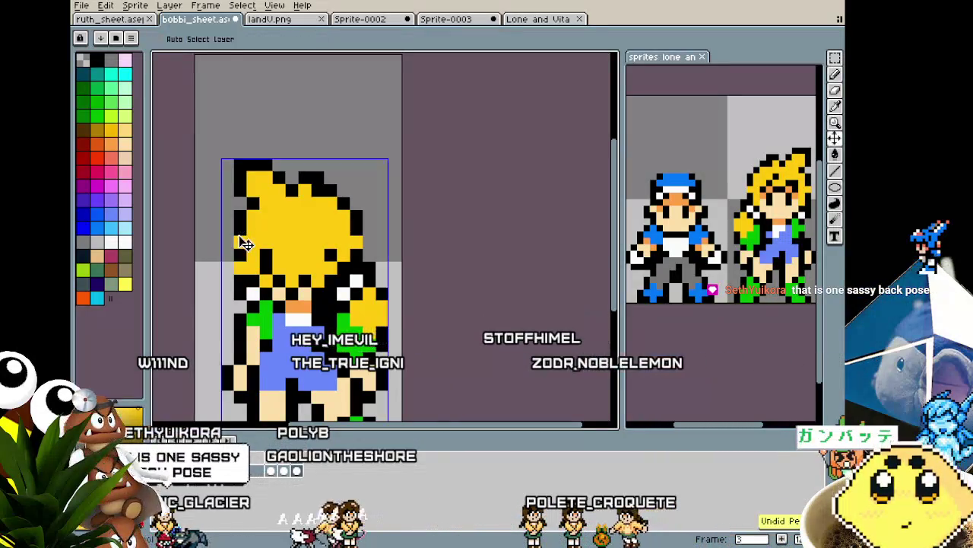
alt+click(271, 252)
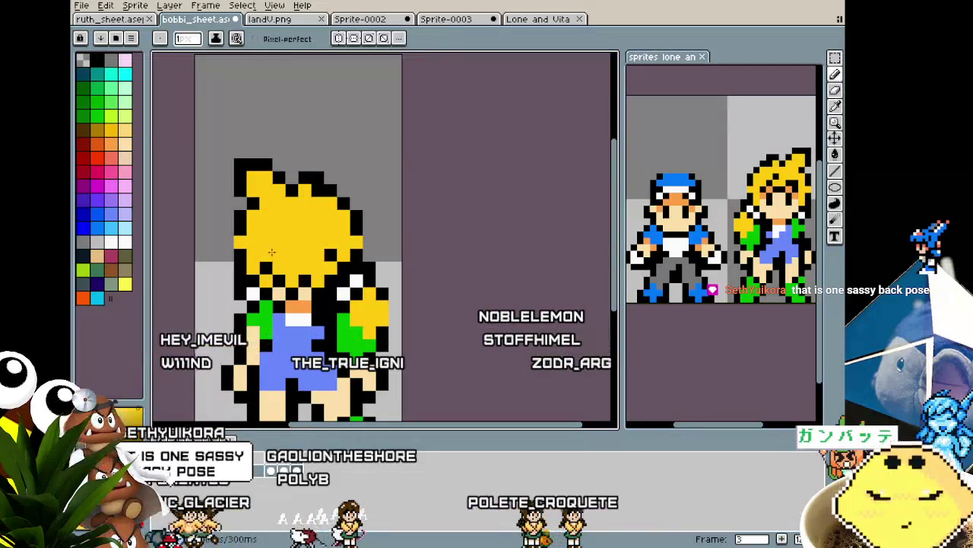
scroll(237, 328, down, 3)
scroll(237, 329, down, 3)
scroll(237, 329, up, 3)
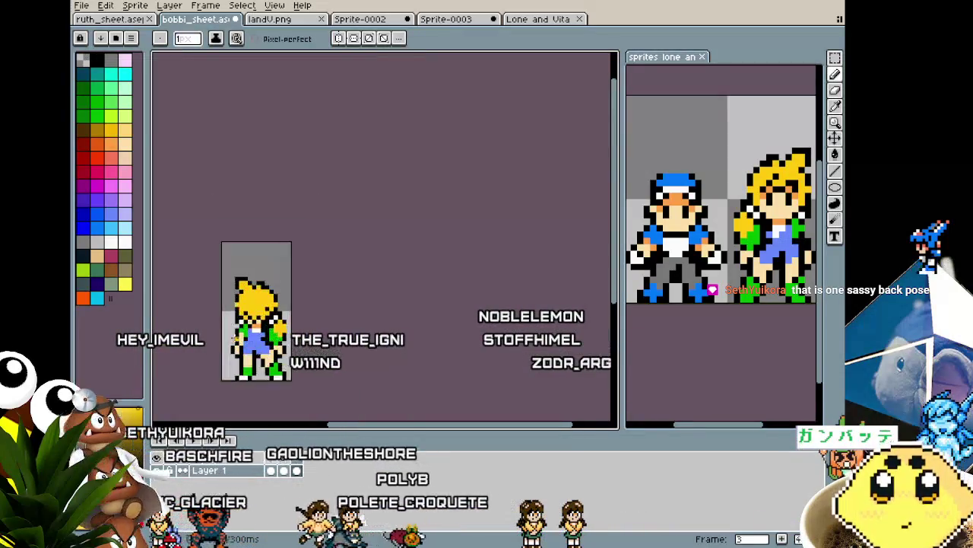
scroll(236, 338, up, 2)
scroll(236, 339, up, 3)
key(alt)
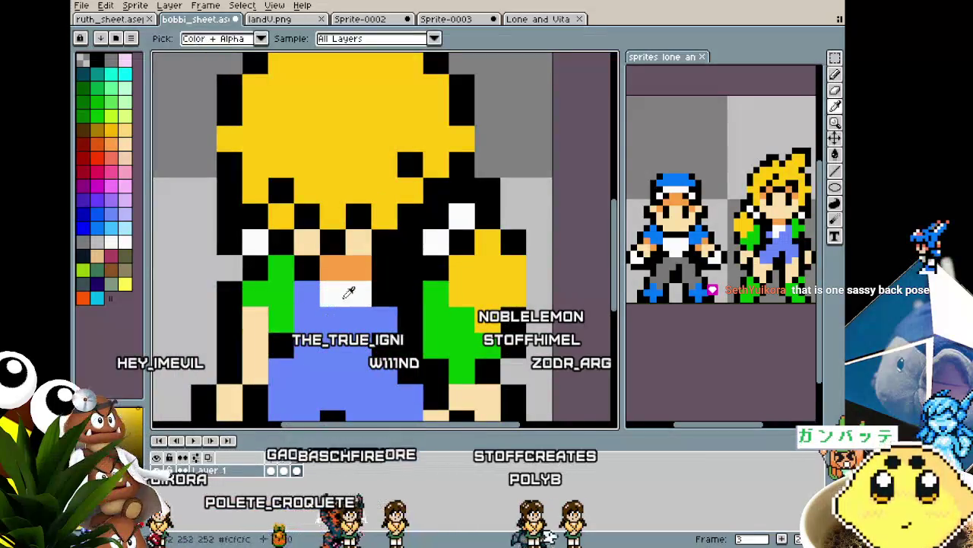
click(346, 267)
Step: Apply the back-view body and arm pose, then paint white collar pixels across her shoulders
scroll(337, 270, down, 3)
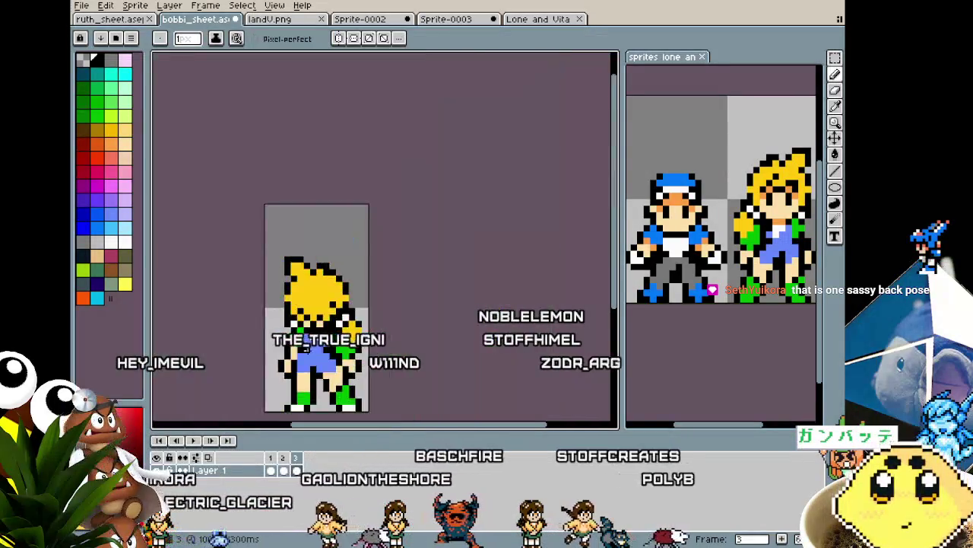
scroll(319, 319, down, 1)
scroll(304, 356, up, 1)
scroll(305, 356, up, 1)
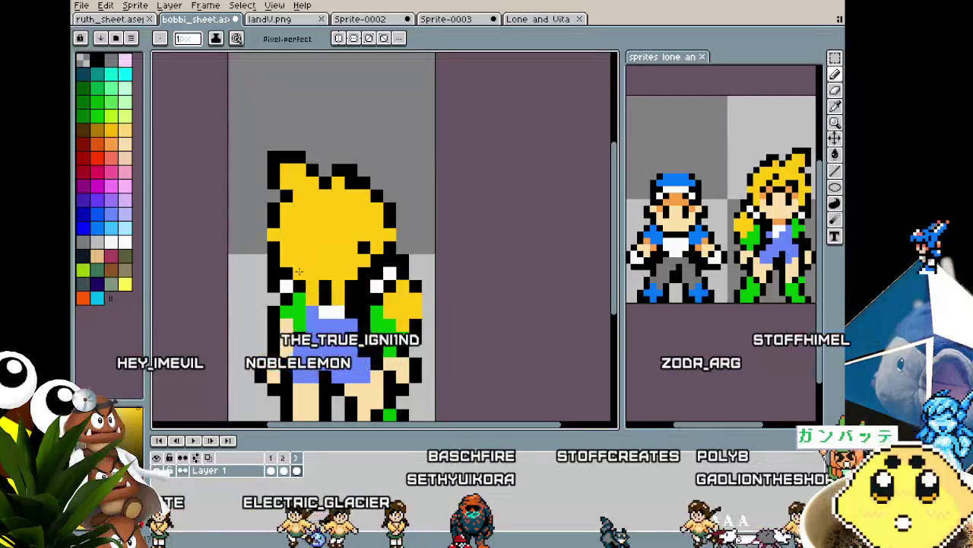
key(Right)
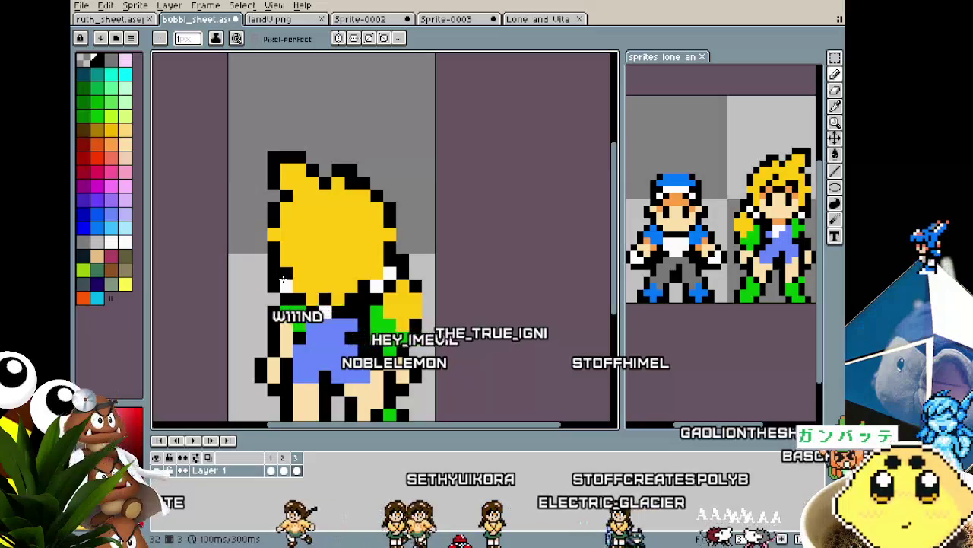
drag(283, 280, 298, 288)
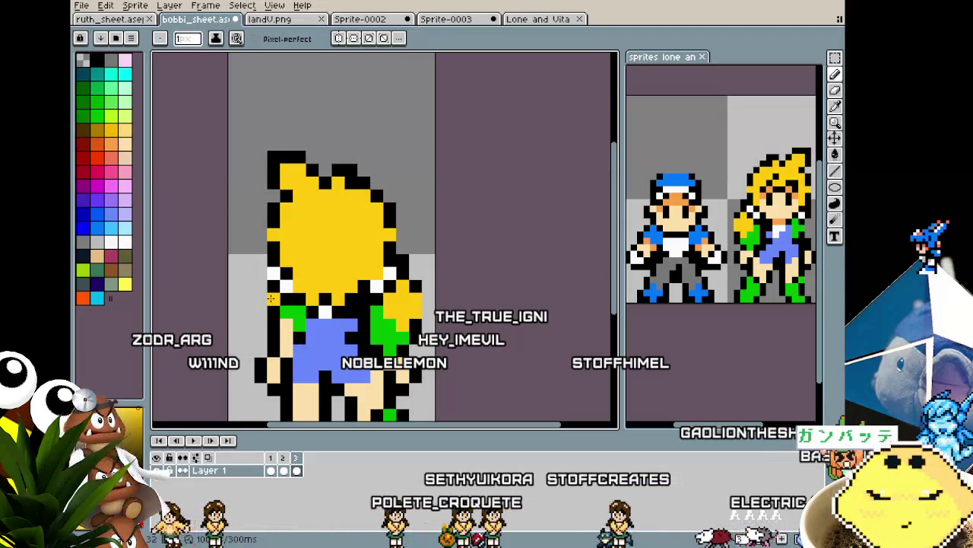
Step: Show the girl's front-view frame to compare it with the back view
scroll(311, 362, down, 3)
scroll(314, 366, down, 3)
scroll(319, 372, up, 4)
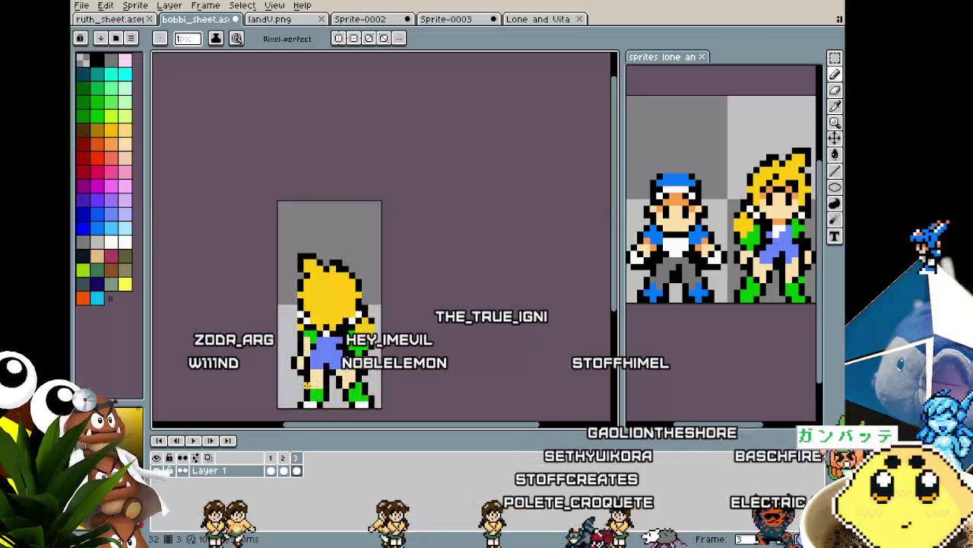
scroll(324, 377, up, 1)
scroll(327, 373, up, 1)
scroll(344, 352, down, 1)
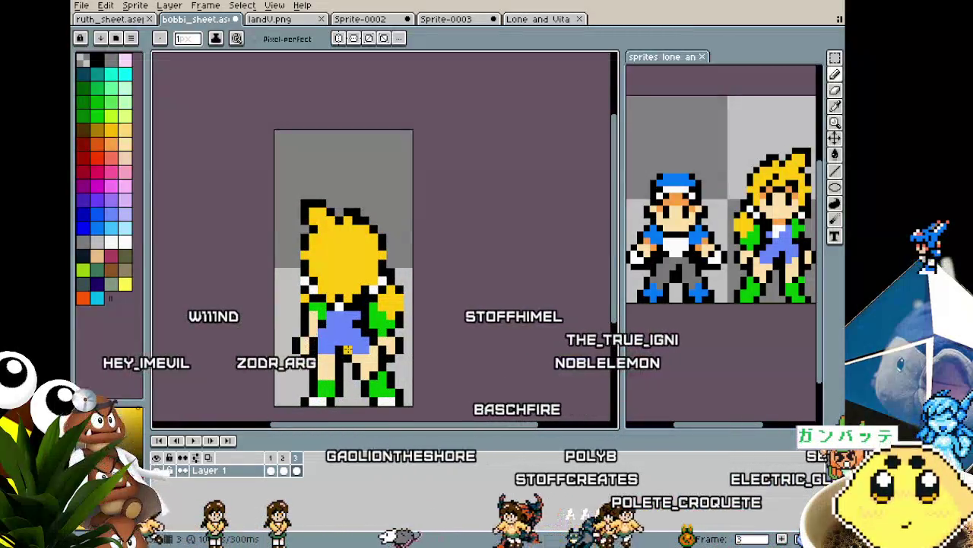
scroll(347, 349, right, 1)
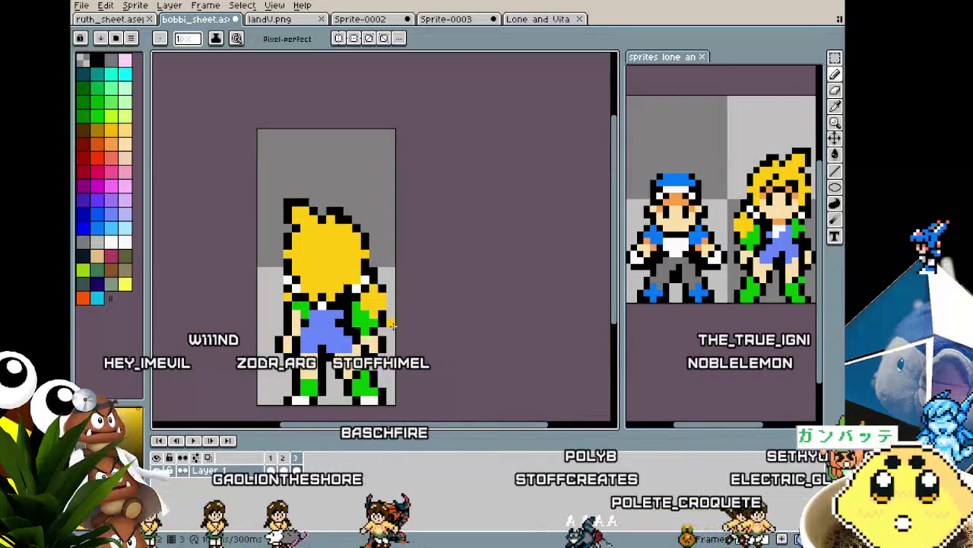
key(Right)
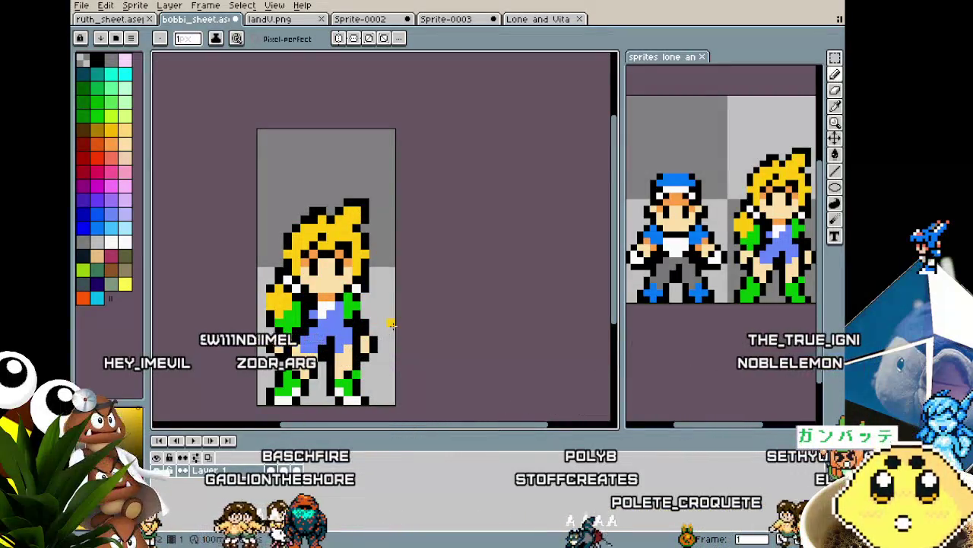
Step: Return to the girl's back-view frame and sample black from the sprite's outline for the pencil
key(Right)
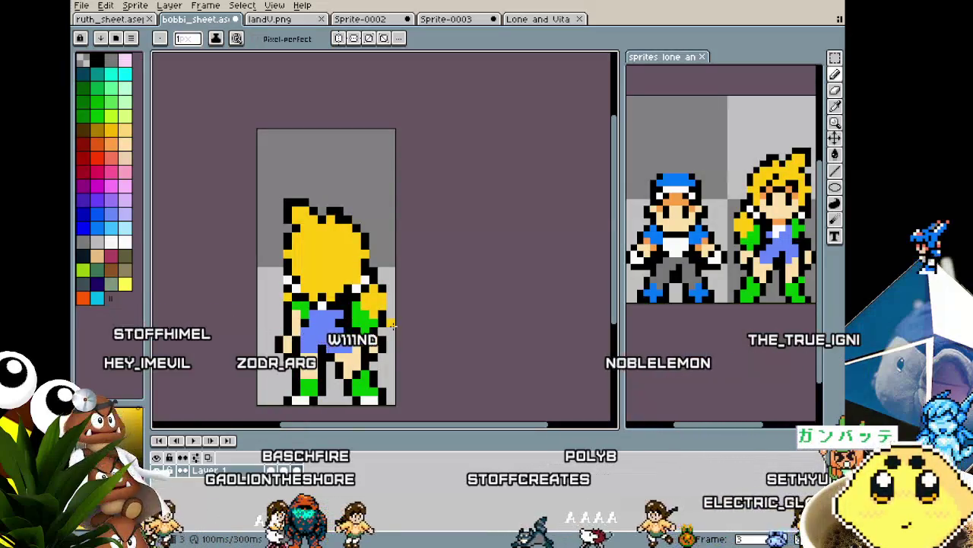
scroll(390, 261, up, 1)
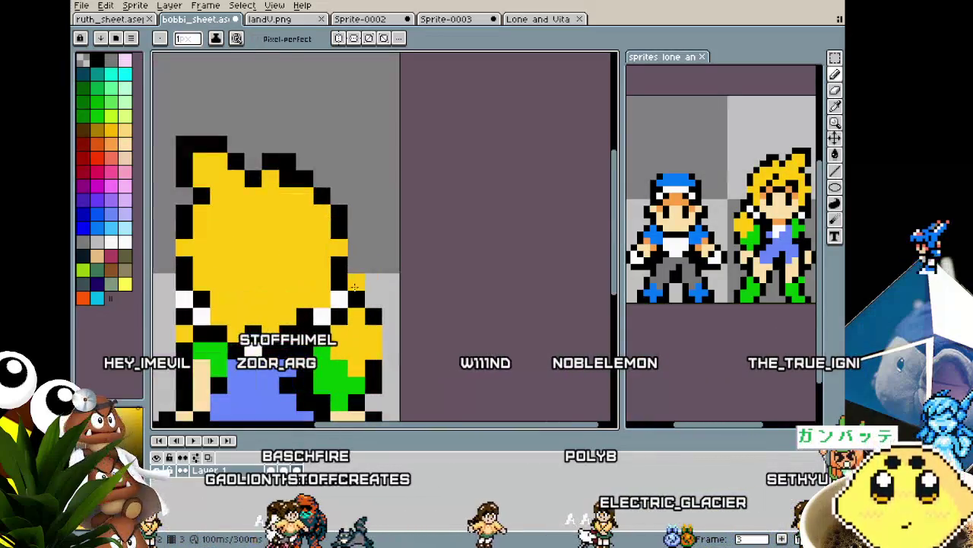
key(i)
alt+click(347, 224)
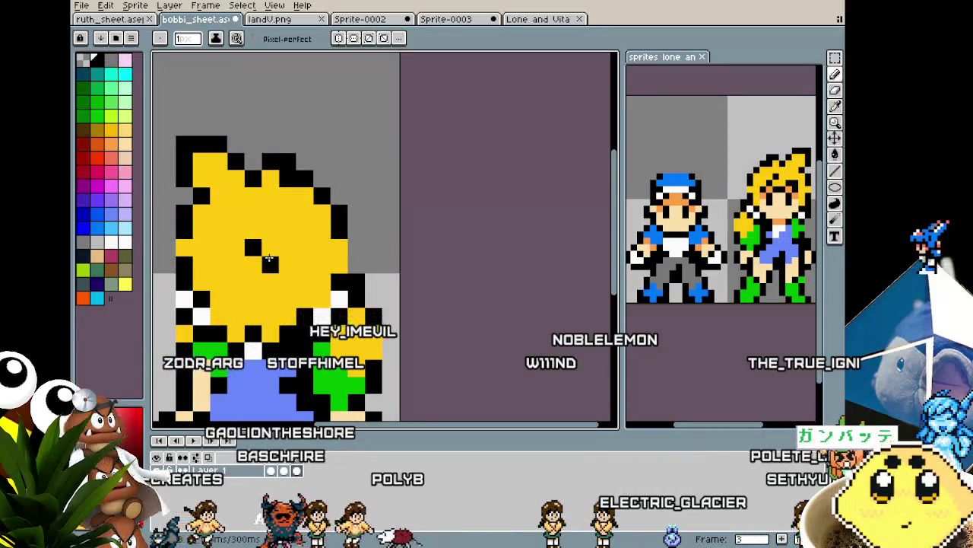
scroll(241, 365, down, 5)
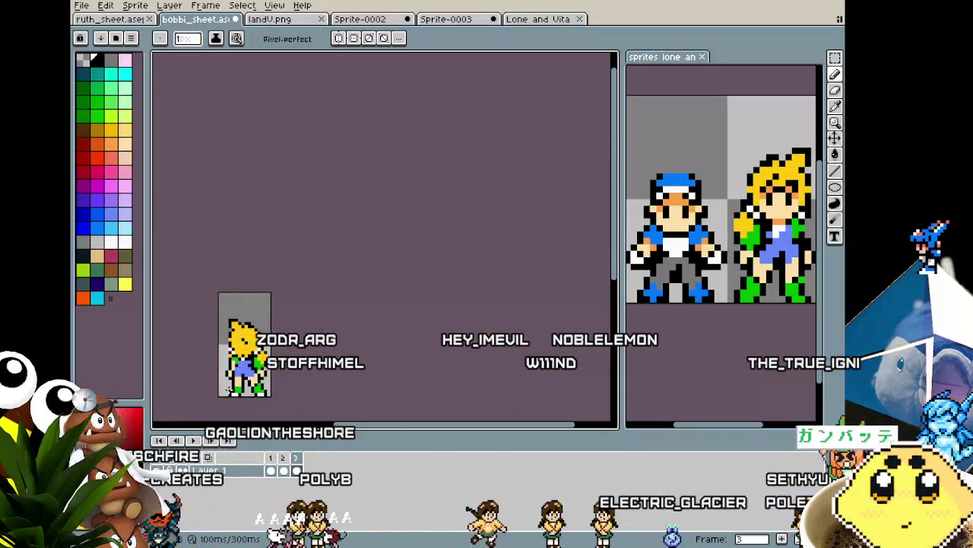
scroll(232, 380, up, 1)
scroll(260, 320, up, 1)
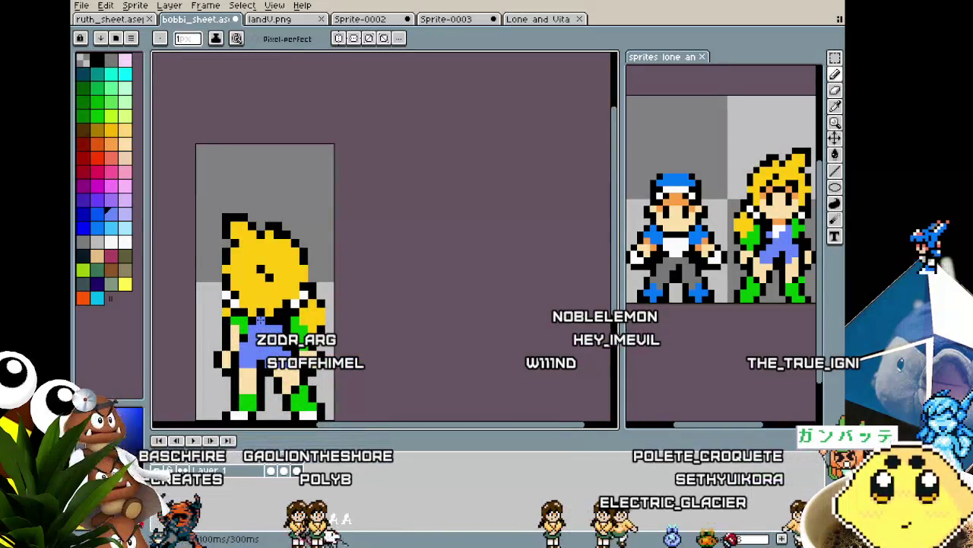
scroll(225, 379, down, 1)
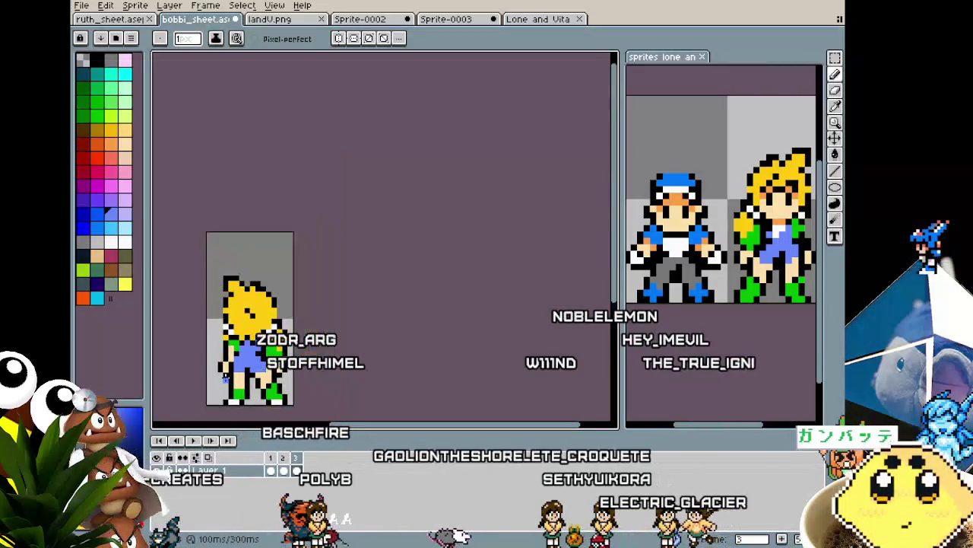
scroll(226, 378, down, 1)
scroll(225, 378, down, 1)
scroll(232, 365, up, 2)
scroll(238, 356, up, 3)
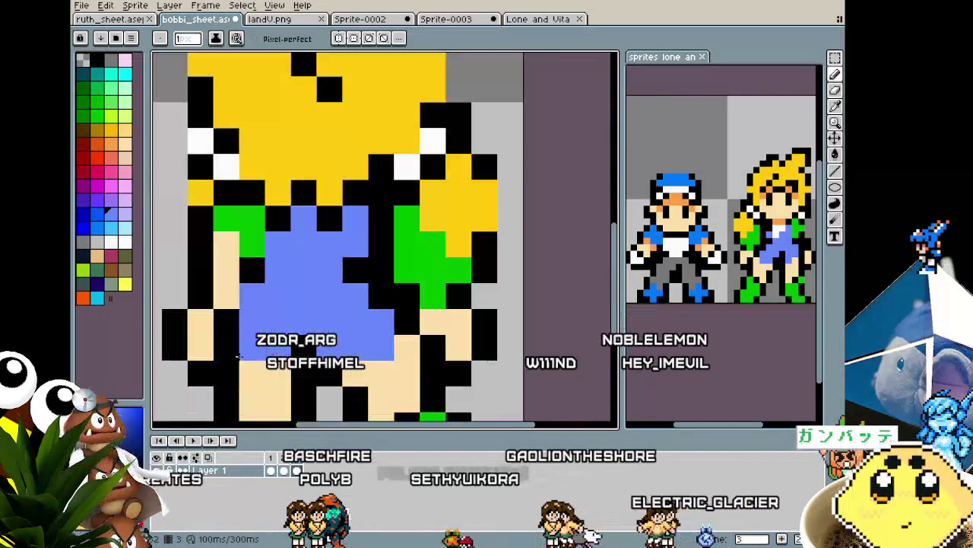
key(i)
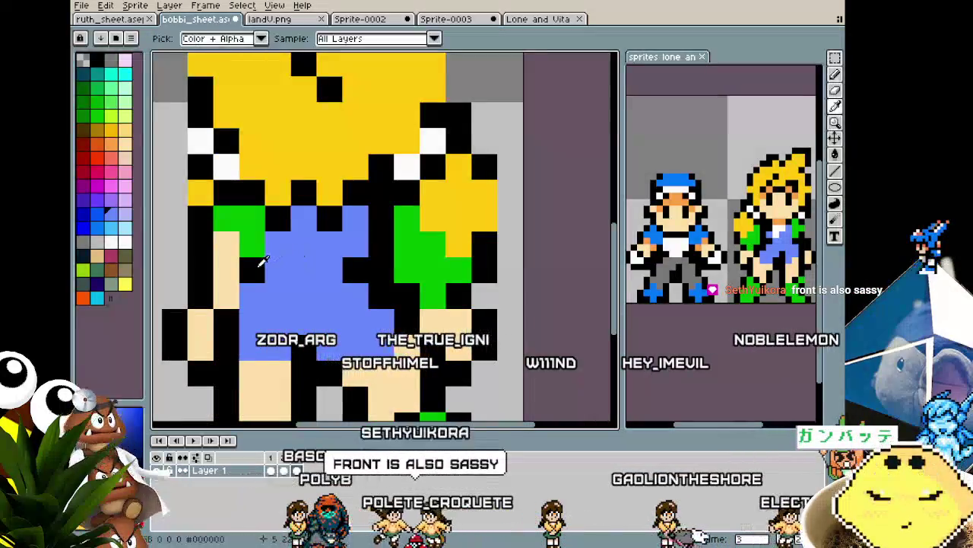
click(253, 270)
key(b)
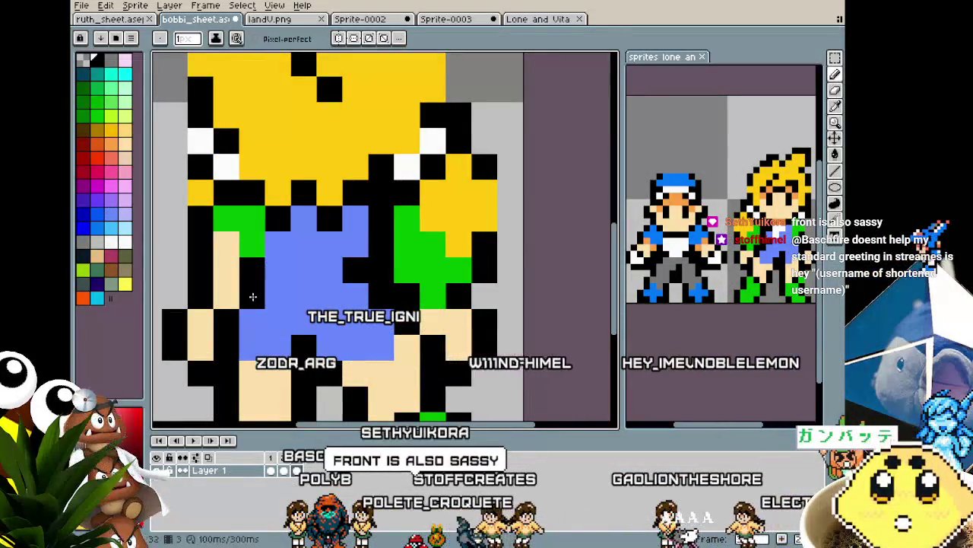
scroll(252, 296, down, 5)
Step: Compare the back-view frame with the front-view frame, ending on the back view
click(274, 470)
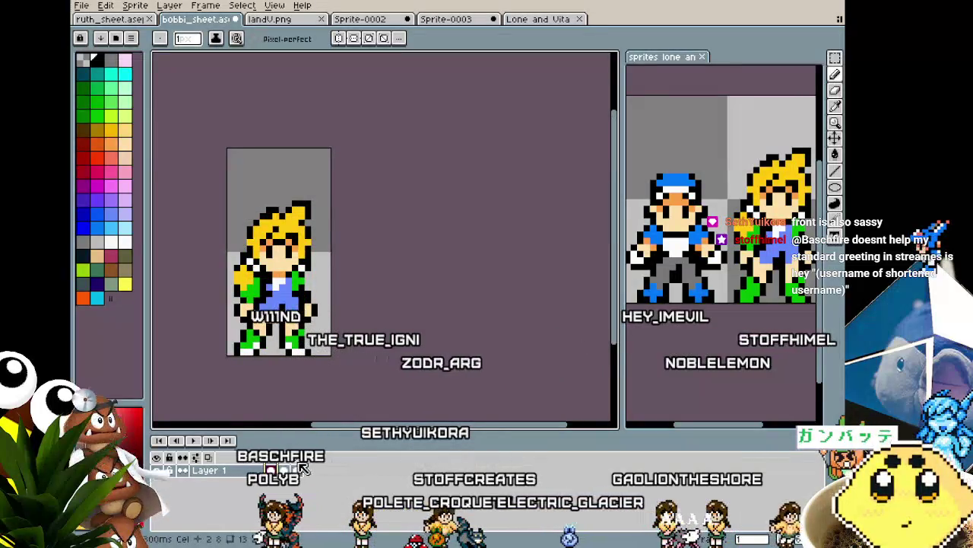
click(297, 469)
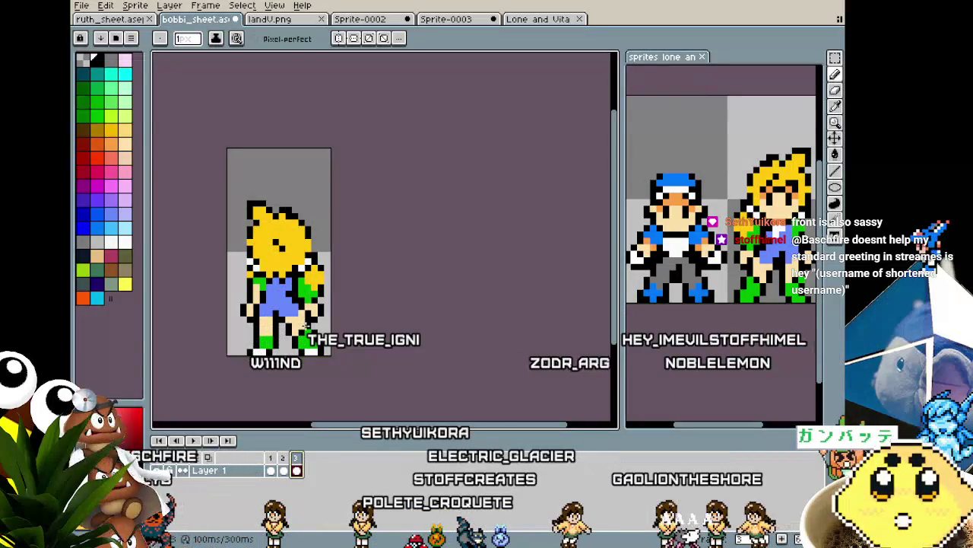
click(269, 457)
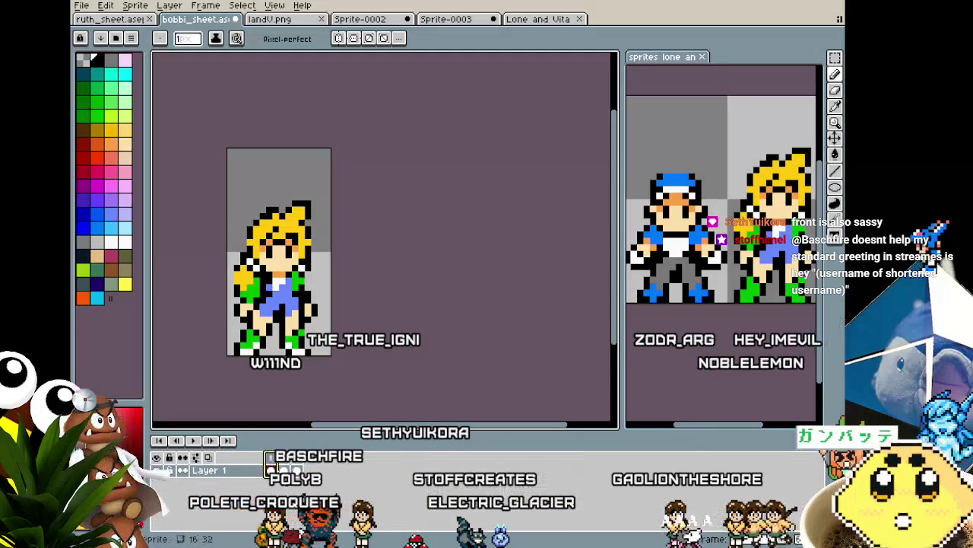
click(296, 457)
Step: Sample the boot's green and paint the girl's shoes green
scroll(305, 290, up, 1)
scroll(304, 290, up, 1)
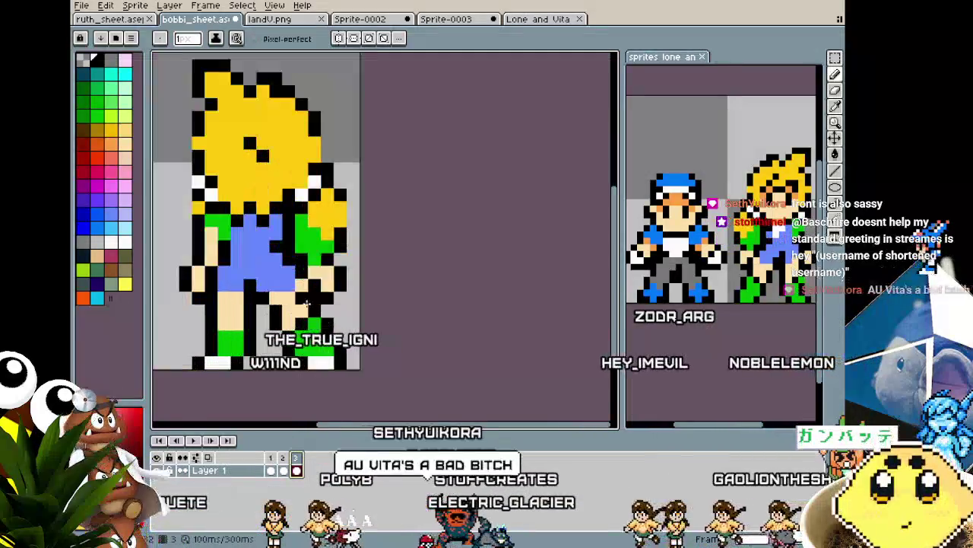
key(i)
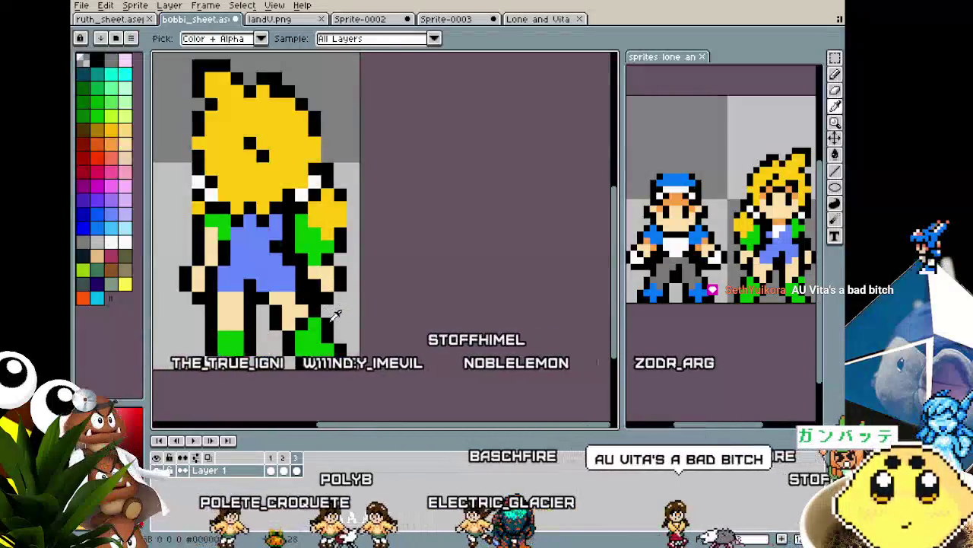
click(321, 349)
key(b)
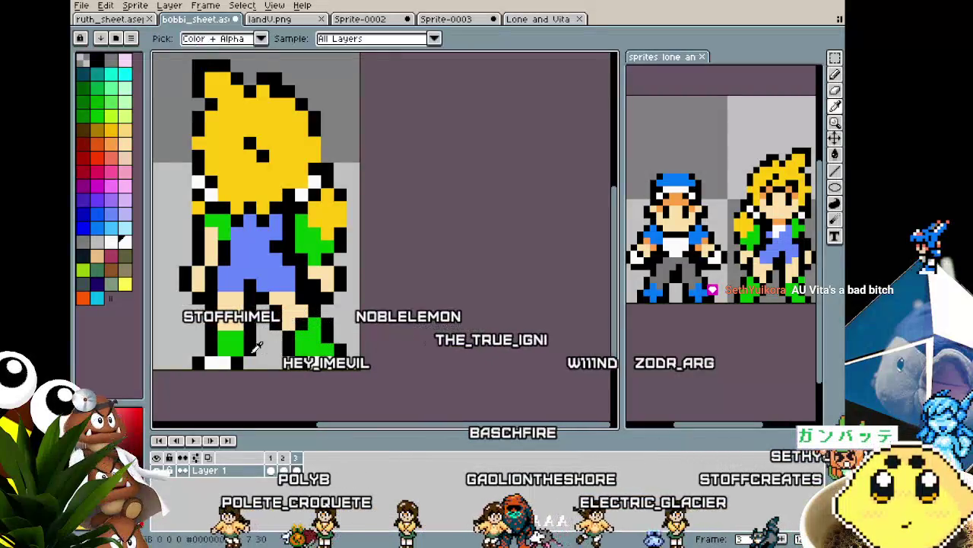
key(i)
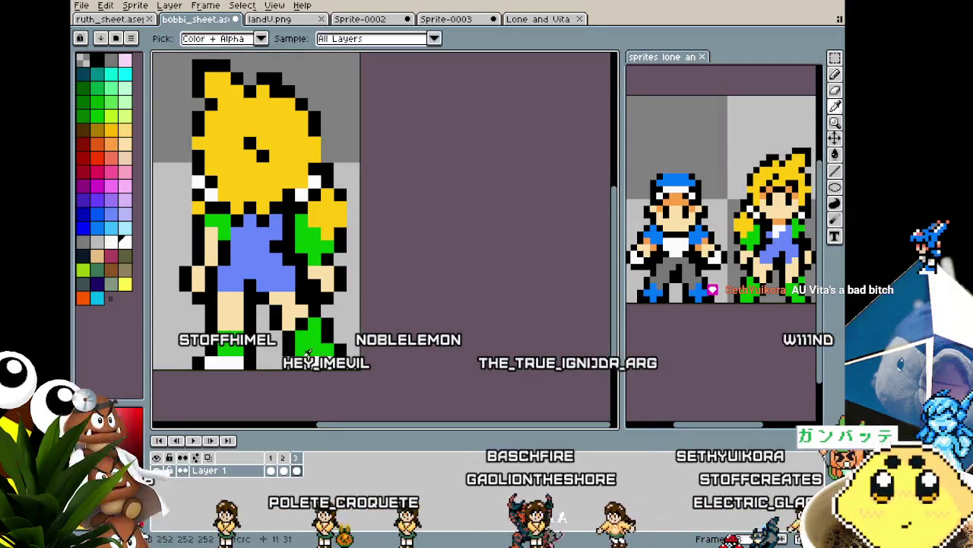
key(b)
scroll(274, 395, down, 3)
scroll(275, 384, up, 2)
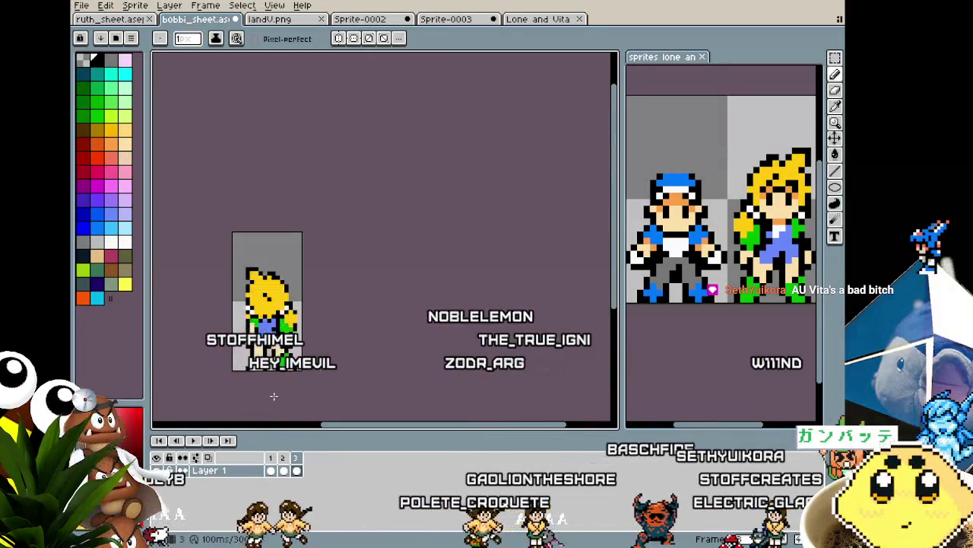
scroll(278, 358, up, 1)
scroll(281, 327, up, 2)
key(i)
key(b)
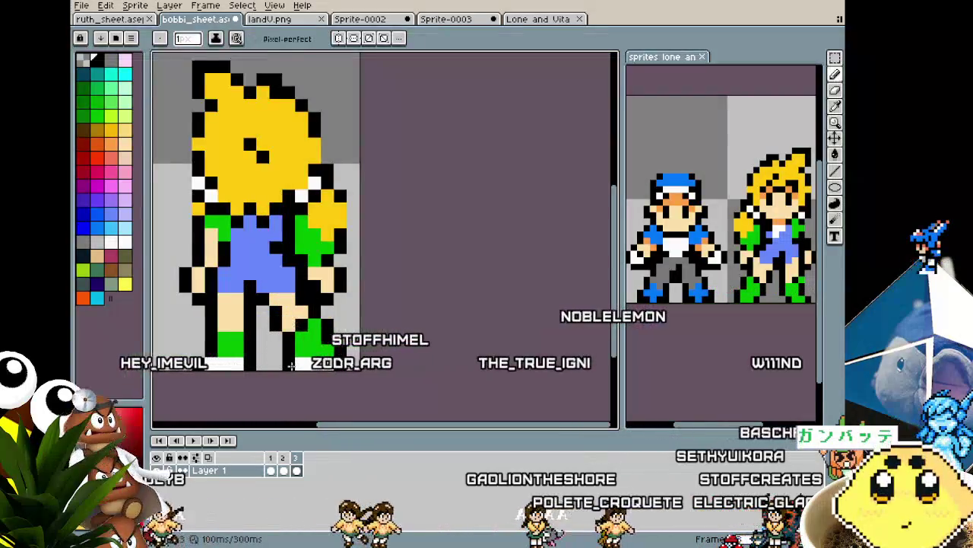
scroll(289, 366, down, 2)
Step: Check the back view against the front view and the sprite's distance from the frame edges
key(Right)
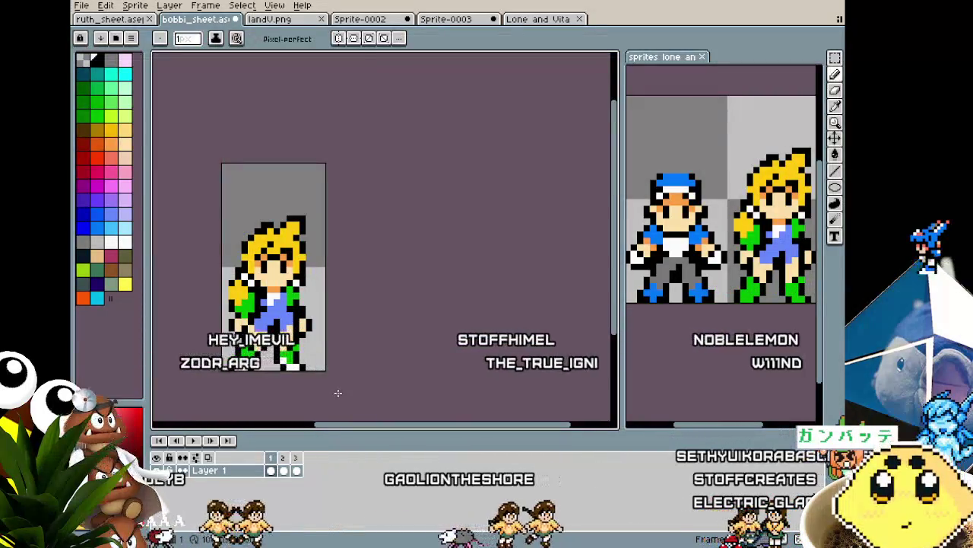
key(Left)
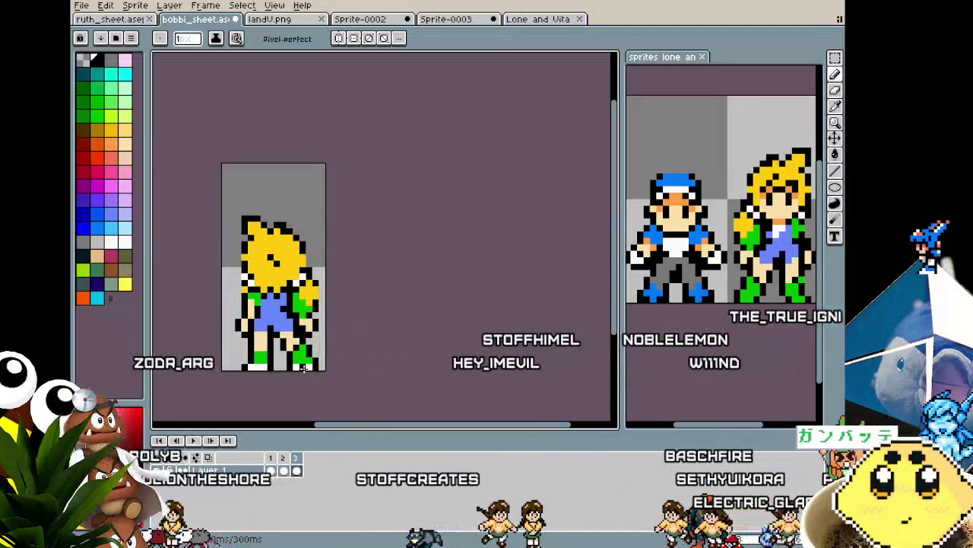
scroll(295, 367, up, 1)
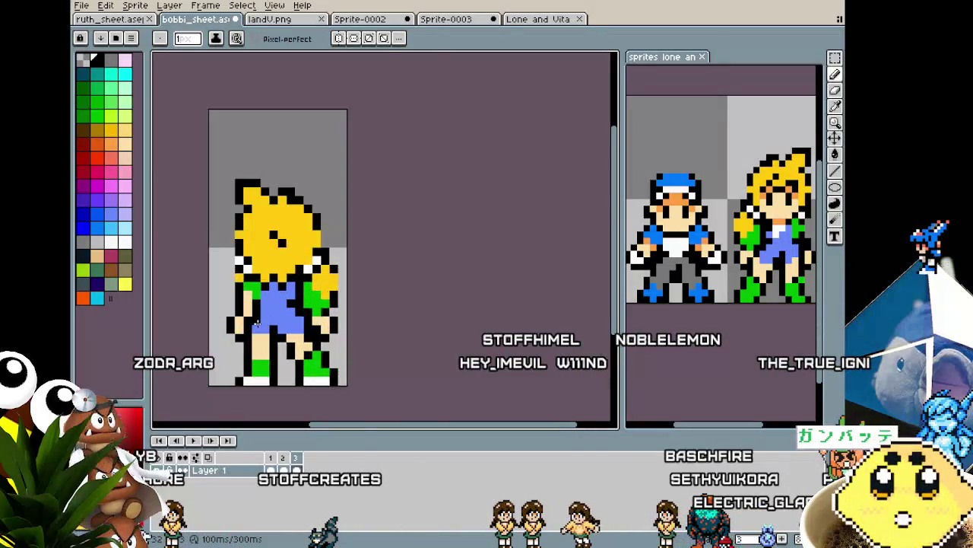
scroll(274, 362, up, 2)
key(i)
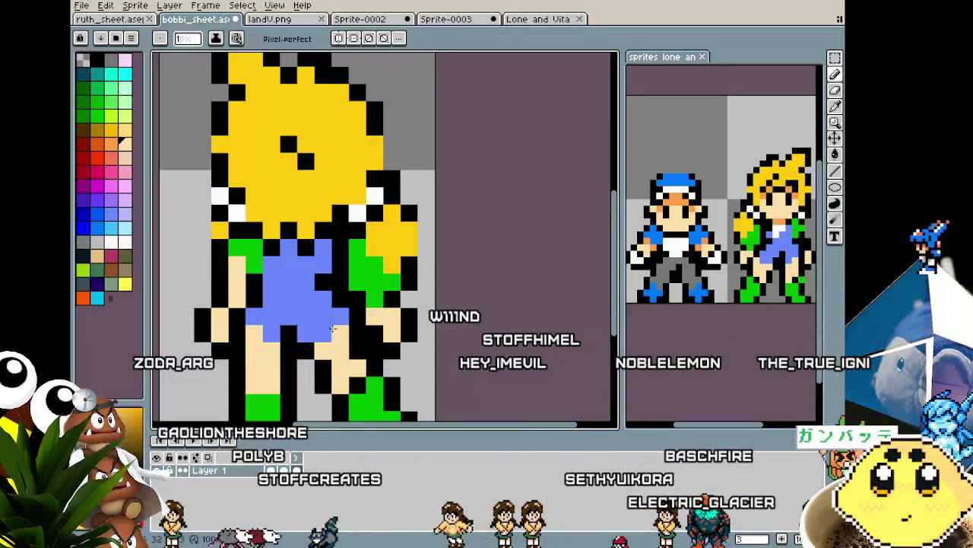
scroll(340, 331, down, 5)
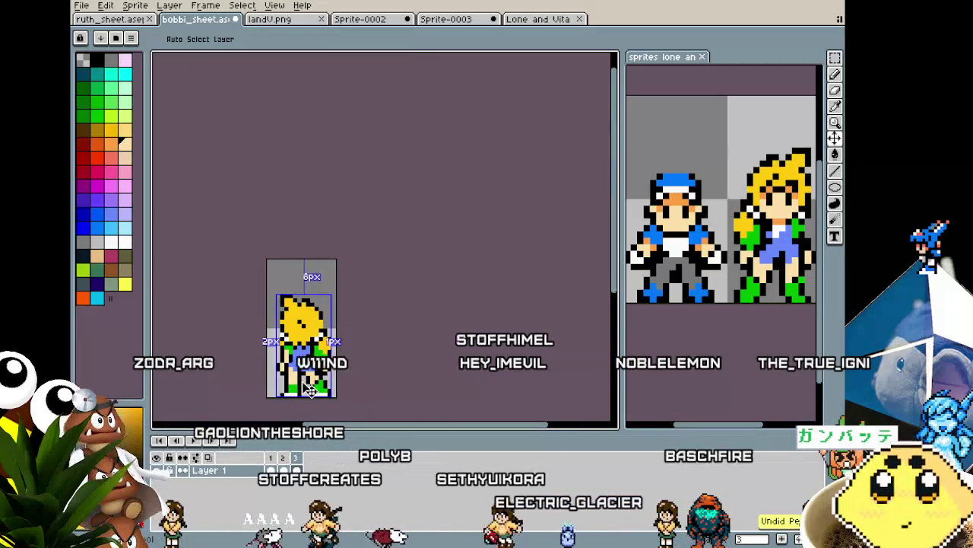
key(i)
scroll(304, 335, up, 2)
scroll(292, 339, up, 2)
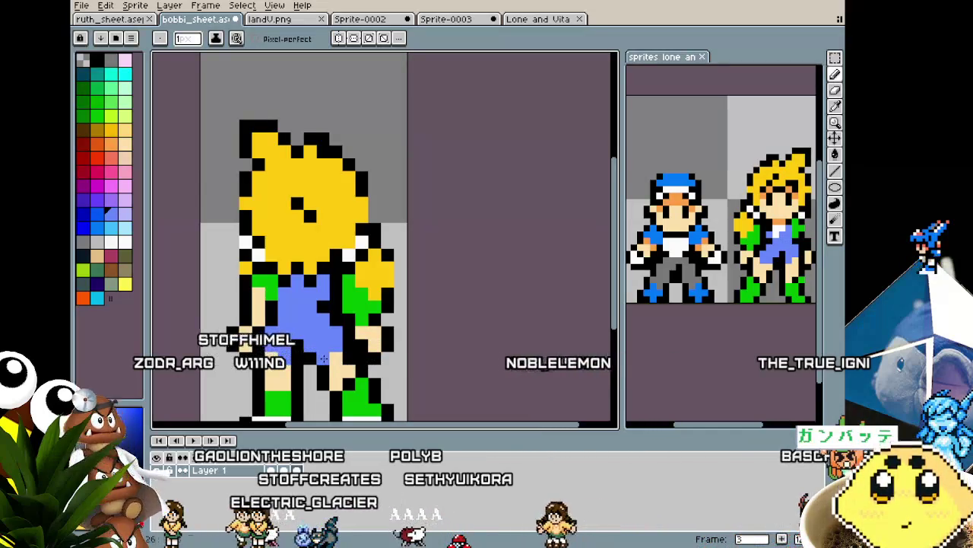
scroll(333, 355, down, 4)
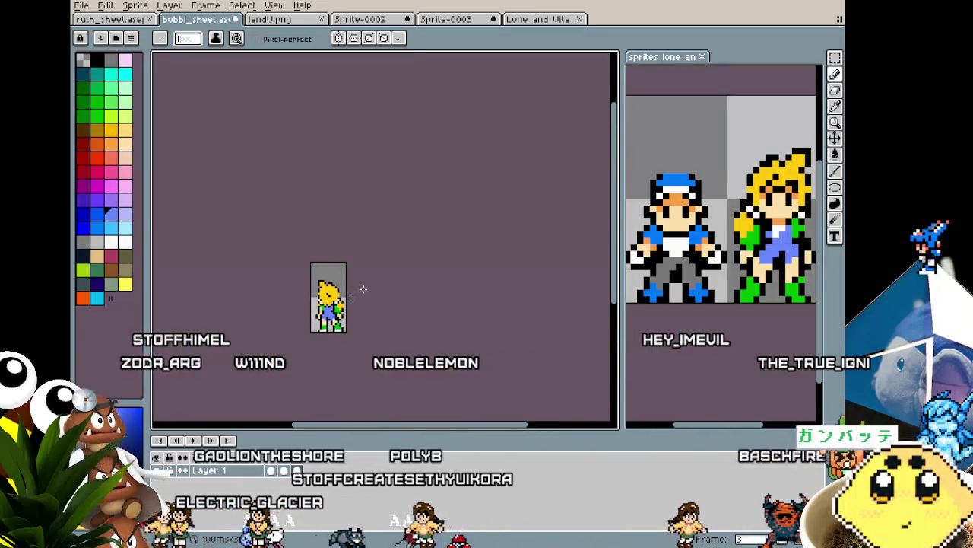
scroll(316, 308, up, 4)
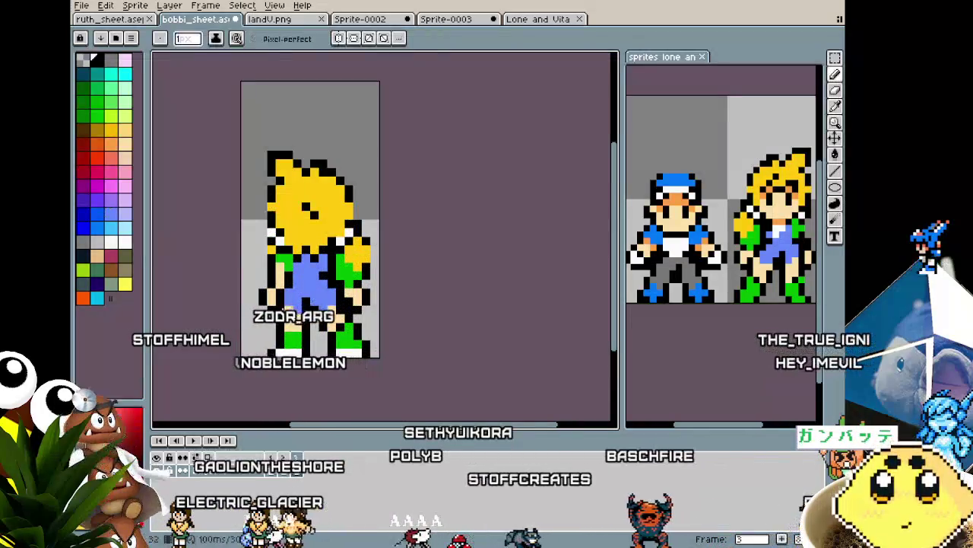
scroll(251, 363, down, 1)
scroll(251, 363, down, 2)
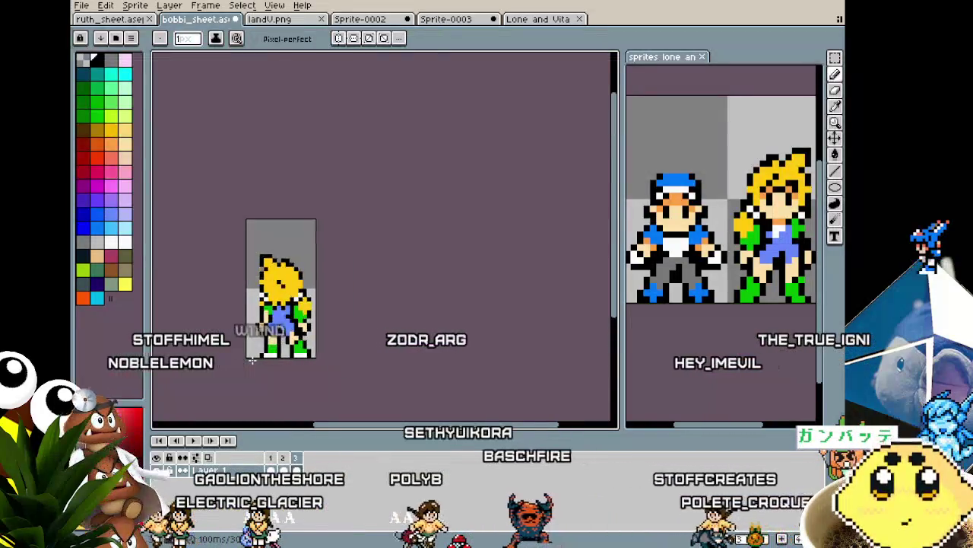
scroll(251, 363, down, 1)
scroll(263, 354, up, 2)
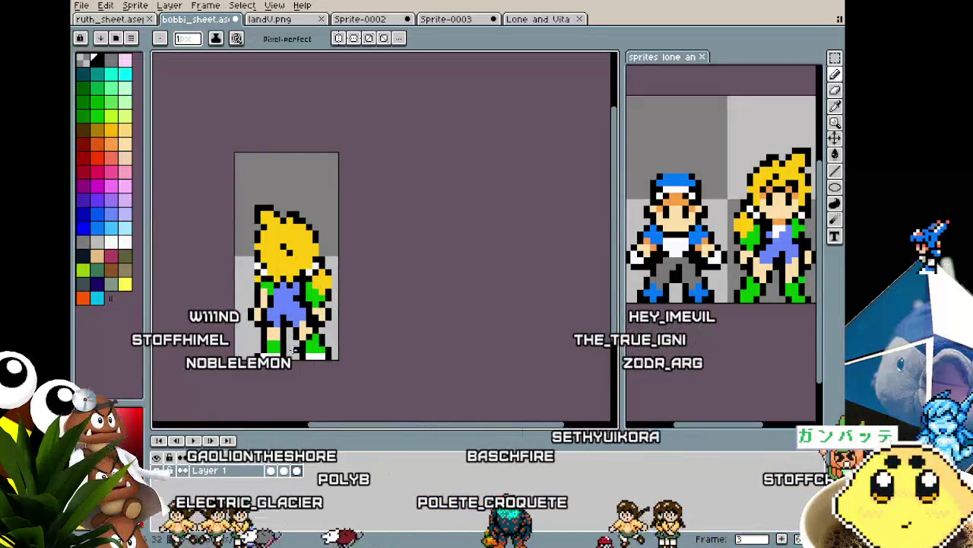
scroll(291, 353, down, 2)
scroll(293, 329, up, 4)
key(i)
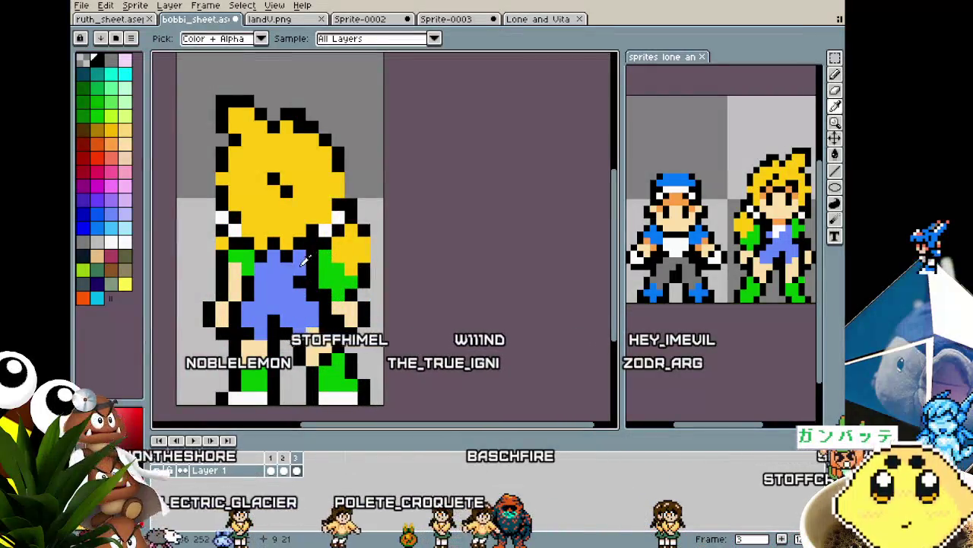
key(b)
scroll(278, 280, down, 1)
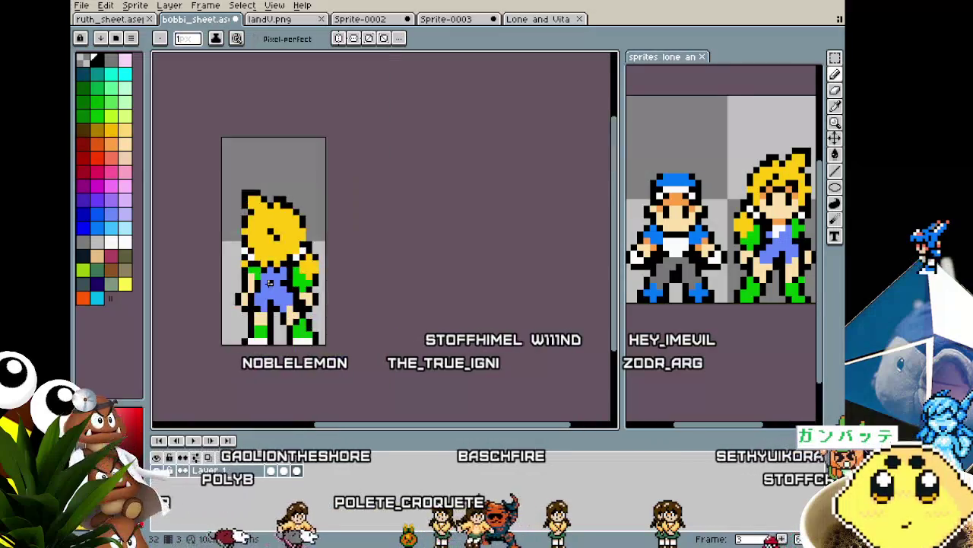
scroll(324, 272, up, 1)
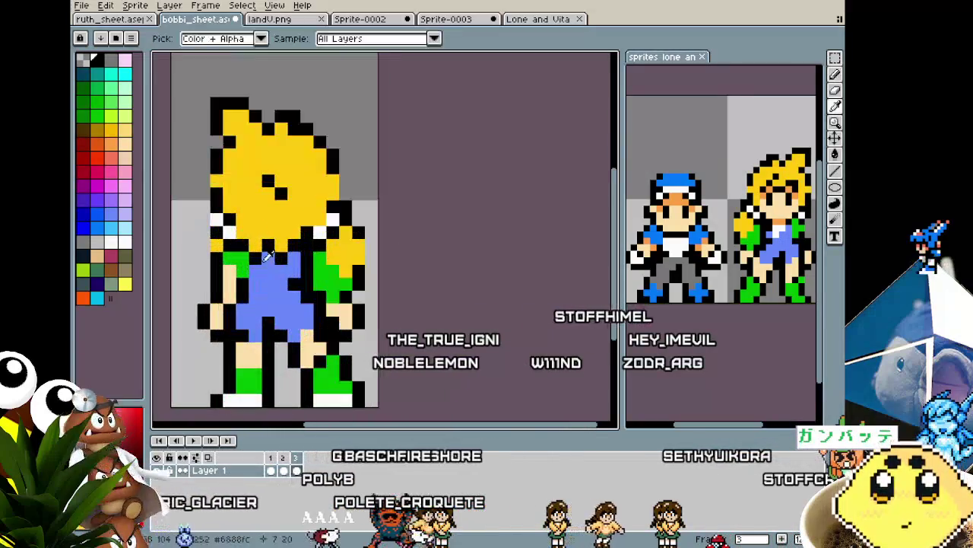
scroll(229, 320, down, 2)
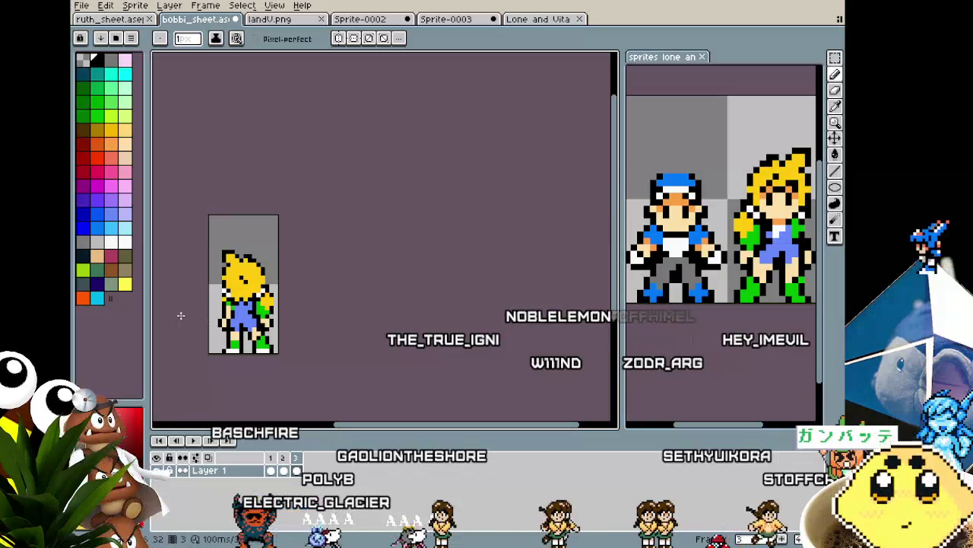
scroll(181, 315, up, 1)
scroll(213, 305, up, 1)
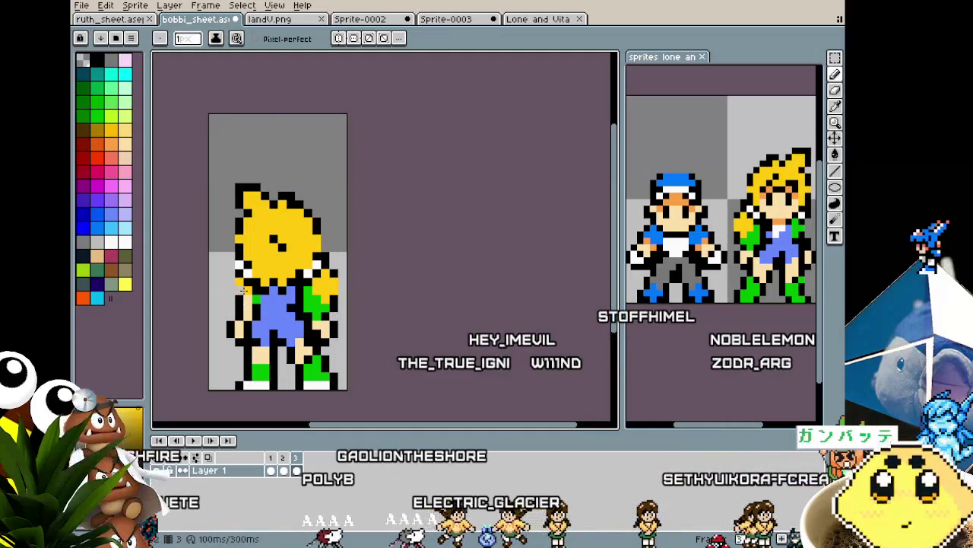
Step: Resample black from the outline and the green shoe colour to refine the feet
alt+click(230, 282)
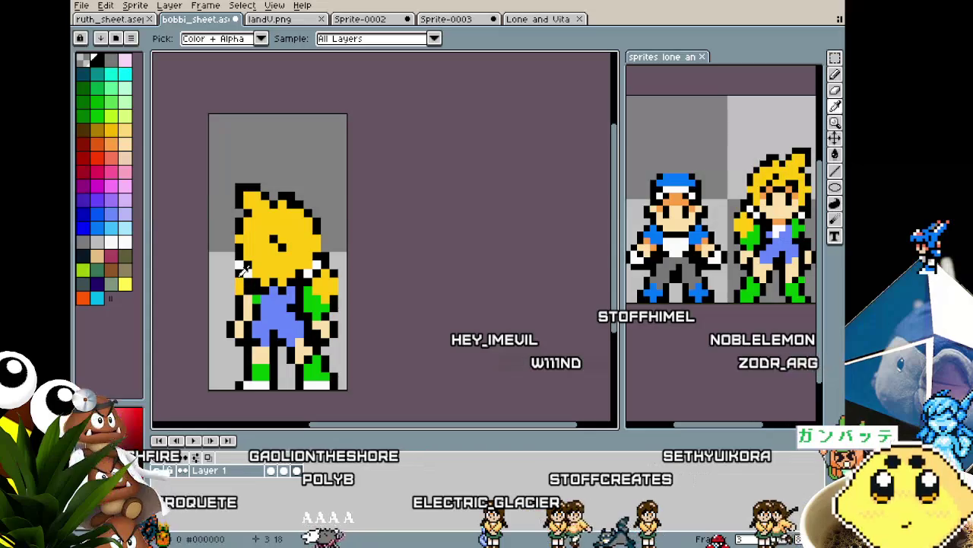
scroll(230, 301, down, 2)
scroll(232, 319, down, 1)
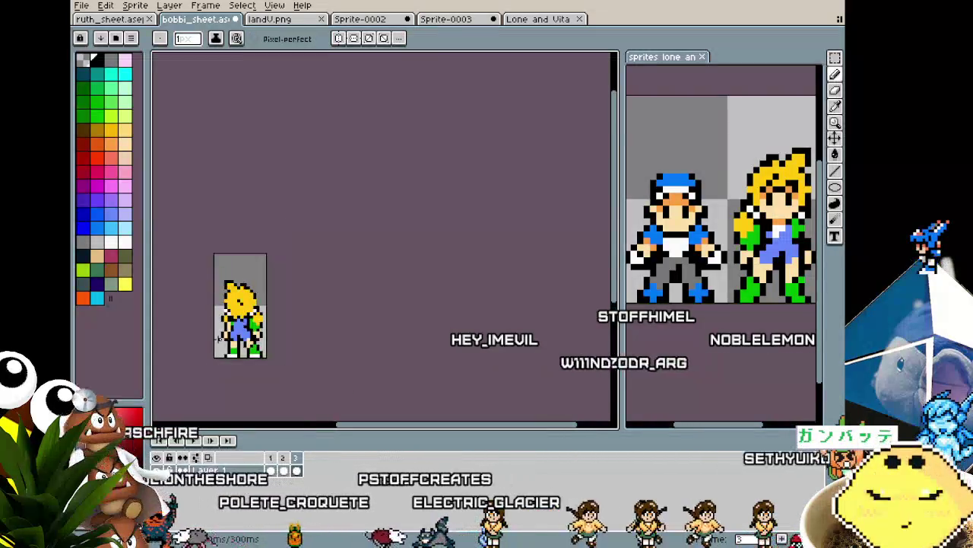
scroll(251, 376, down, 1)
scroll(252, 375, up, 1)
scroll(247, 382, up, 1)
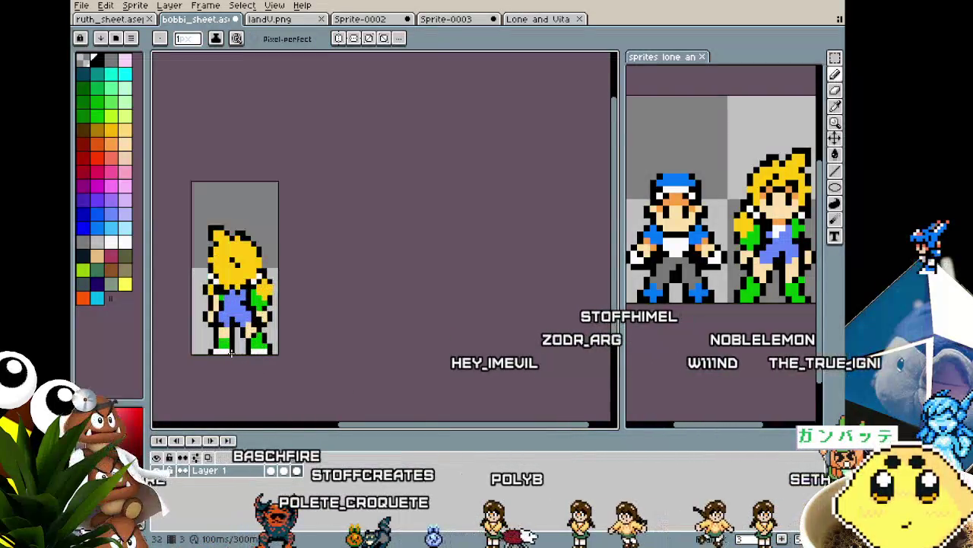
scroll(241, 391, up, 1)
scroll(243, 391, up, 2)
alt+click(230, 327)
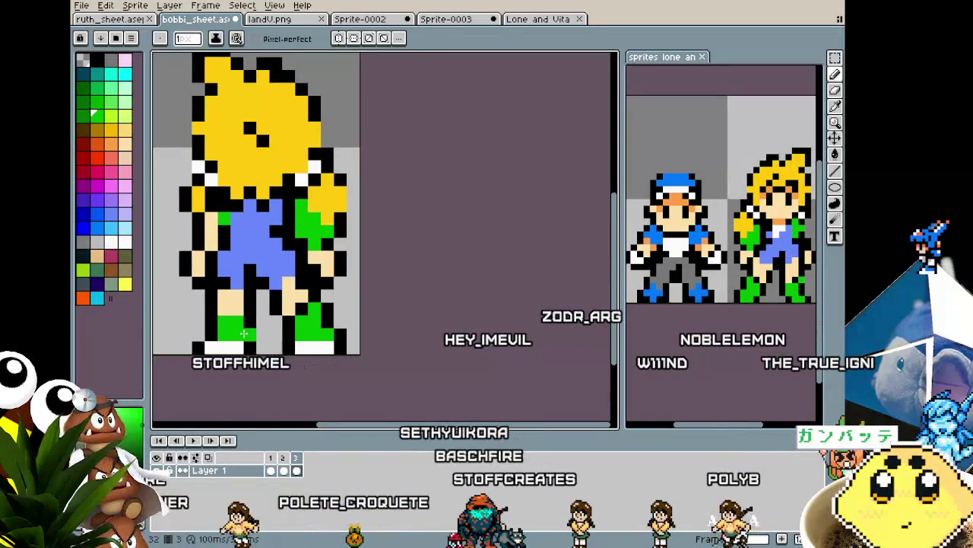
scroll(244, 332, down, 2)
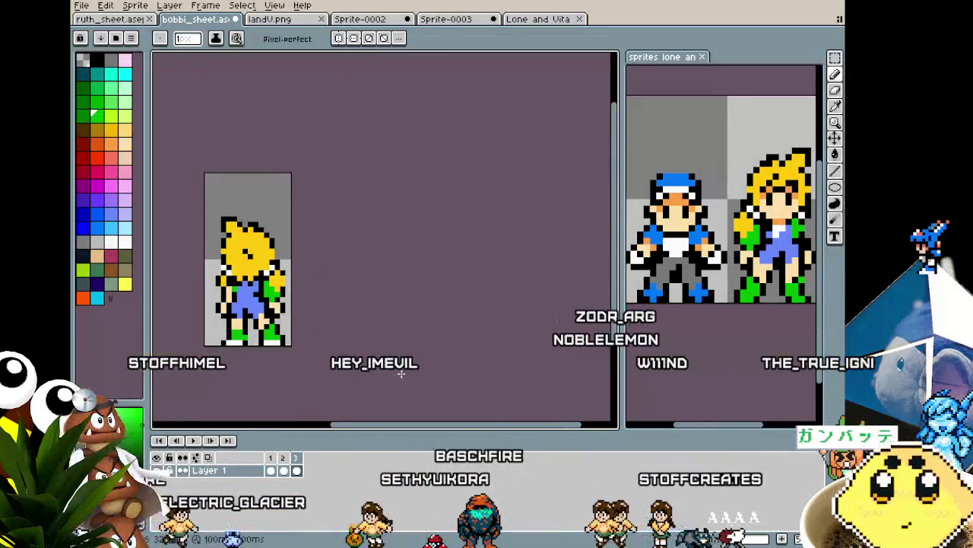
key(Right)
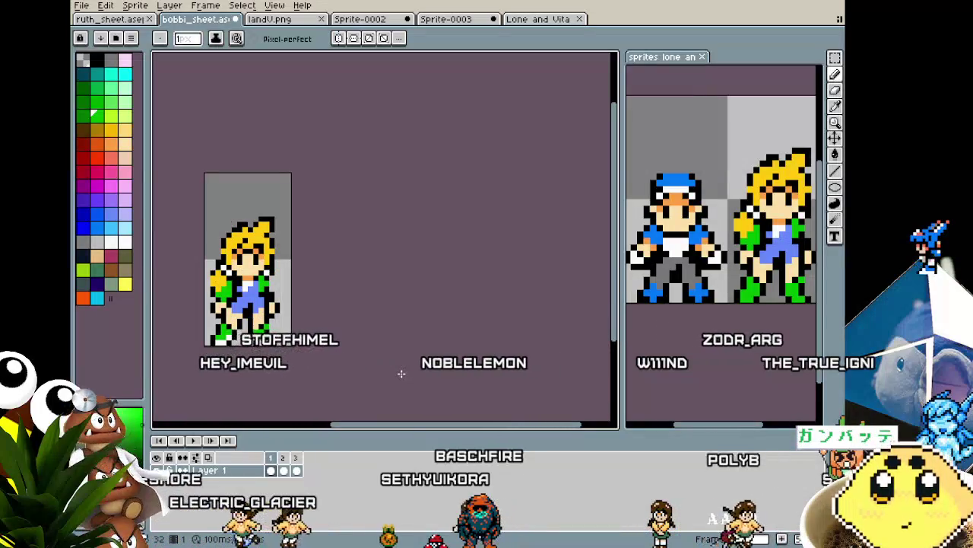
key(Right)
key(Right)
key(Right)
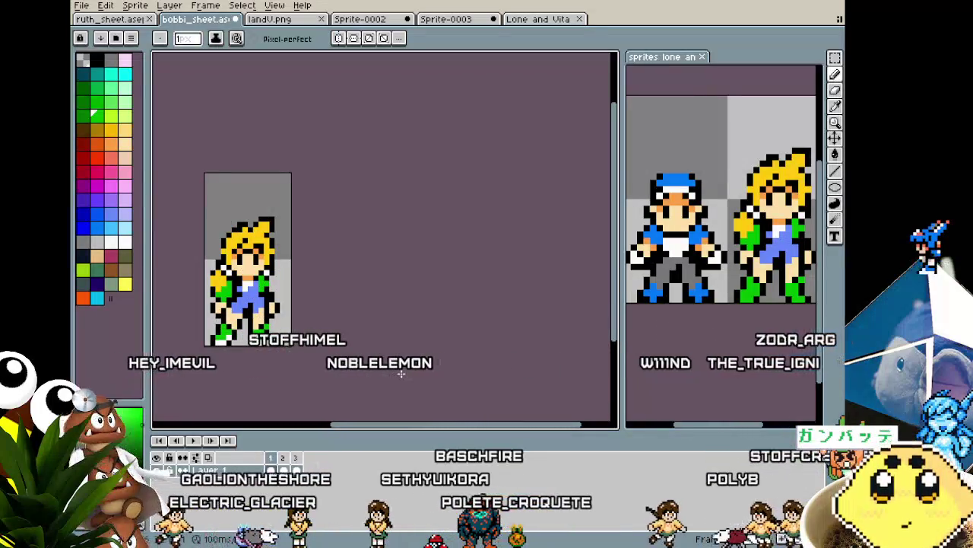
key(Left)
scroll(291, 346, up, 1)
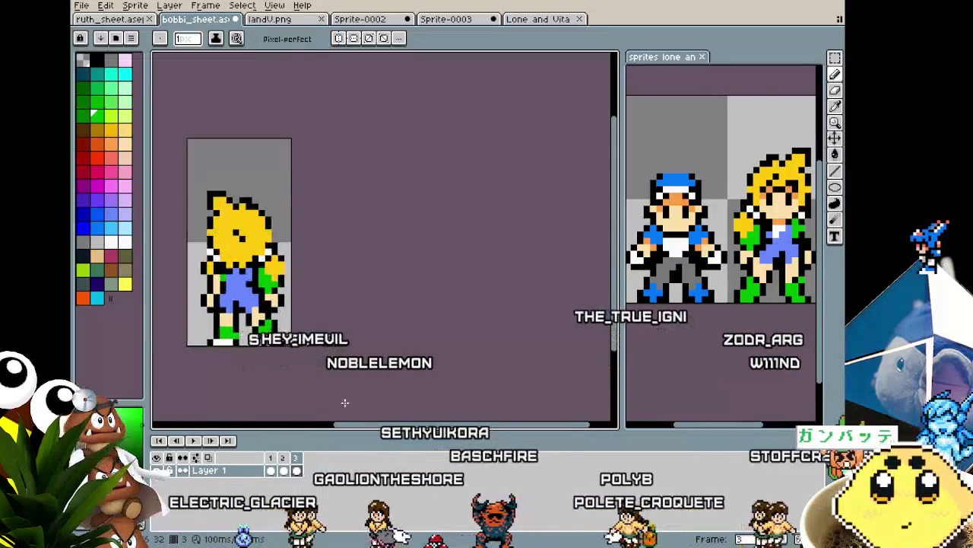
scroll(222, 305, up, 2)
scroll(252, 299, up, 1)
key(i)
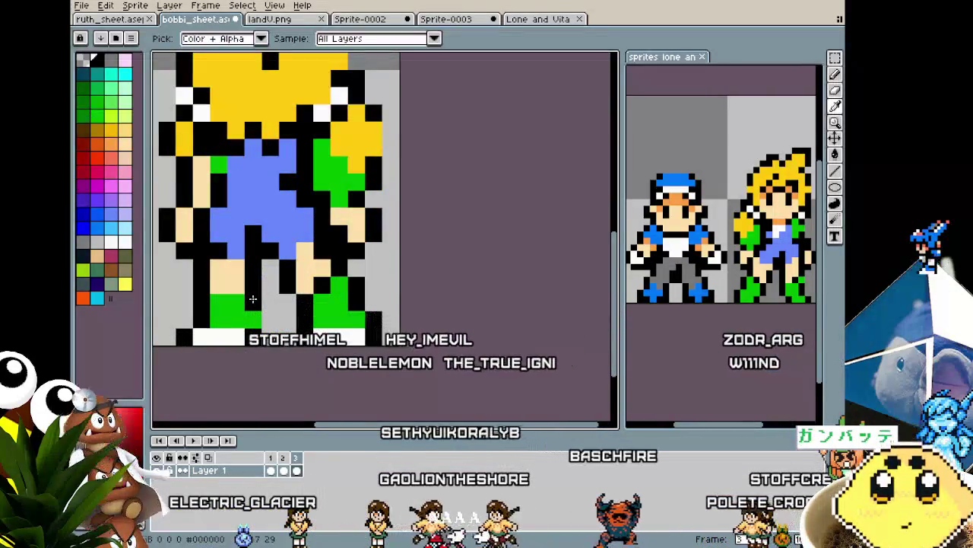
scroll(253, 298, down, 1)
scroll(293, 286, down, 1)
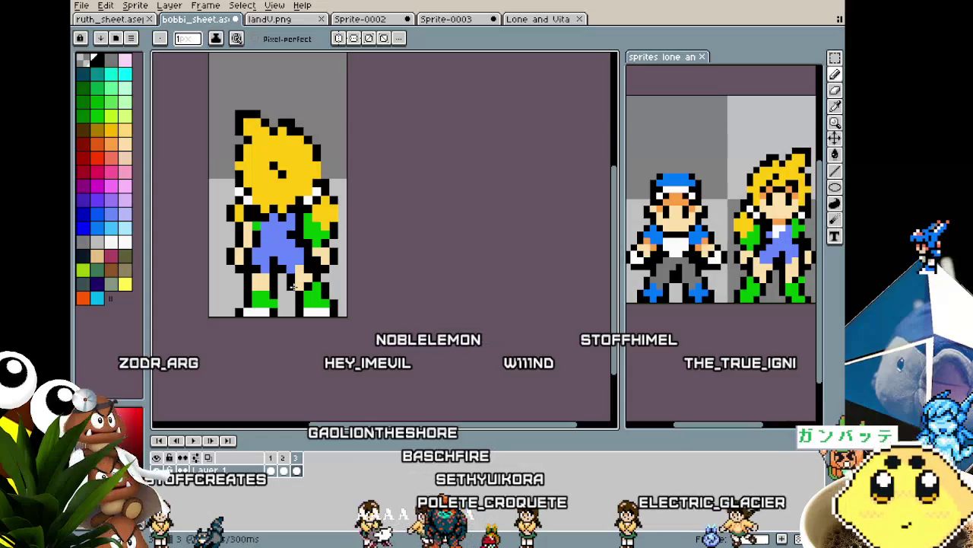
scroll(291, 287, down, 1)
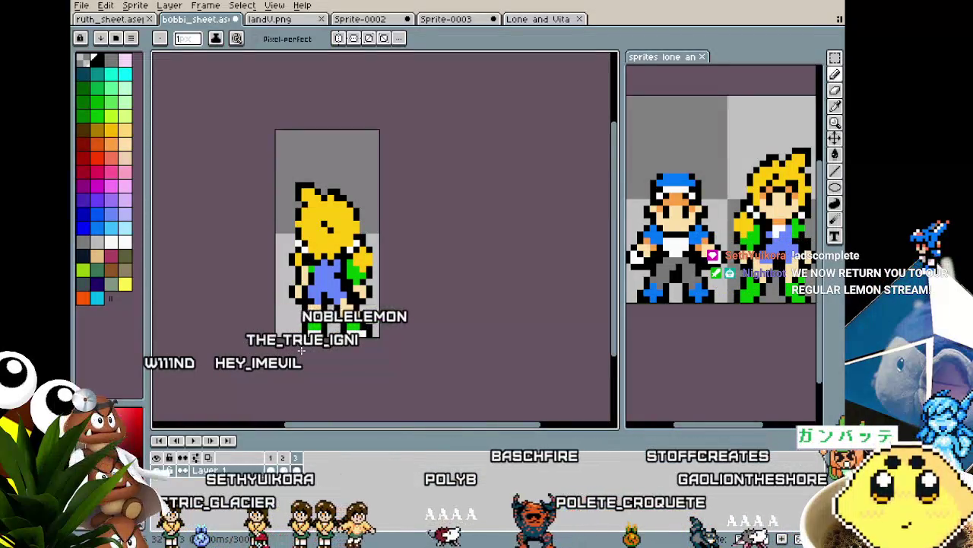
scroll(301, 351, up, 1)
scroll(385, 238, left, 2)
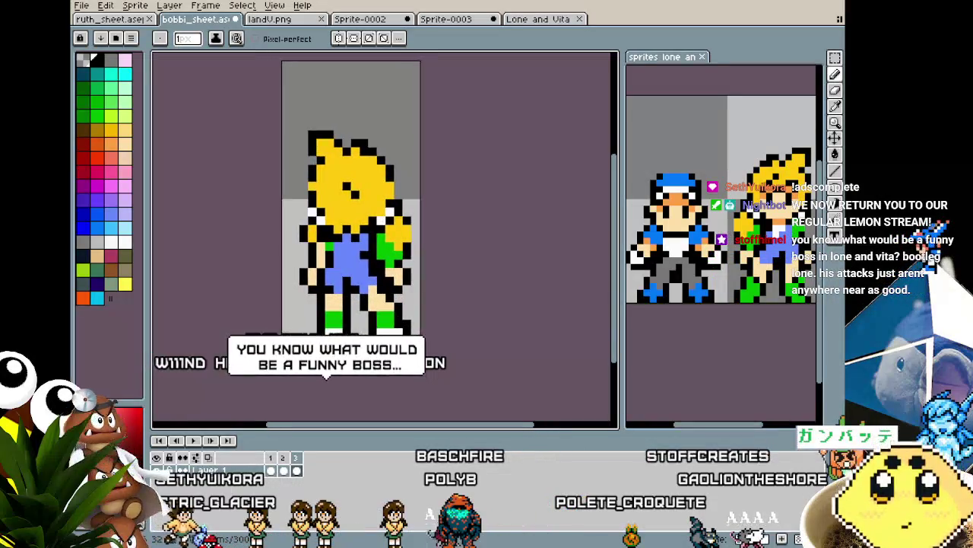
scroll(309, 334, down, 1)
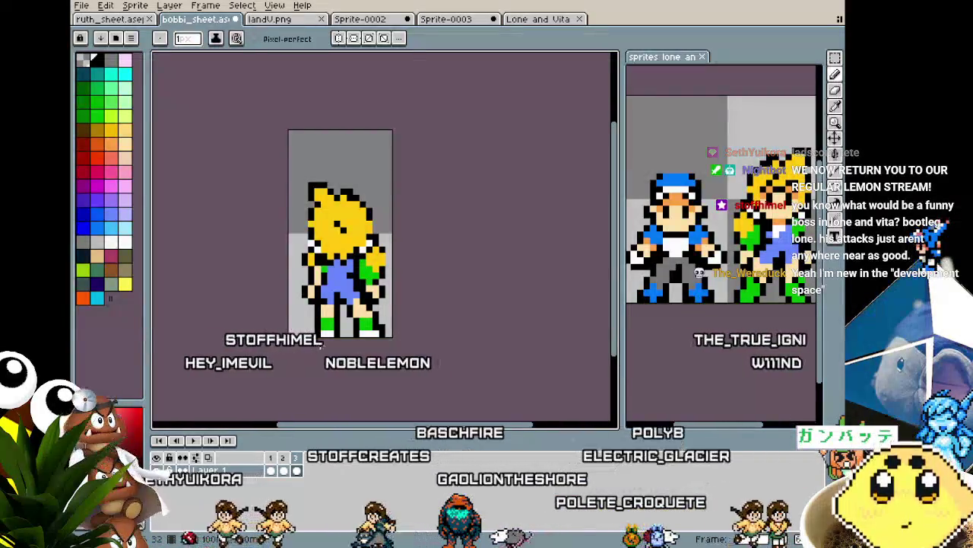
Step: Recentre the sprite, sample the tan skin colour, then choose blue as the drawing colour
scroll(319, 346, up, 1)
drag(319, 346, 289, 346)
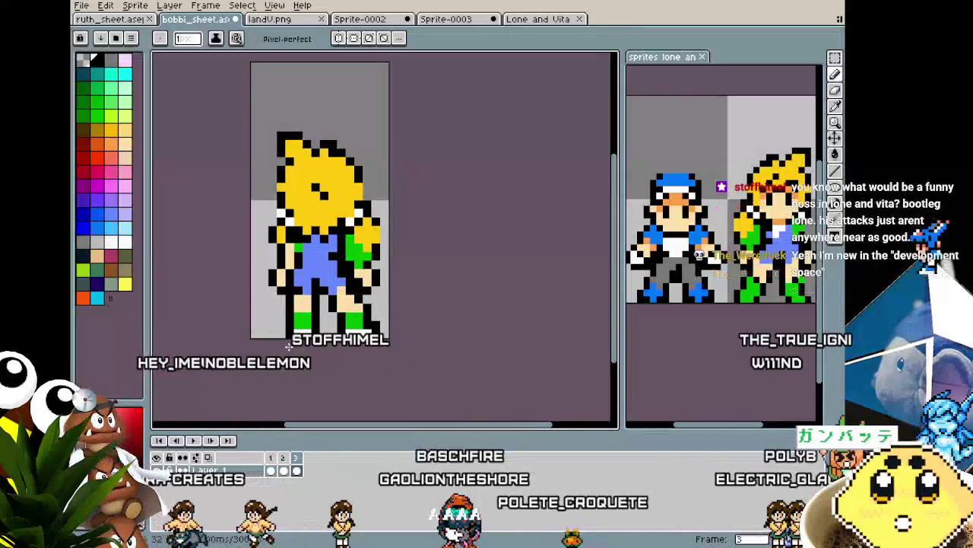
scroll(285, 328, down, 1)
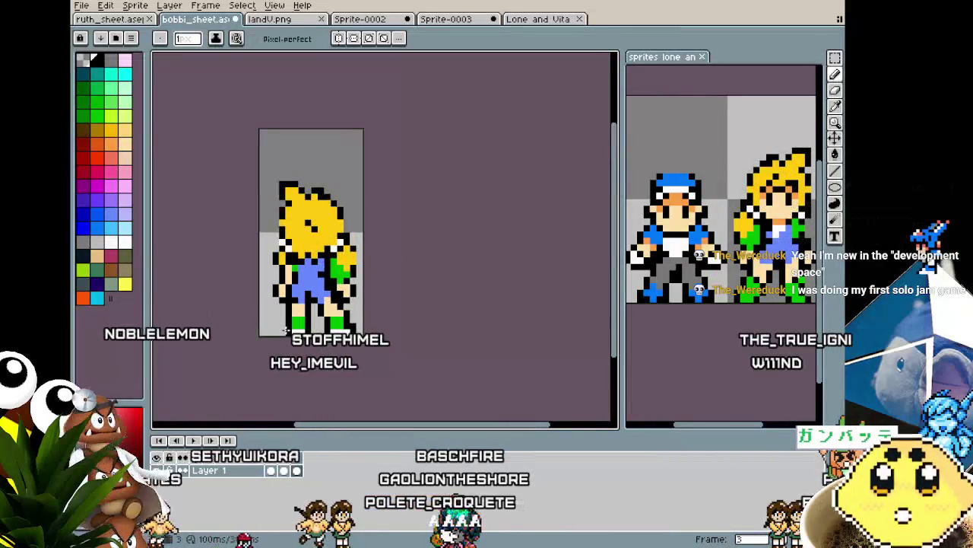
drag(269, 401, 256, 401)
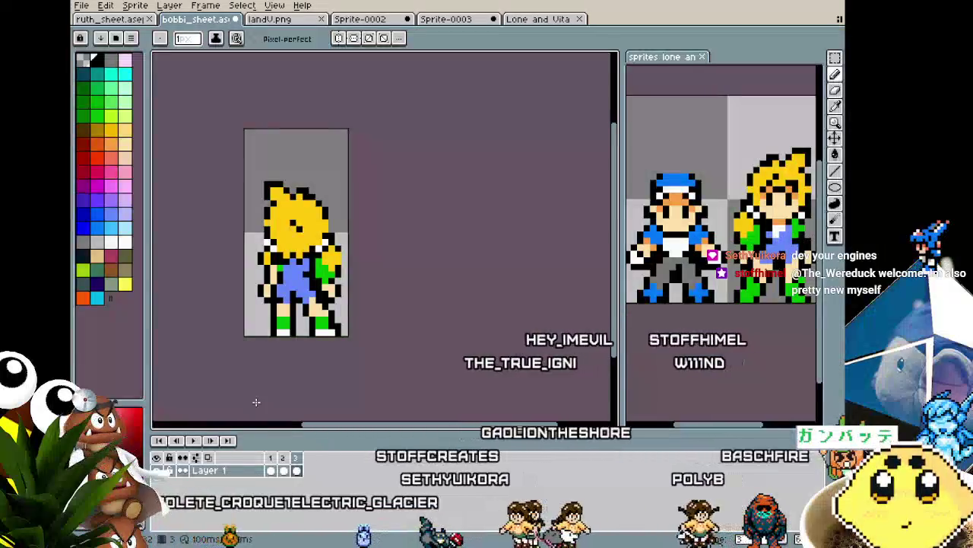
scroll(291, 323, up, 2)
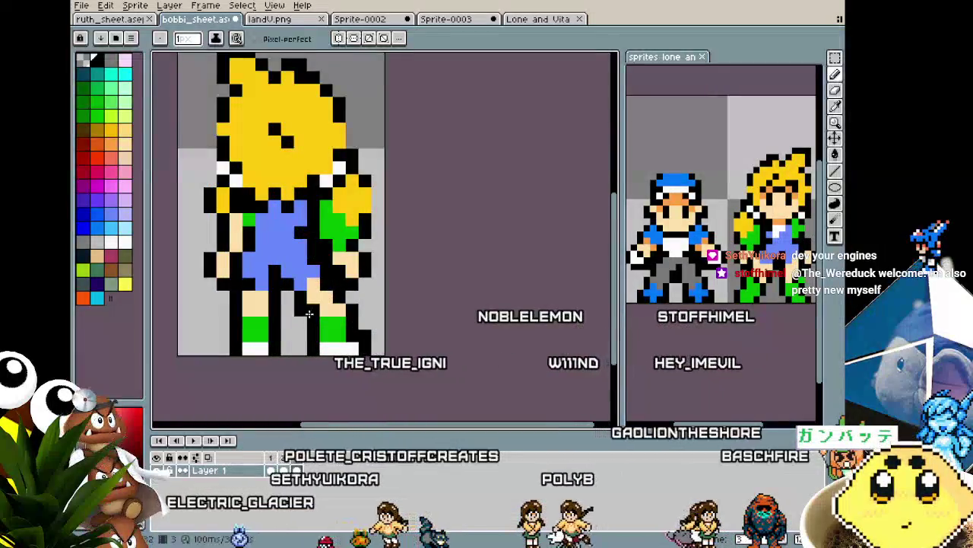
alt+click(319, 273)
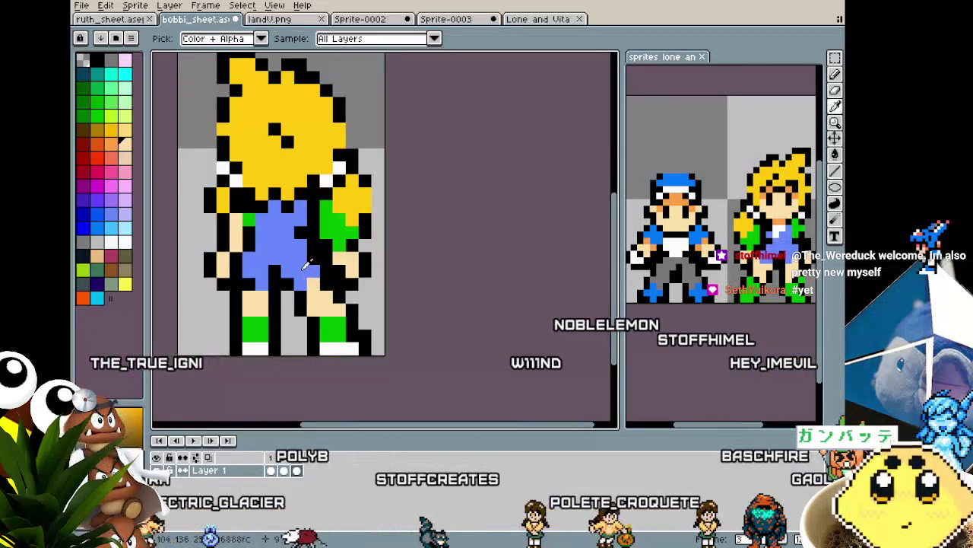
alt+click(306, 264)
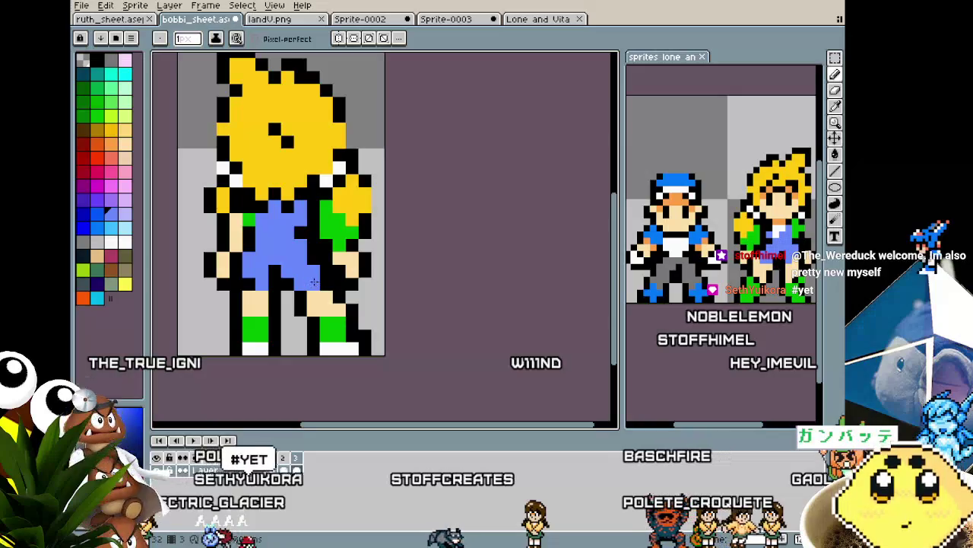
Step: Sample green from the sprite and place a green pixel near the girl's feet
scroll(314, 282, down, 2)
scroll(308, 327, down, 3)
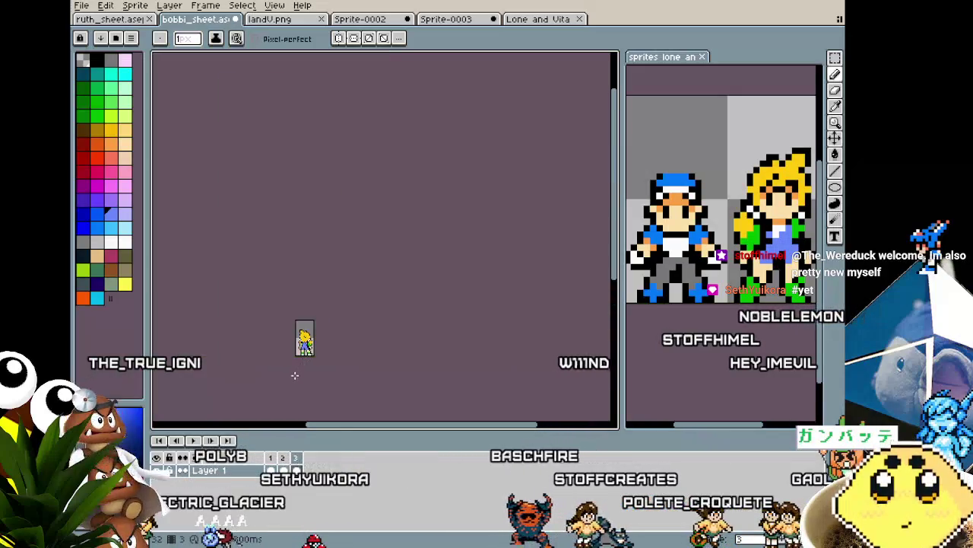
scroll(300, 365, up, 2)
scroll(305, 359, up, 1)
scroll(305, 360, up, 1)
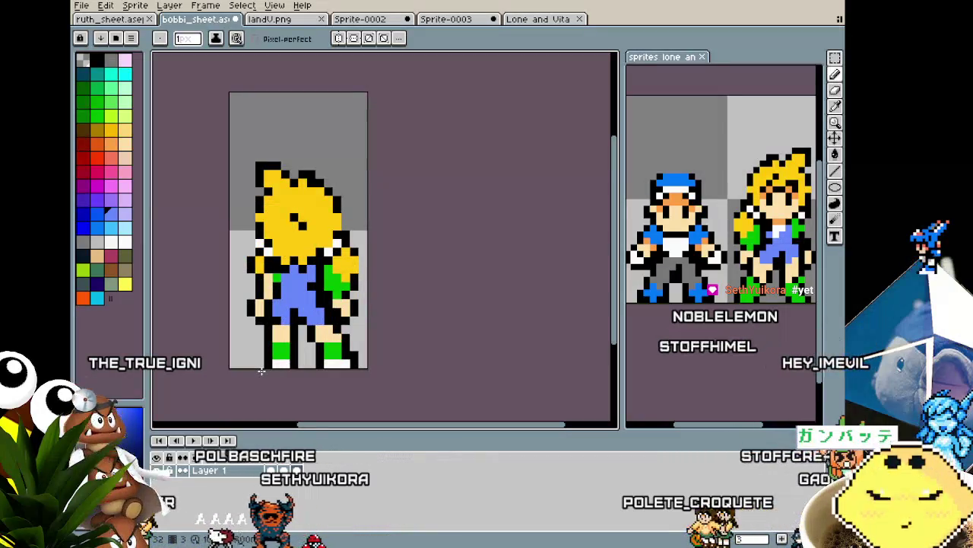
key(alt)
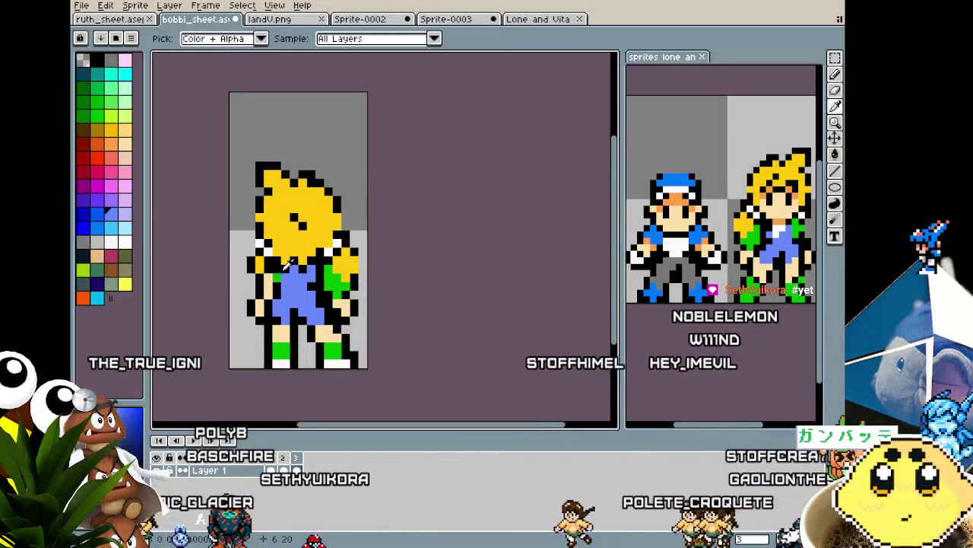
alt+click(281, 270)
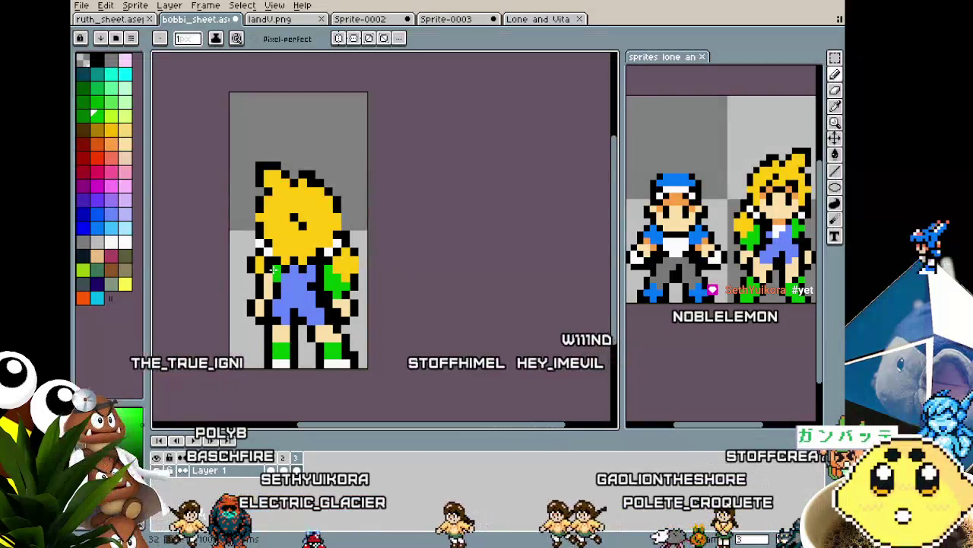